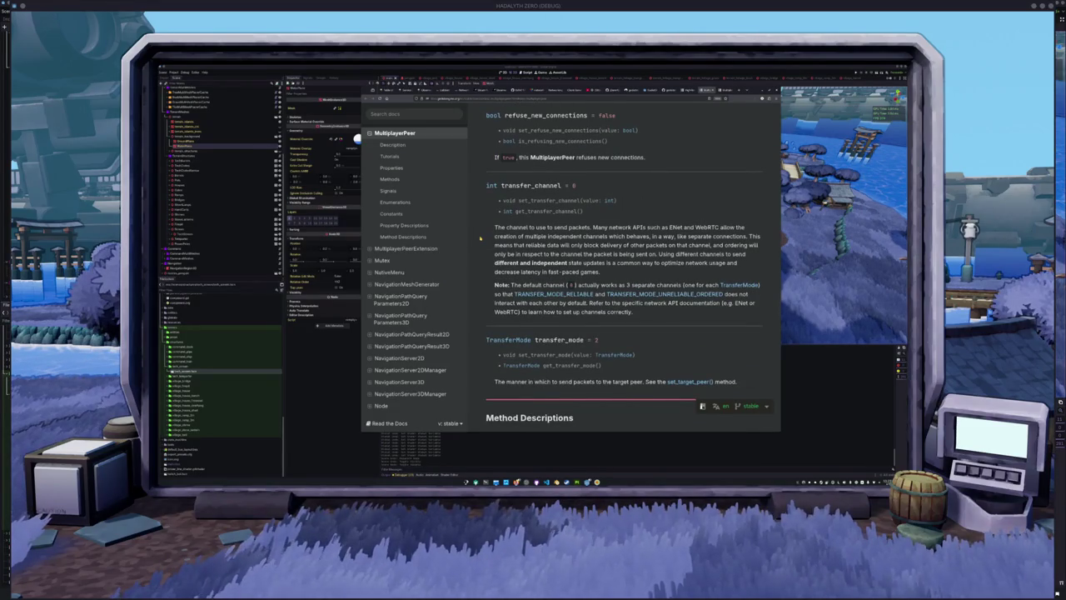
Step: Scroll through the MultiplayerPeer user-contributed notes, then go back to the MultiplayerAPI page
{"action": "scroll", "coordinate": [480, 239], "scroll_direction": "down", "scroll_amount": 6}
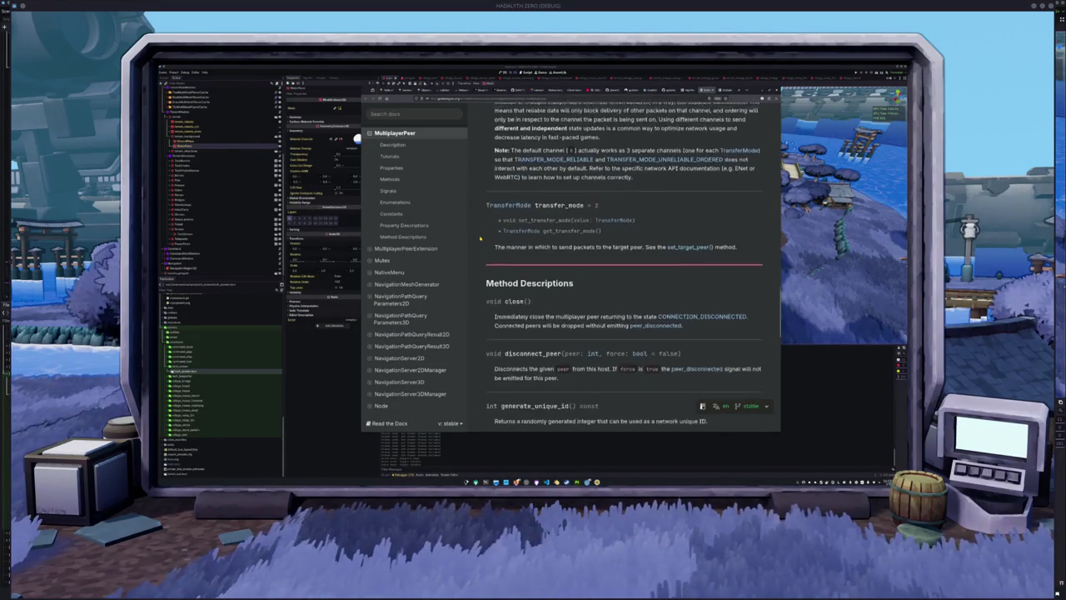
{"action": "scroll", "coordinate": [481, 239], "scroll_direction": "down", "scroll_amount": 7}
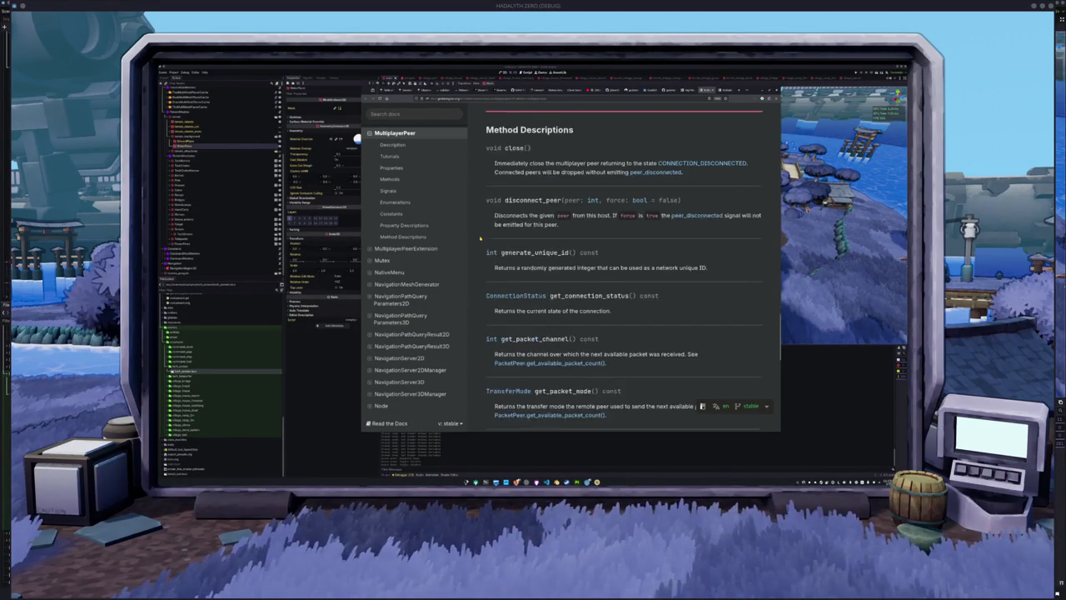
{"action": "scroll", "coordinate": [480, 239], "scroll_direction": "down", "scroll_amount": 7}
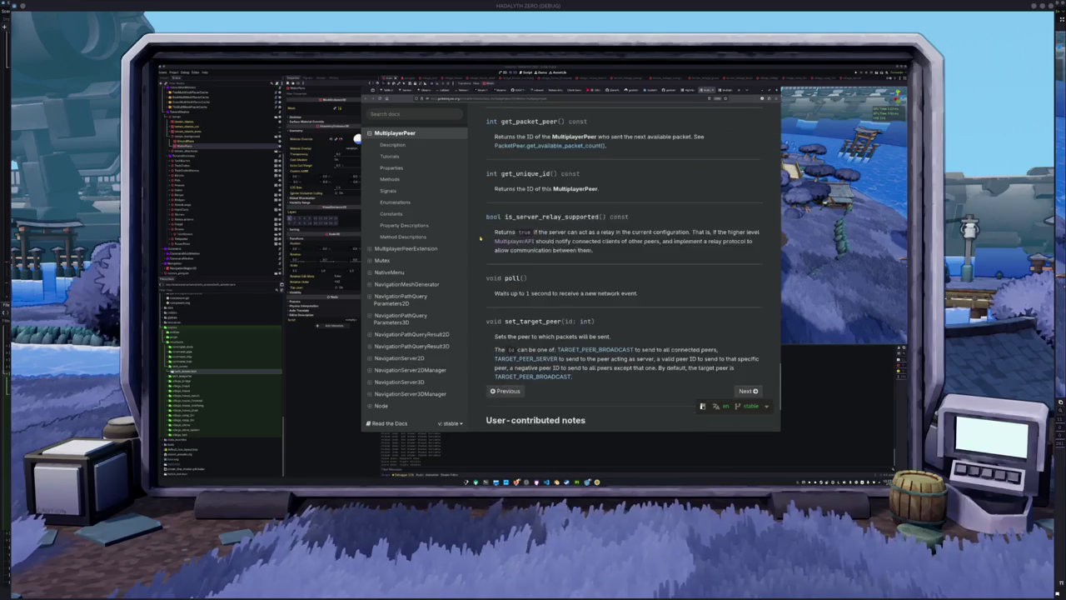
{"action": "scroll", "coordinate": [481, 239], "scroll_direction": "up", "scroll_amount": 1}
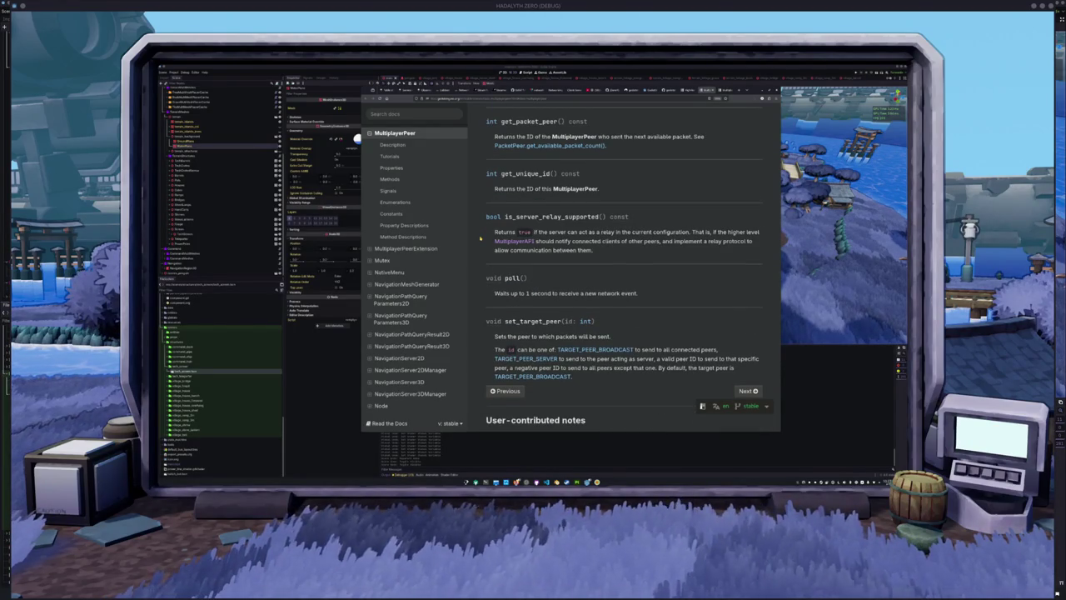
{"action": "scroll", "coordinate": [481, 238], "scroll_direction": "down", "scroll_amount": 2}
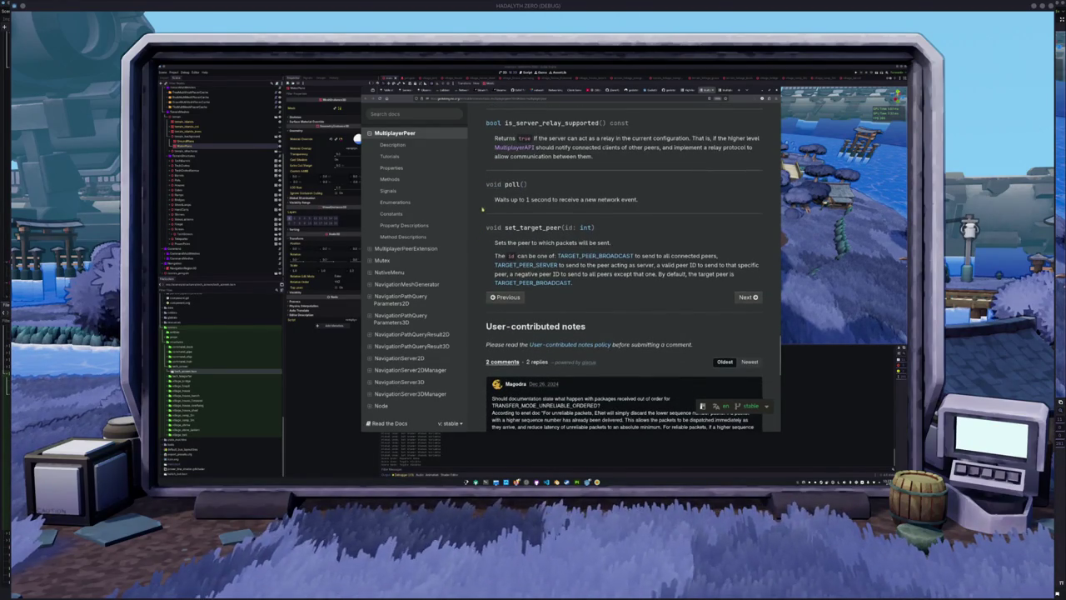
{"action": "scroll", "coordinate": [481, 210], "scroll_direction": "down", "scroll_amount": 3}
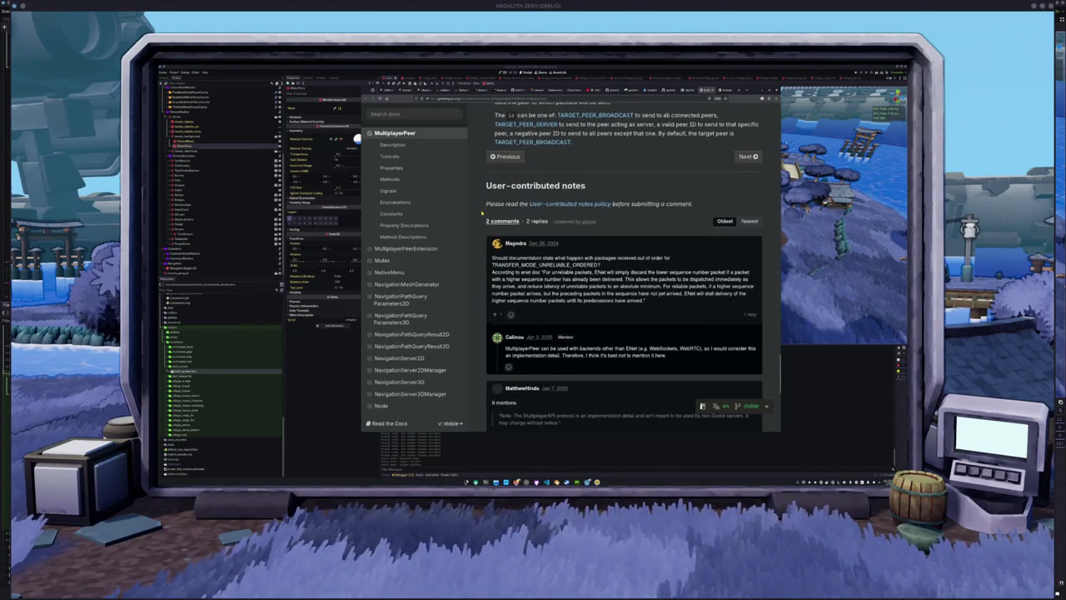
{"action": "scroll", "coordinate": [481, 214], "scroll_direction": "down", "scroll_amount": 3}
{"action": "key", "text": "alt+Left"}
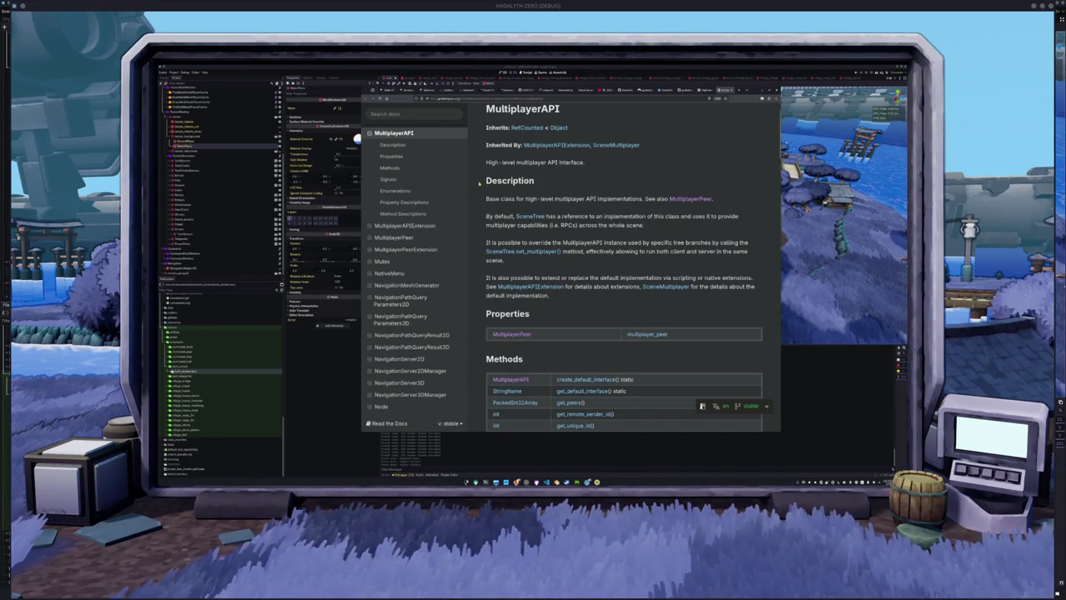
{"action": "scroll", "coordinate": [473, 202], "scroll_direction": "down", "scroll_amount": 1}
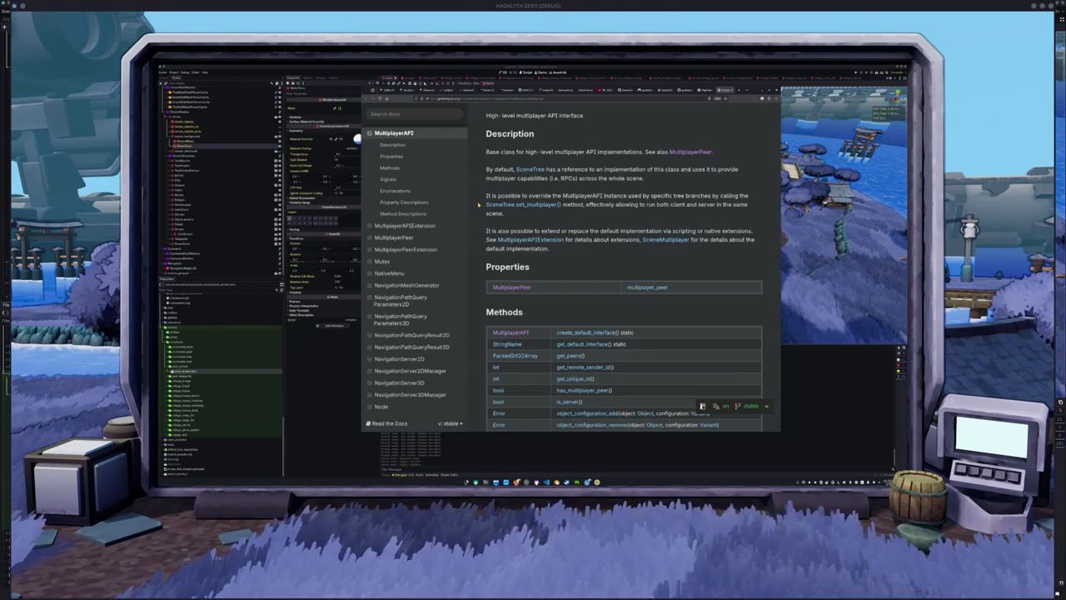
{"action": "scroll", "coordinate": [479, 203], "scroll_direction": "down", "scroll_amount": 2}
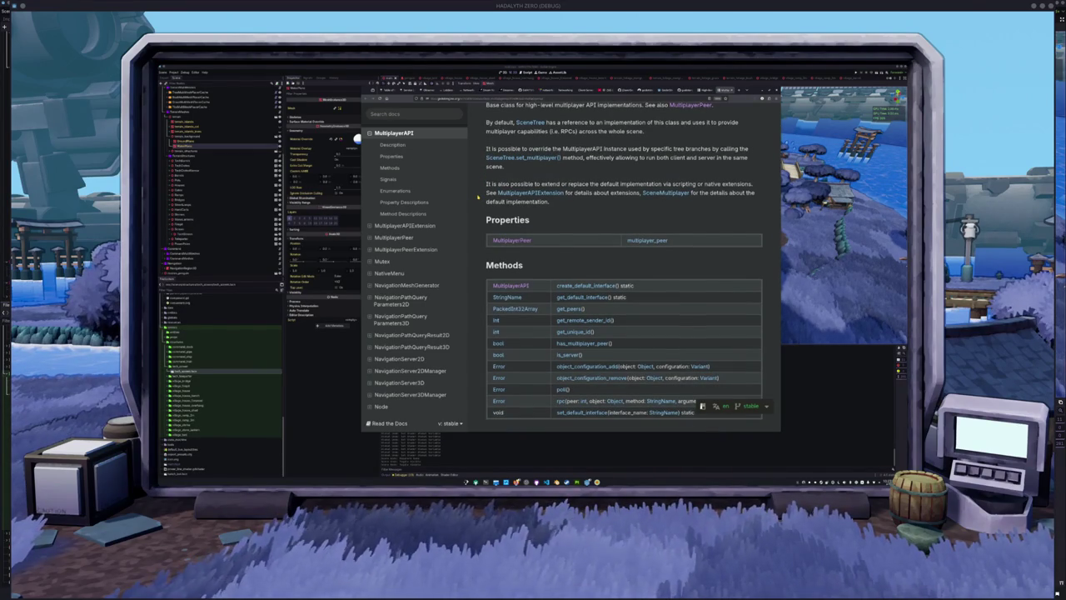
{"action": "scroll", "coordinate": [479, 198], "scroll_direction": "down", "scroll_amount": 4}
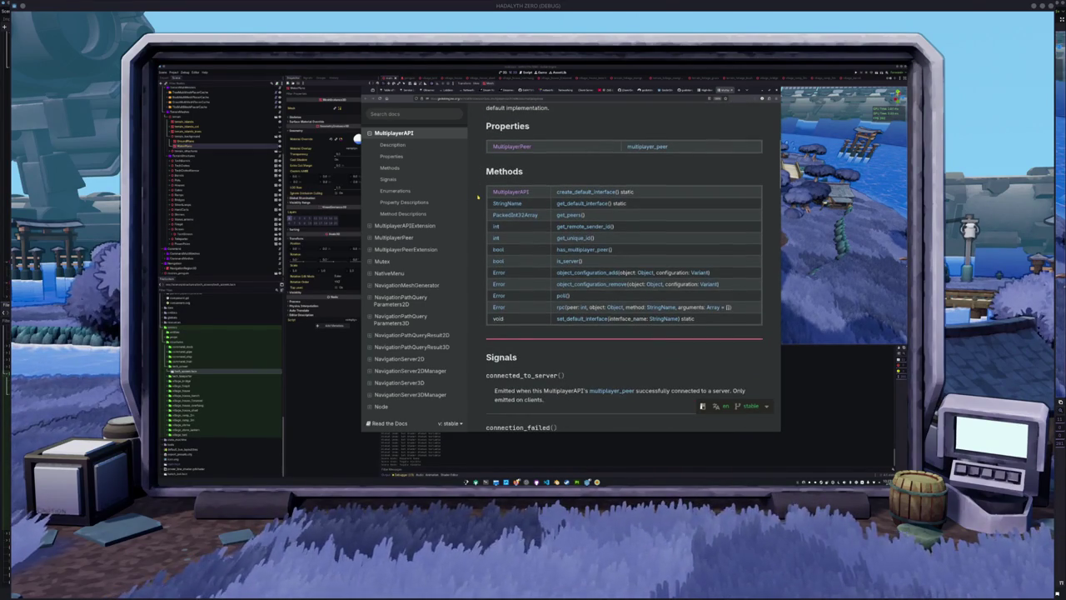
{"action": "scroll", "coordinate": [479, 198], "scroll_direction": "down", "scroll_amount": 7}
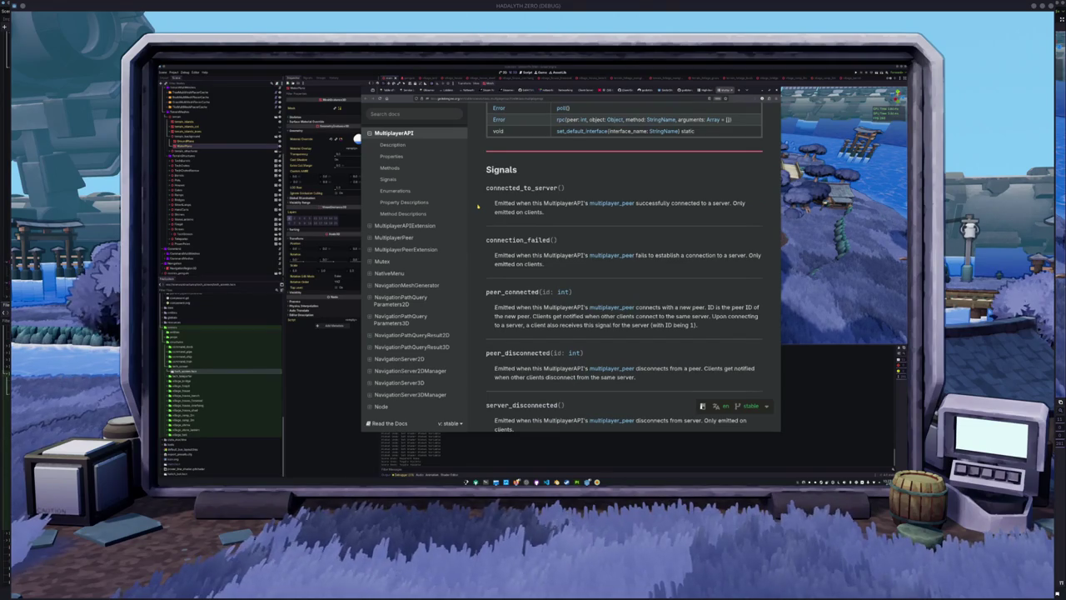
{"action": "scroll", "coordinate": [479, 206], "scroll_direction": "down", "scroll_amount": 8}
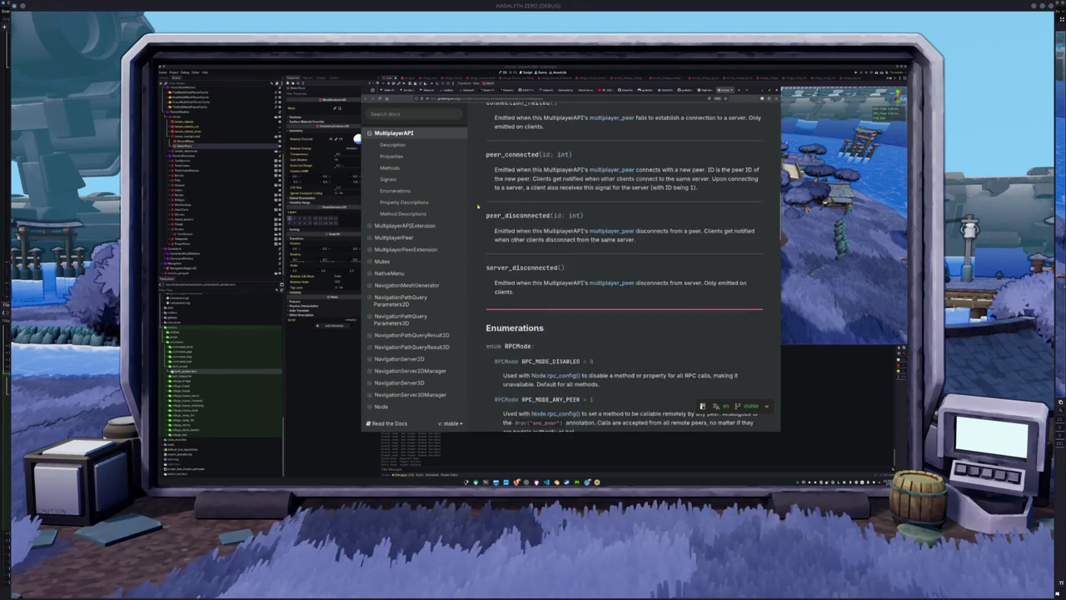
{"action": "scroll", "coordinate": [479, 206], "scroll_direction": "down", "scroll_amount": 5}
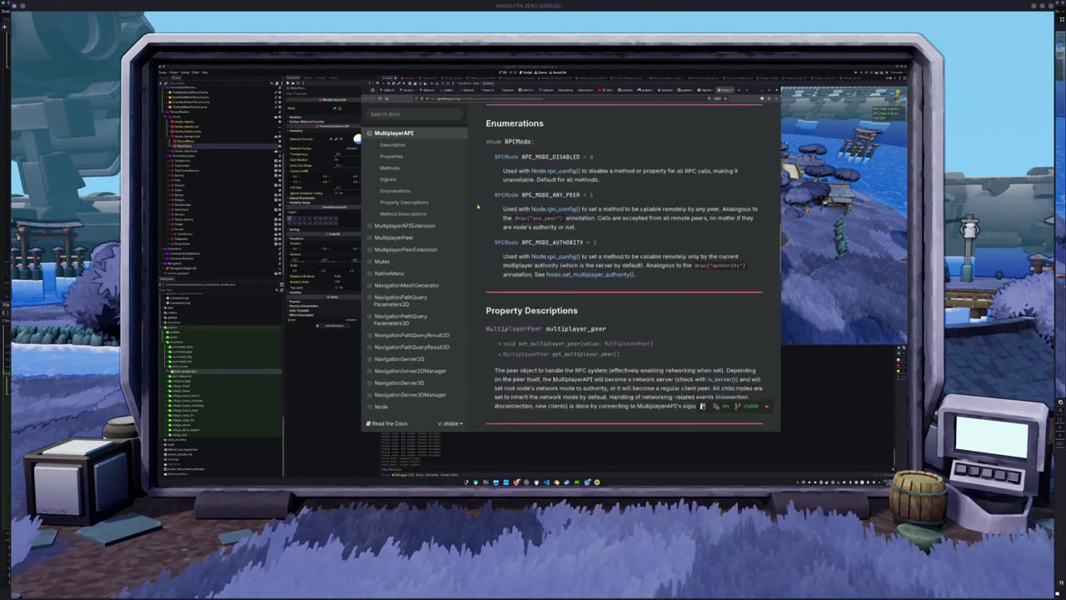
{"action": "scroll", "coordinate": [478, 206], "scroll_direction": "down", "scroll_amount": 3}
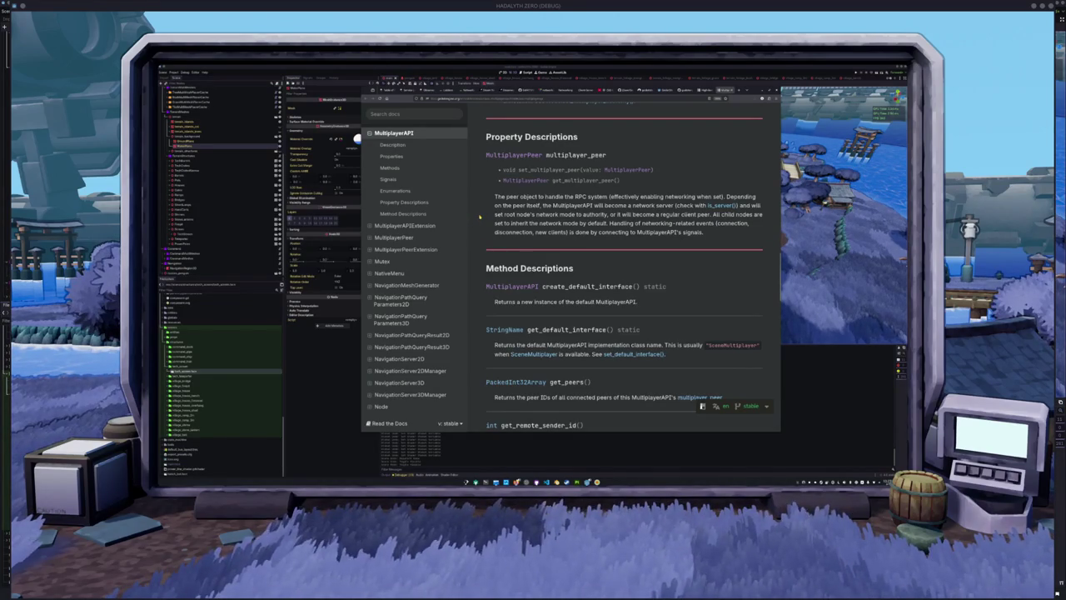
{"action": "scroll", "coordinate": [480, 217], "scroll_direction": "down", "scroll_amount": 5}
{"action": "scroll", "coordinate": [480, 218], "scroll_direction": "down", "scroll_amount": 3}
{"action": "scroll", "coordinate": [480, 217], "scroll_direction": "down", "scroll_amount": 5}
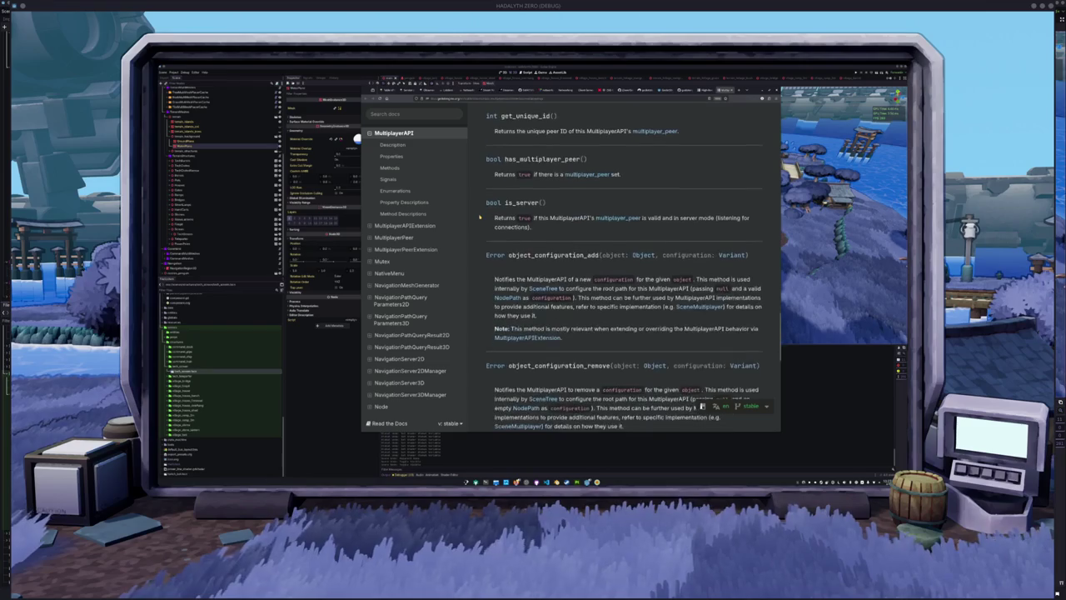
{"action": "scroll", "coordinate": [480, 217], "scroll_direction": "up", "scroll_amount": 5}
{"action": "scroll", "coordinate": [480, 218], "scroll_direction": "up", "scroll_amount": 5}
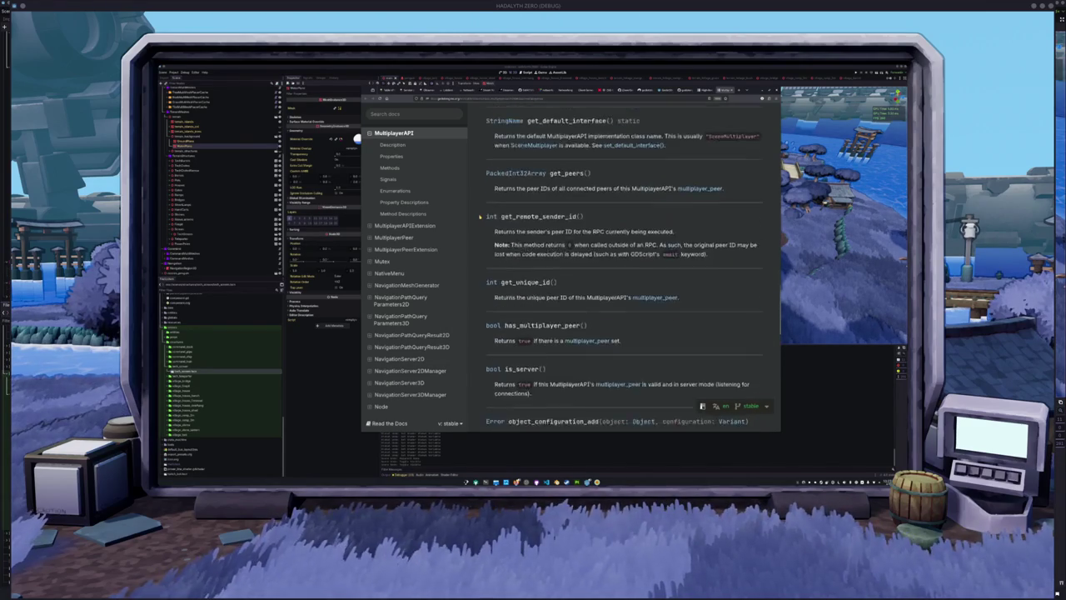
{"action": "scroll", "coordinate": [480, 218], "scroll_direction": "down", "scroll_amount": 1}
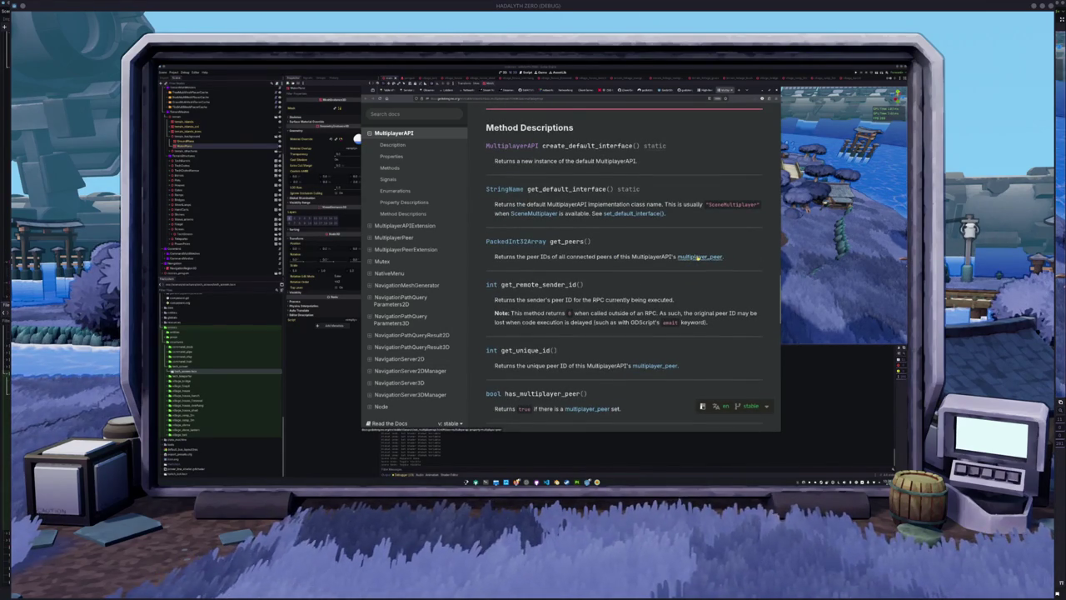
{"action": "left_click", "coordinate": [698, 258]}
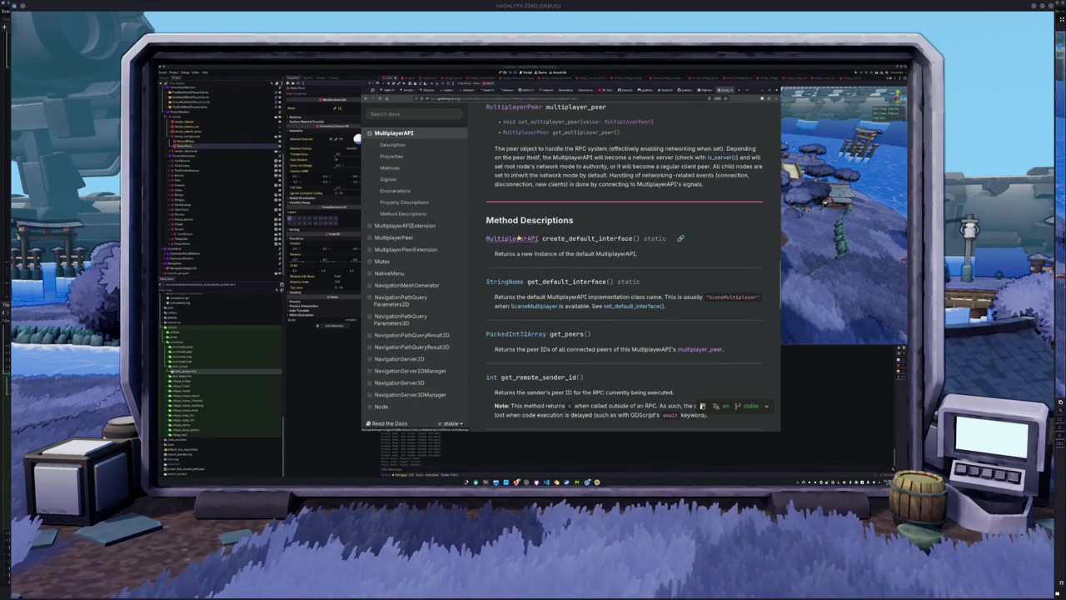
Step: Jump to the MultiplayerAPI rpc() description and follow its link to Node.rpc()
{"action": "left_click", "coordinate": [518, 238]}
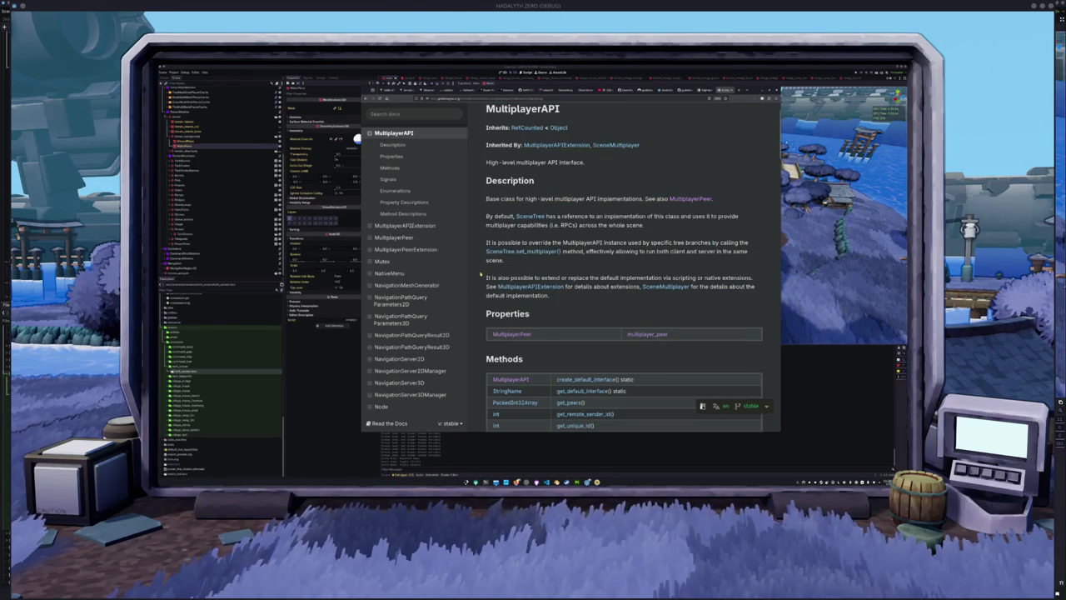
{"action": "scroll", "coordinate": [480, 273], "scroll_direction": "down", "scroll_amount": 5}
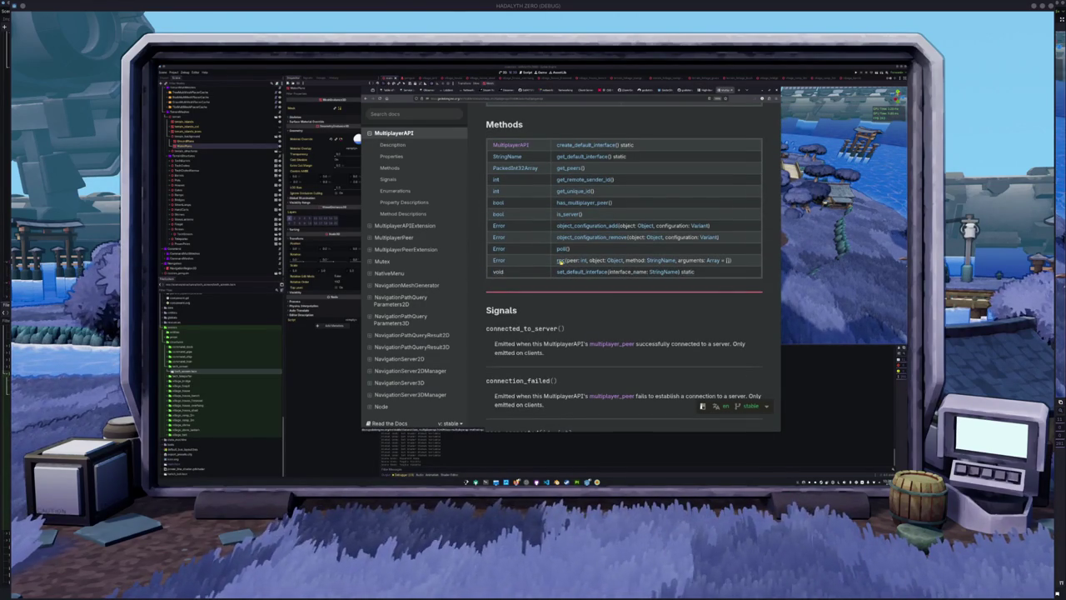
{"action": "left_click", "coordinate": [560, 260]}
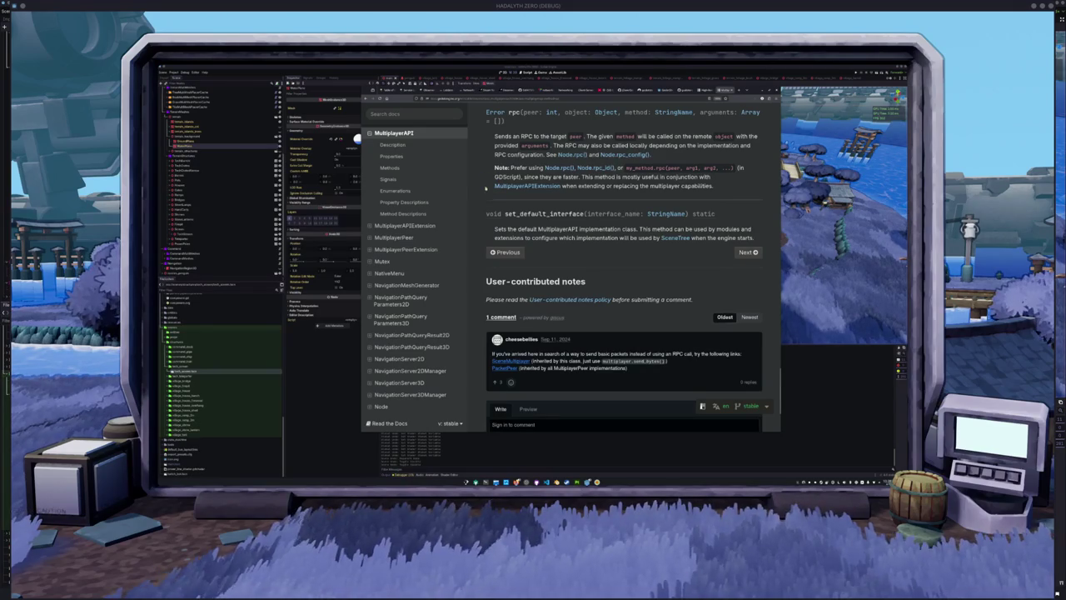
{"action": "left_click", "coordinate": [560, 167]}
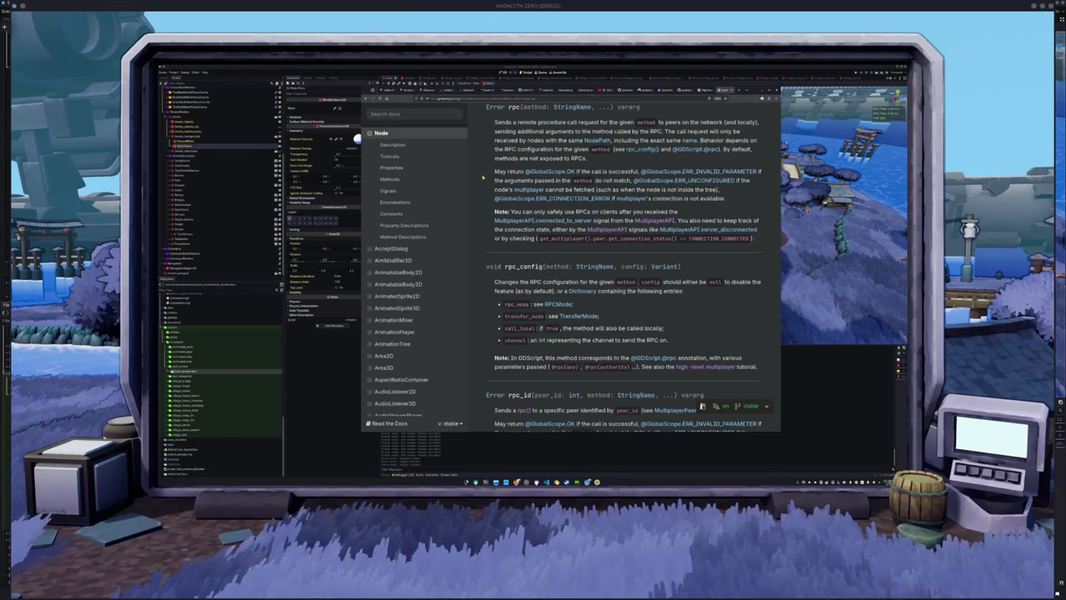
{"action": "scroll", "coordinate": [482, 177], "scroll_direction": "up", "scroll_amount": 1}
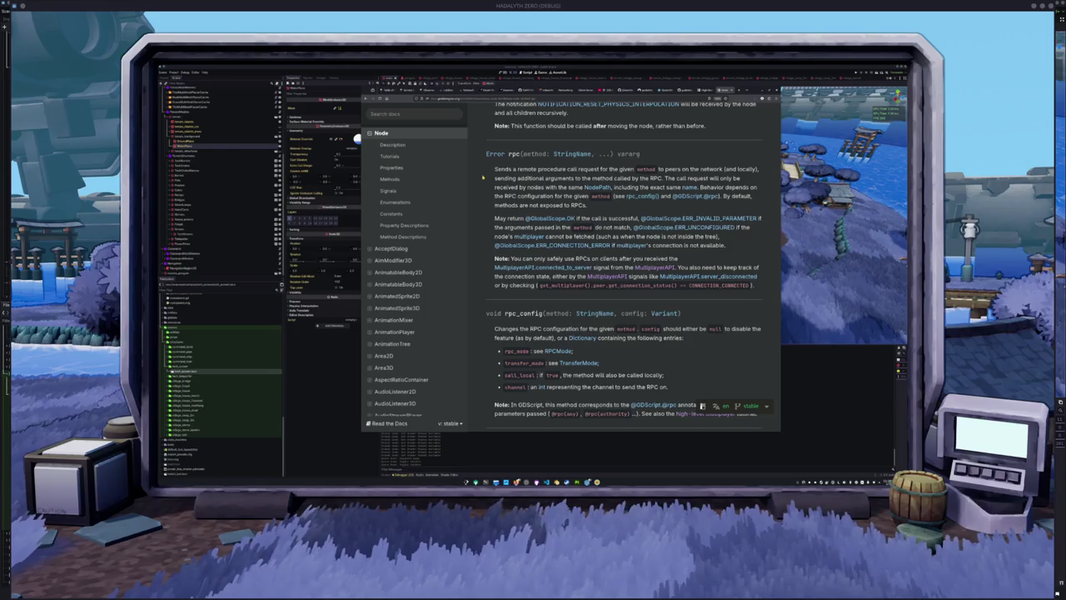
{"action": "scroll", "coordinate": [482, 177], "scroll_direction": "down", "scroll_amount": 8}
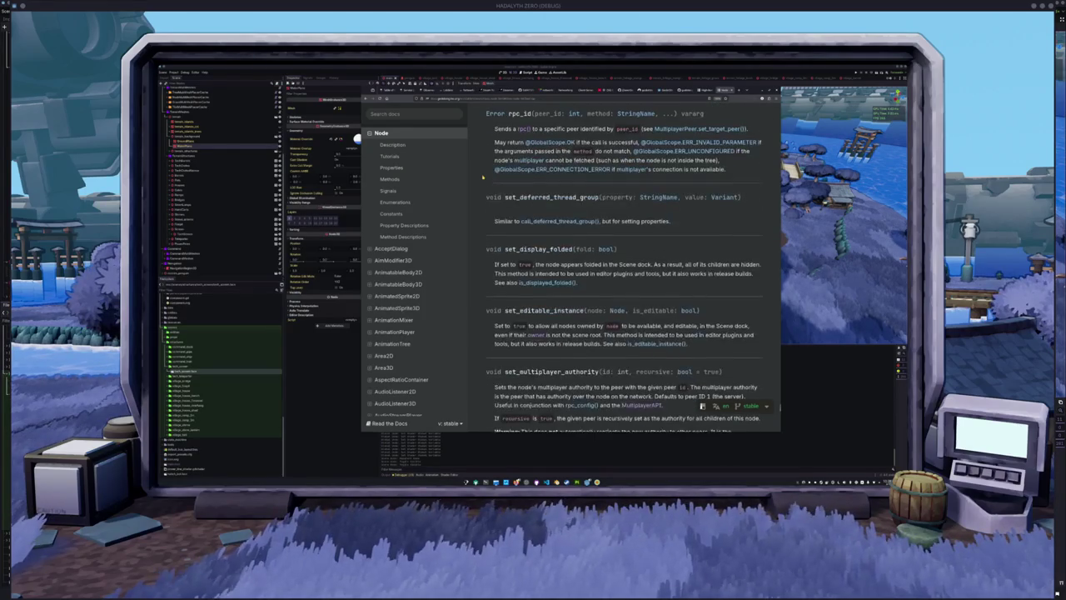
{"action": "scroll", "coordinate": [482, 177], "scroll_direction": "down", "scroll_amount": 4}
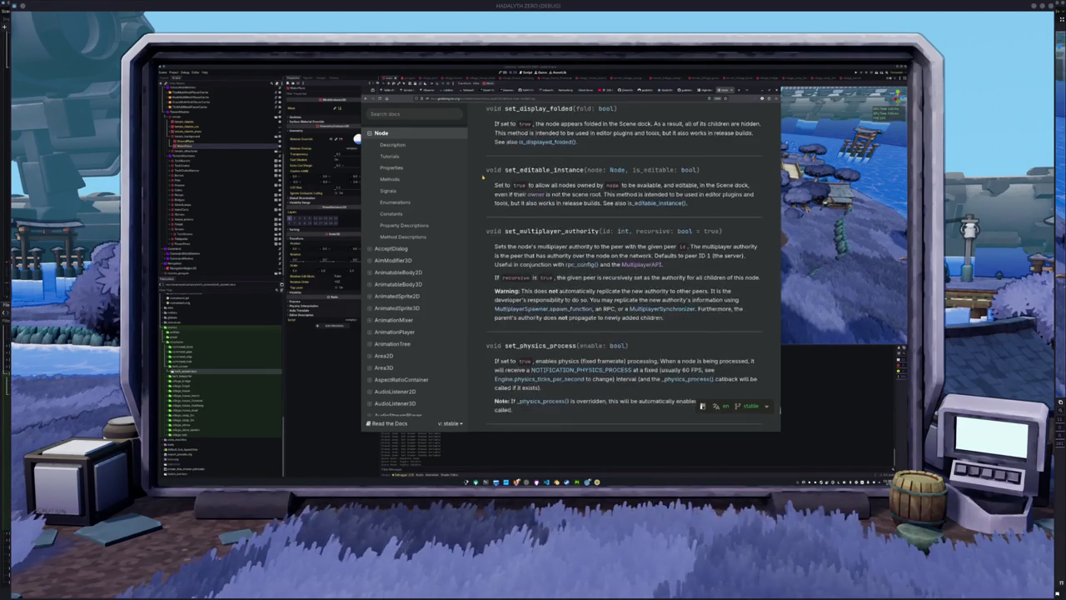
{"action": "scroll", "coordinate": [482, 177], "scroll_direction": "down", "scroll_amount": 4}
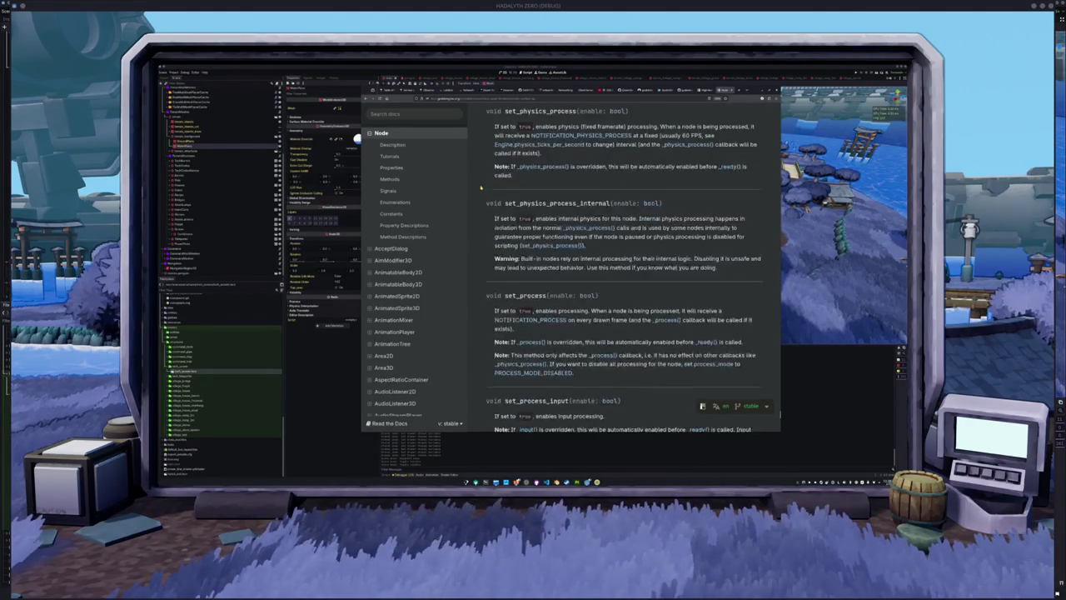
{"action": "scroll", "coordinate": [481, 188], "scroll_direction": "down", "scroll_amount": 1}
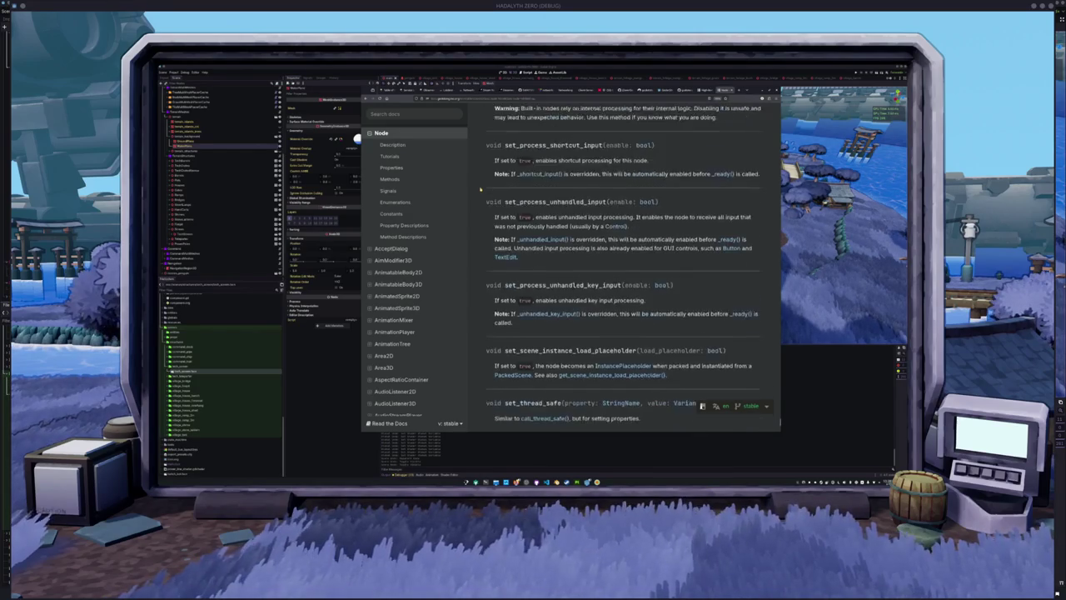
{"action": "scroll", "coordinate": [480, 192], "scroll_direction": "down", "scroll_amount": 1}
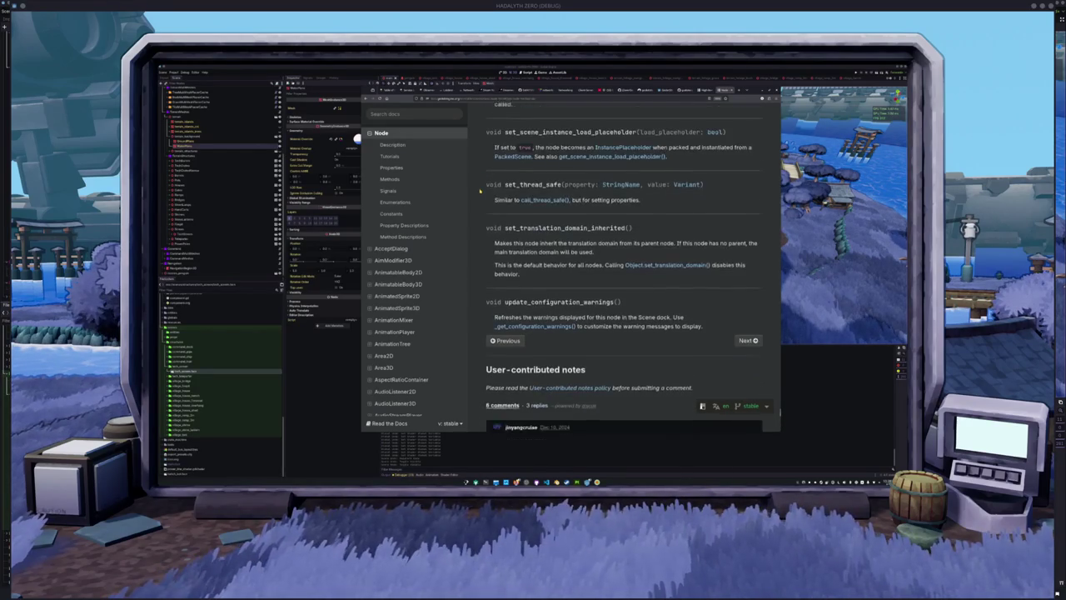
{"action": "scroll", "coordinate": [481, 191], "scroll_direction": "down", "scroll_amount": 1}
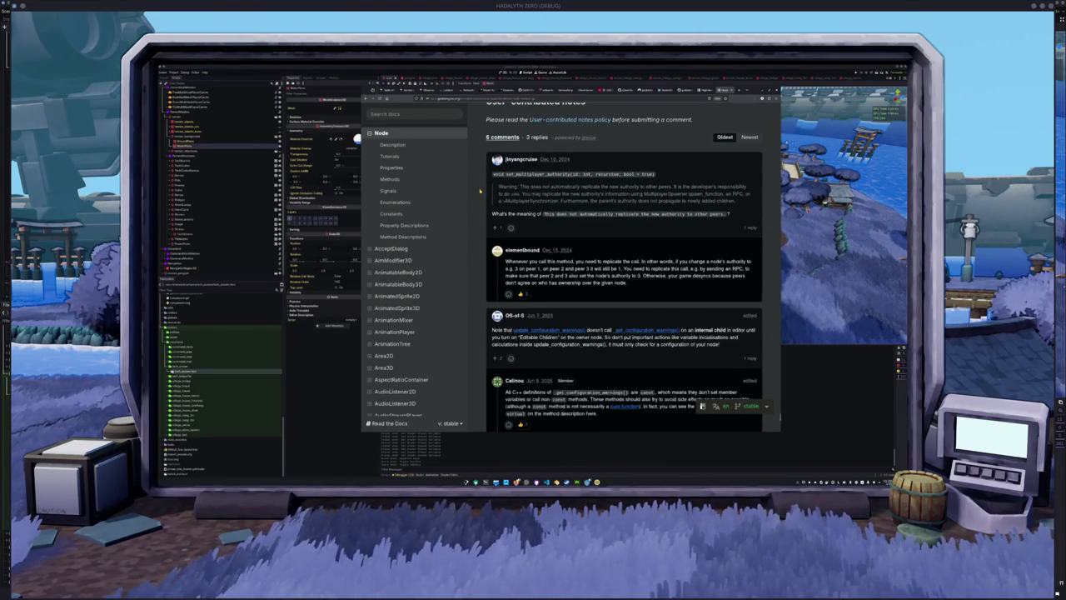
{"action": "scroll", "coordinate": [480, 192], "scroll_direction": "down", "scroll_amount": 1}
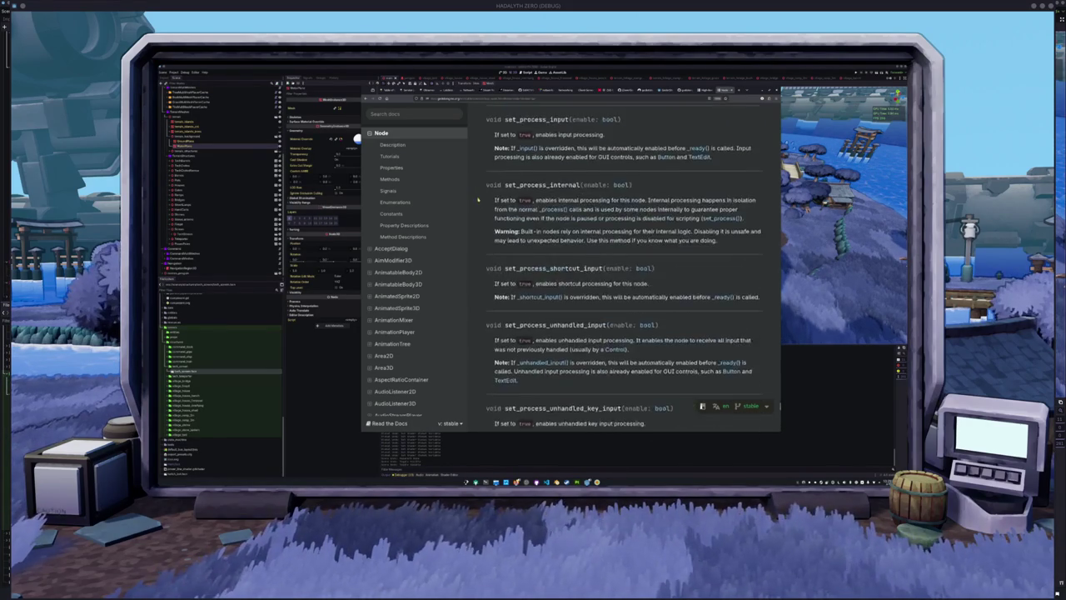
Step: Scroll back to the top of the Node reference, then return to the editor's 3D view near the grey box
{"action": "scroll", "coordinate": [478, 196], "scroll_direction": "up", "scroll_amount": 5}
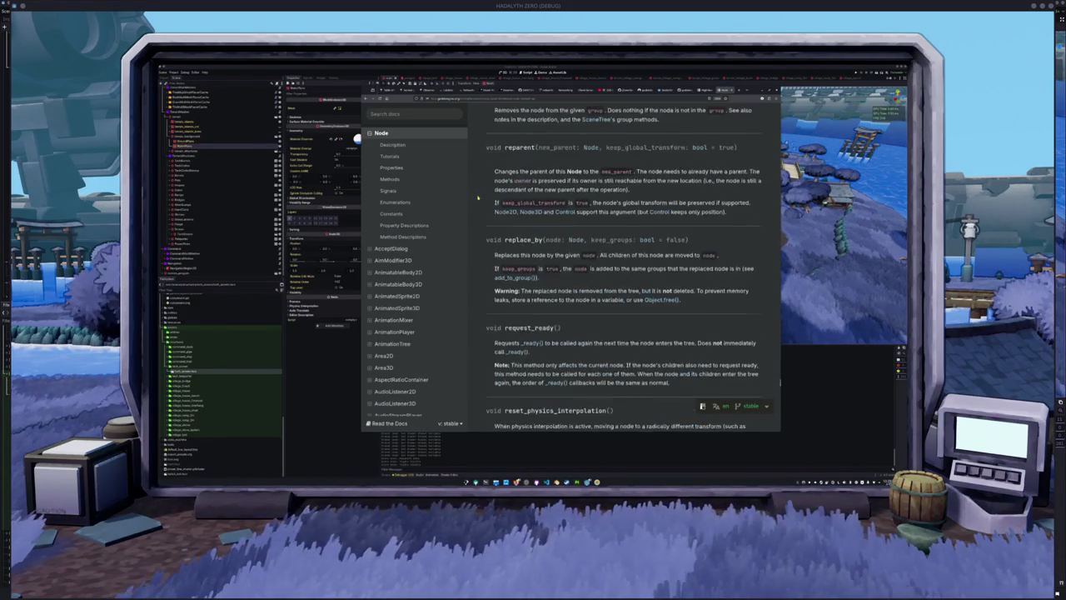
{"action": "scroll", "coordinate": [487, 201], "scroll_direction": "up", "scroll_amount": 5}
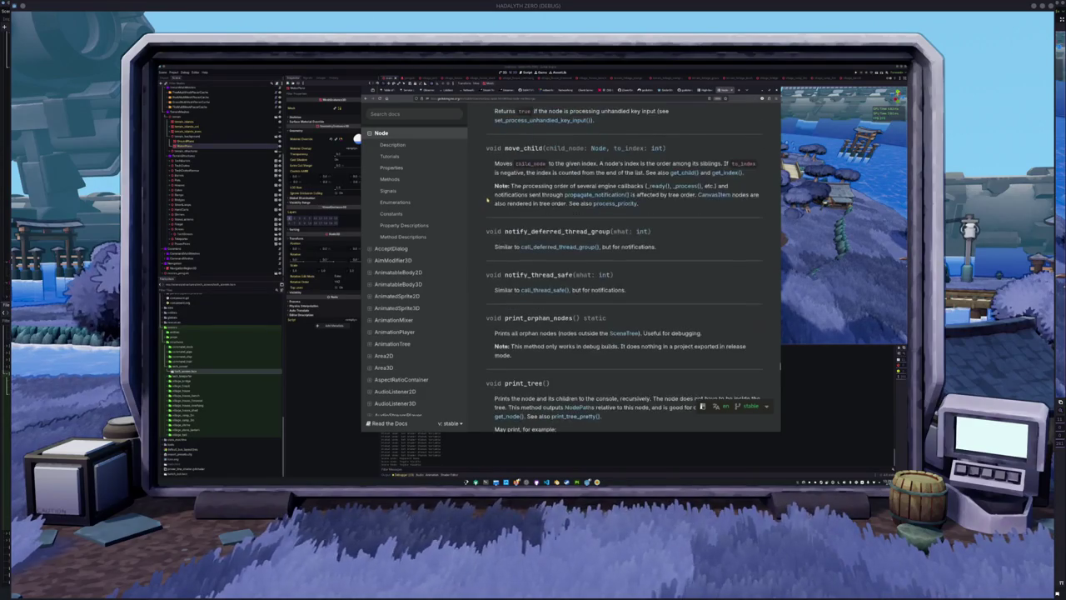
{"action": "scroll", "coordinate": [487, 197], "scroll_direction": "up", "scroll_amount": 5}
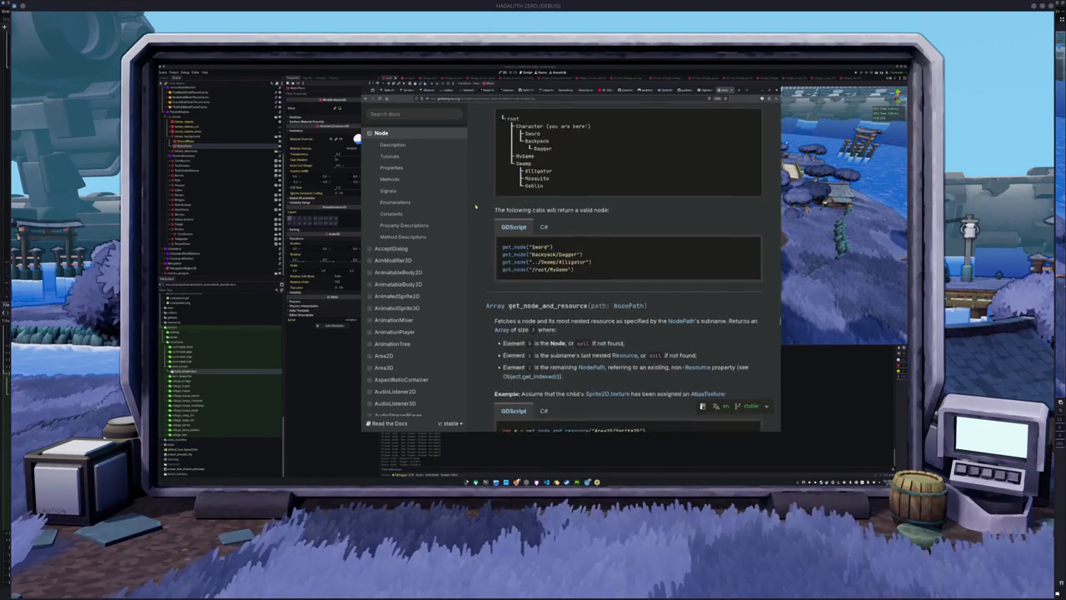
{"action": "scroll", "coordinate": [476, 206], "scroll_direction": "up", "scroll_amount": 5}
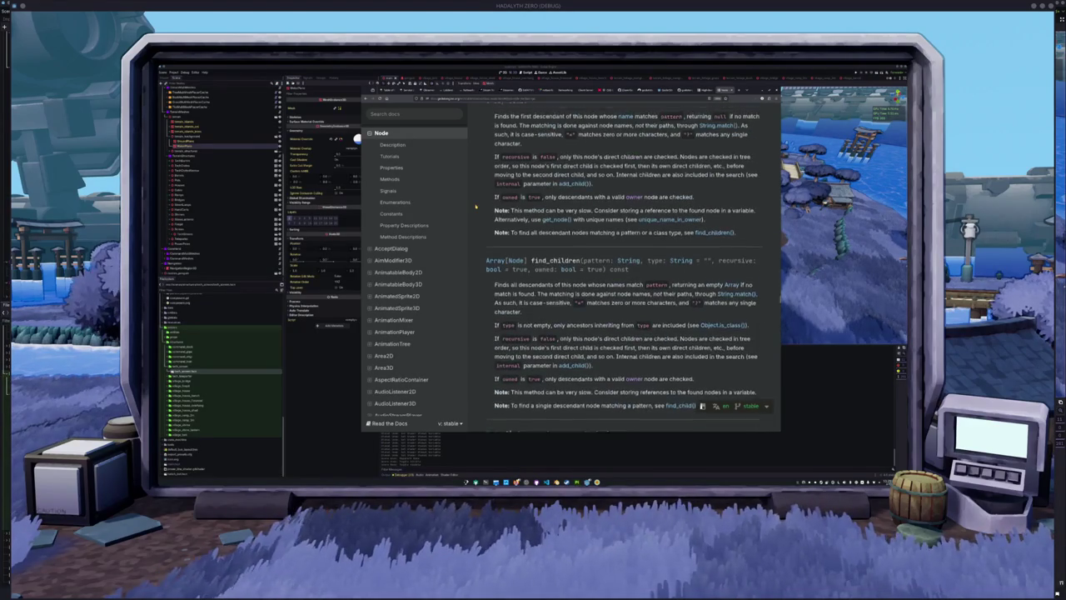
{"action": "scroll", "coordinate": [476, 206], "scroll_direction": "up", "scroll_amount": 2}
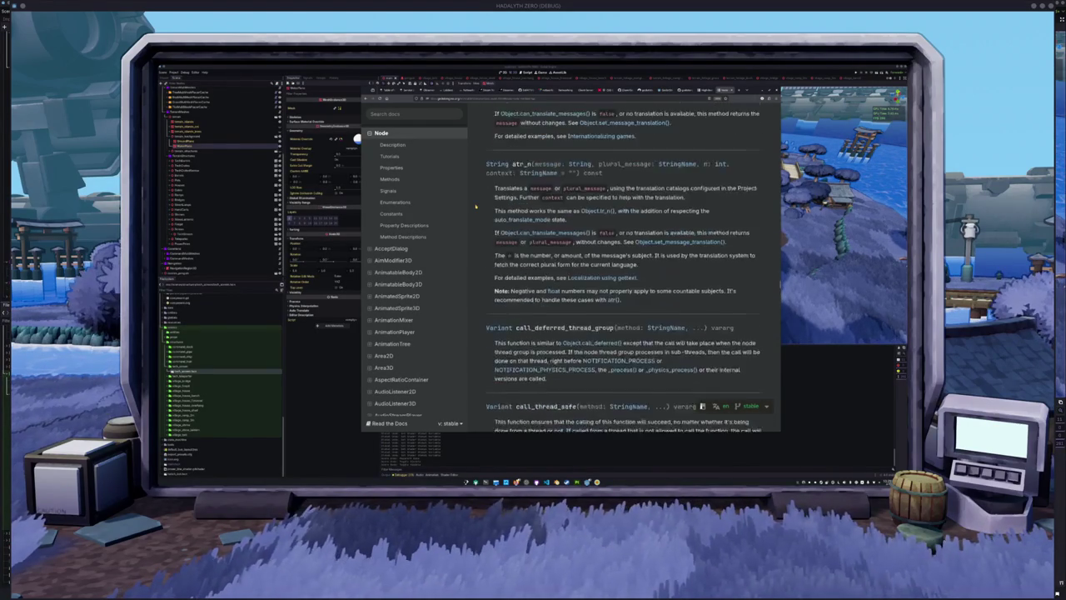
{"action": "scroll", "coordinate": [476, 206], "scroll_direction": "up", "scroll_amount": 2}
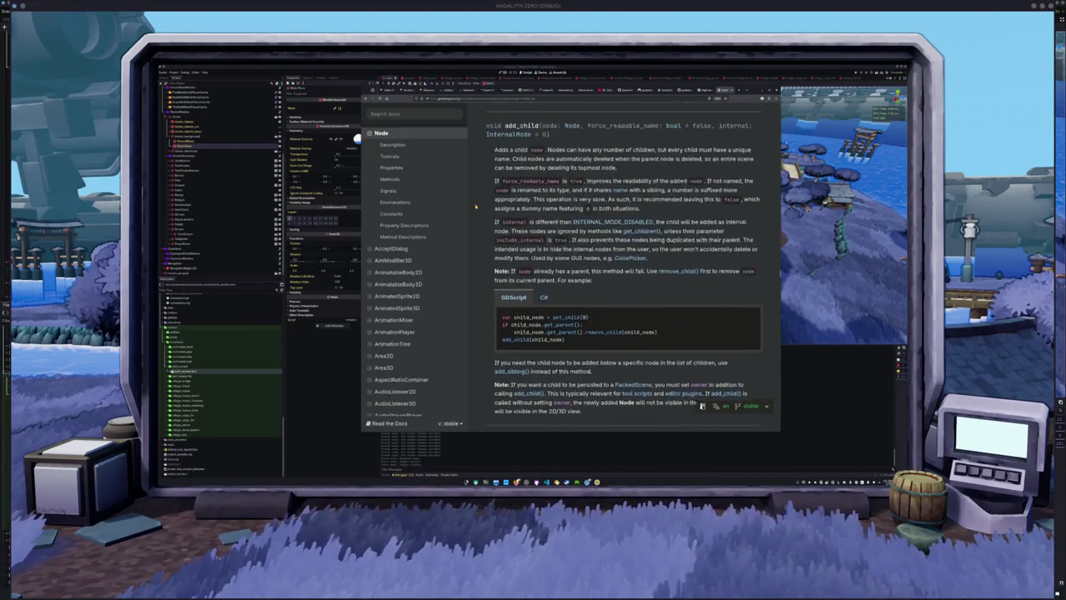
{"action": "scroll", "coordinate": [476, 206], "scroll_direction": "up", "scroll_amount": 2}
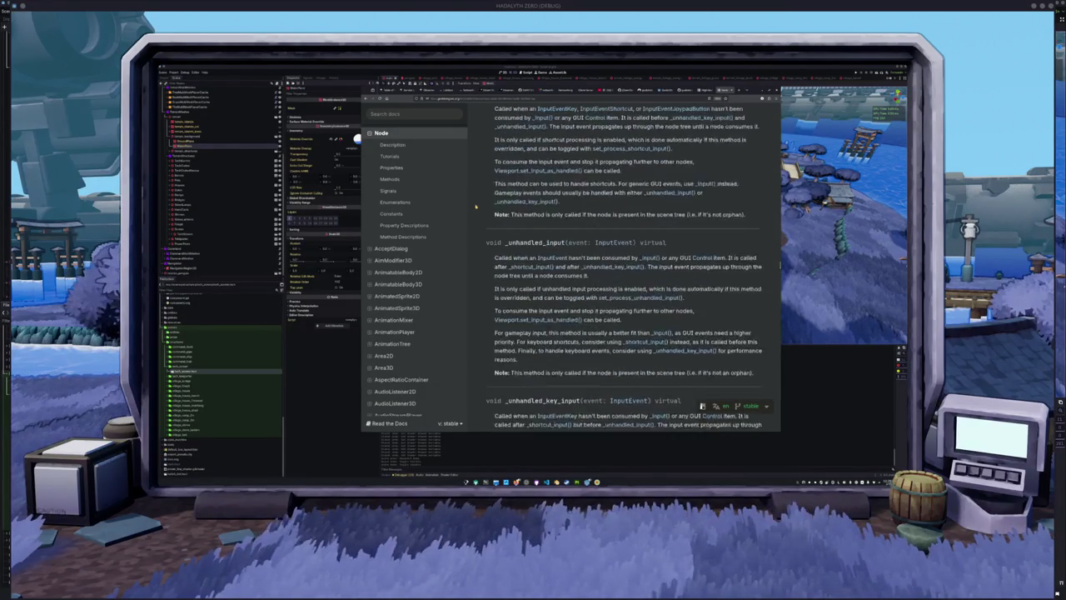
{"action": "scroll", "coordinate": [477, 206], "scroll_direction": "up", "scroll_amount": 1}
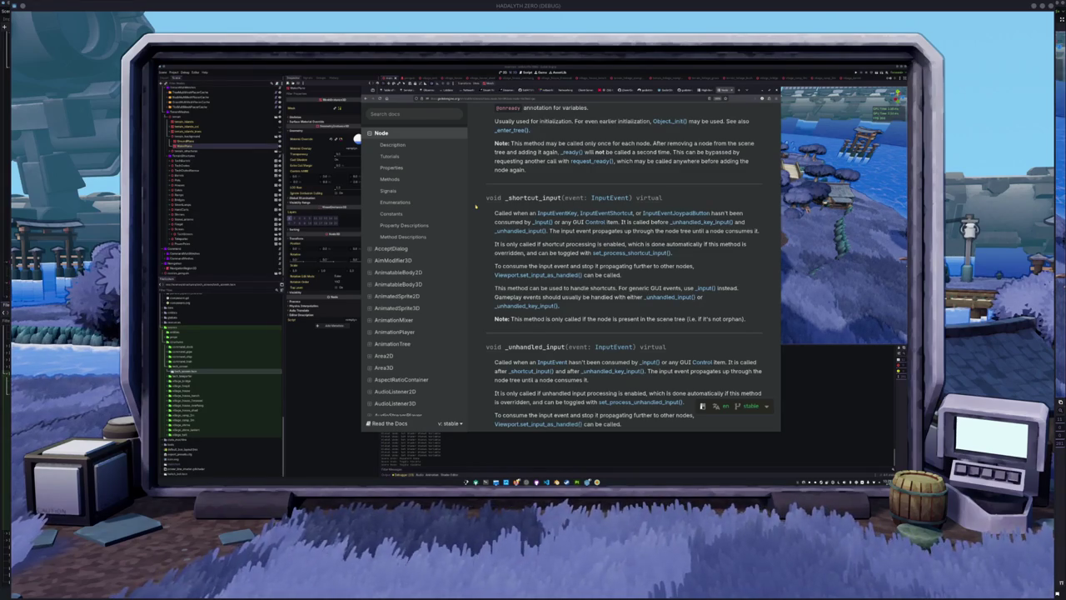
{"action": "scroll", "coordinate": [476, 206], "scroll_direction": "up", "scroll_amount": 1}
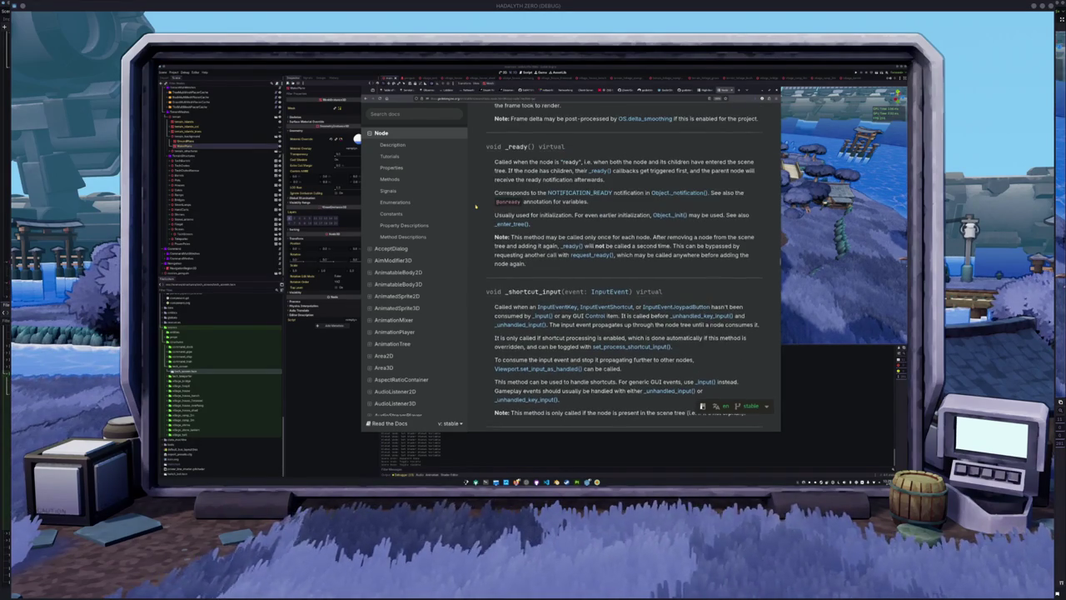
{"action": "scroll", "coordinate": [478, 210], "scroll_direction": "up", "scroll_amount": 1}
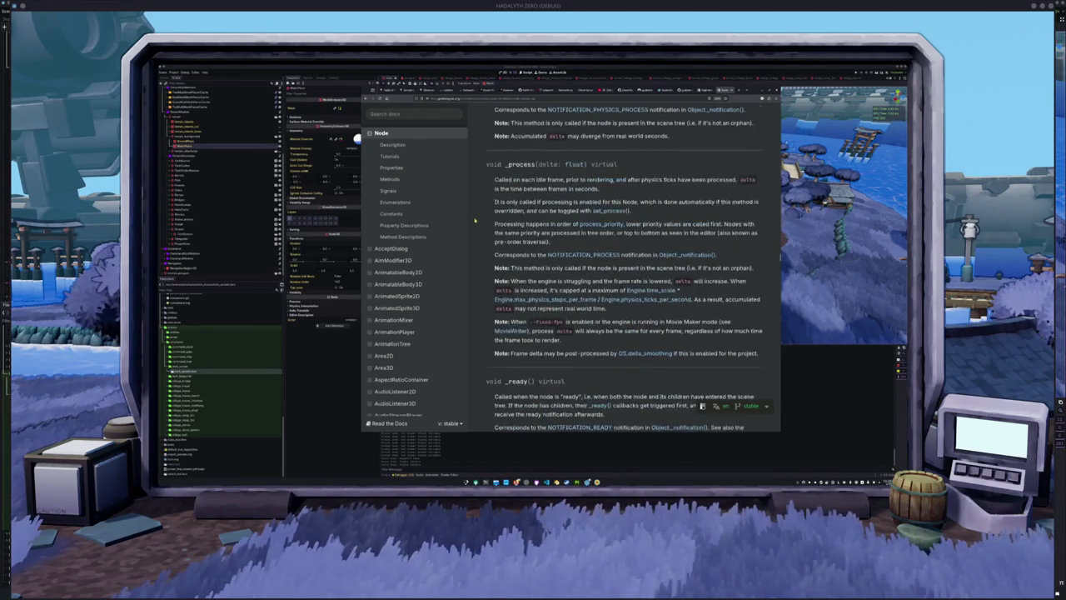
{"action": "scroll", "coordinate": [475, 221], "scroll_direction": "up", "scroll_amount": 10}
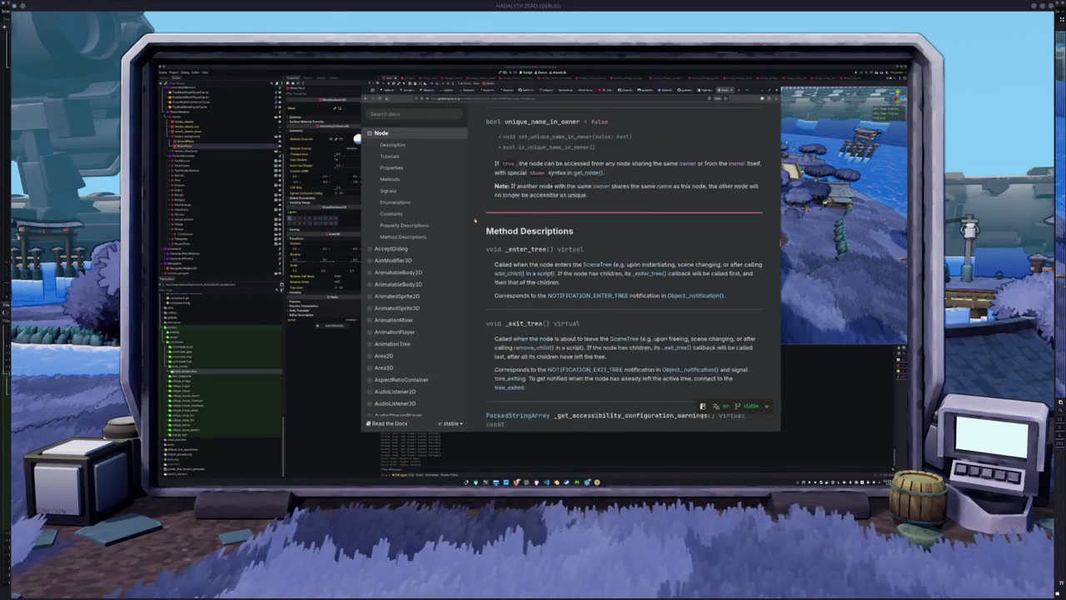
{"action": "scroll", "coordinate": [474, 220], "scroll_direction": "up", "scroll_amount": 2}
{"action": "scroll", "coordinate": [475, 220], "scroll_direction": "up", "scroll_amount": 4}
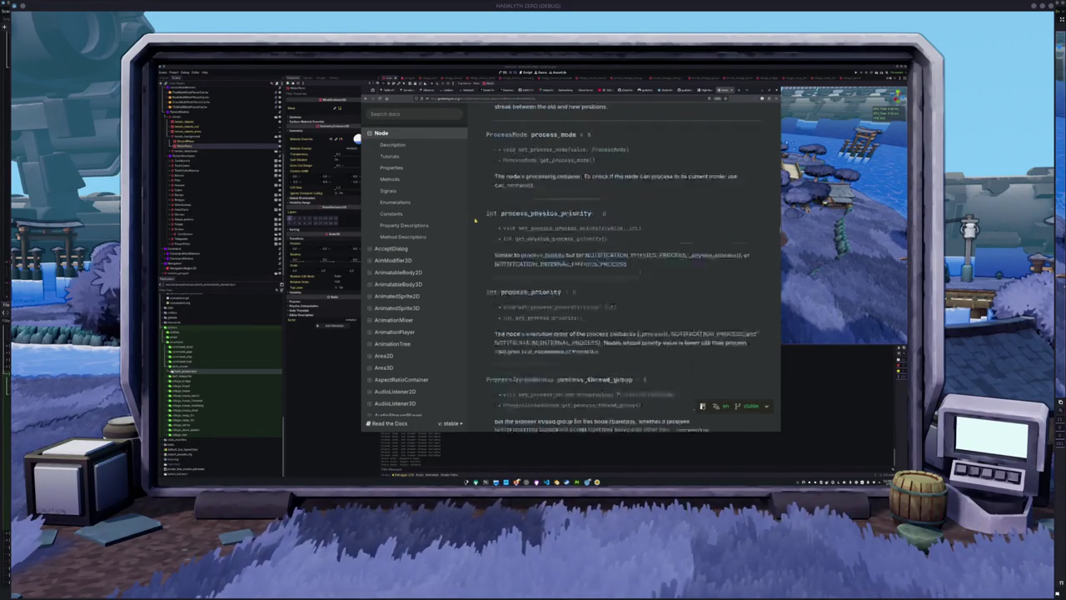
{"action": "scroll", "coordinate": [475, 220], "scroll_direction": "up", "scroll_amount": 2}
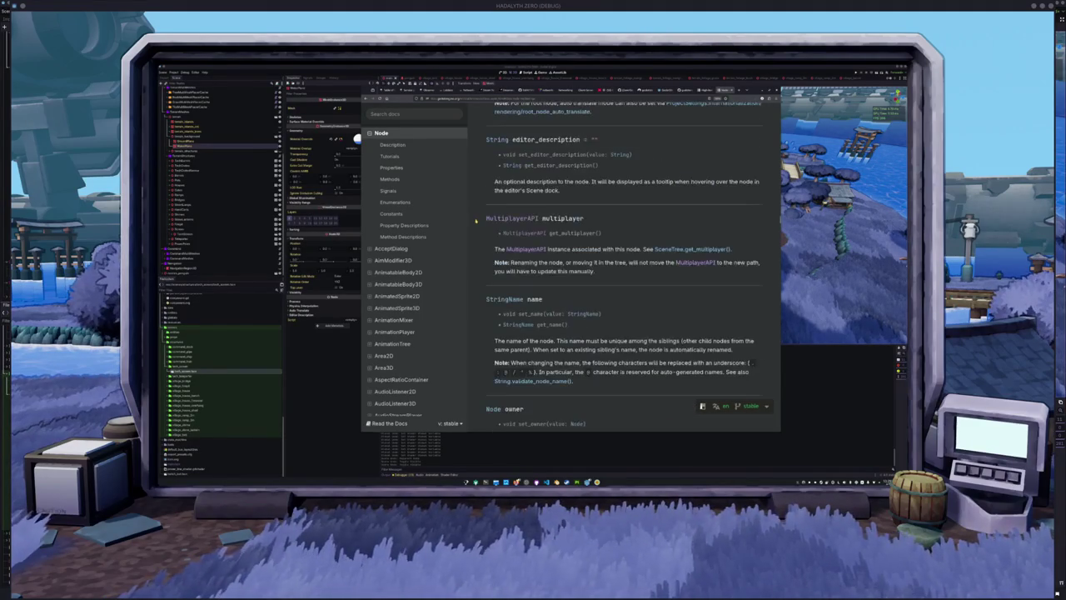
{"action": "scroll", "coordinate": [476, 221], "scroll_direction": "up", "scroll_amount": 3}
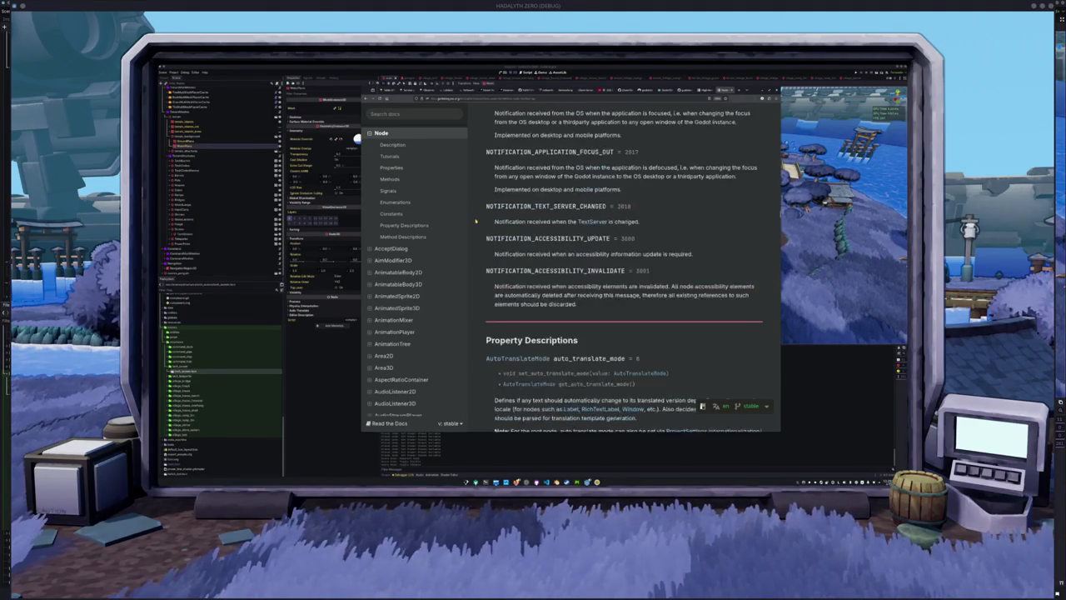
{"action": "scroll", "coordinate": [476, 220], "scroll_direction": "up", "scroll_amount": 3}
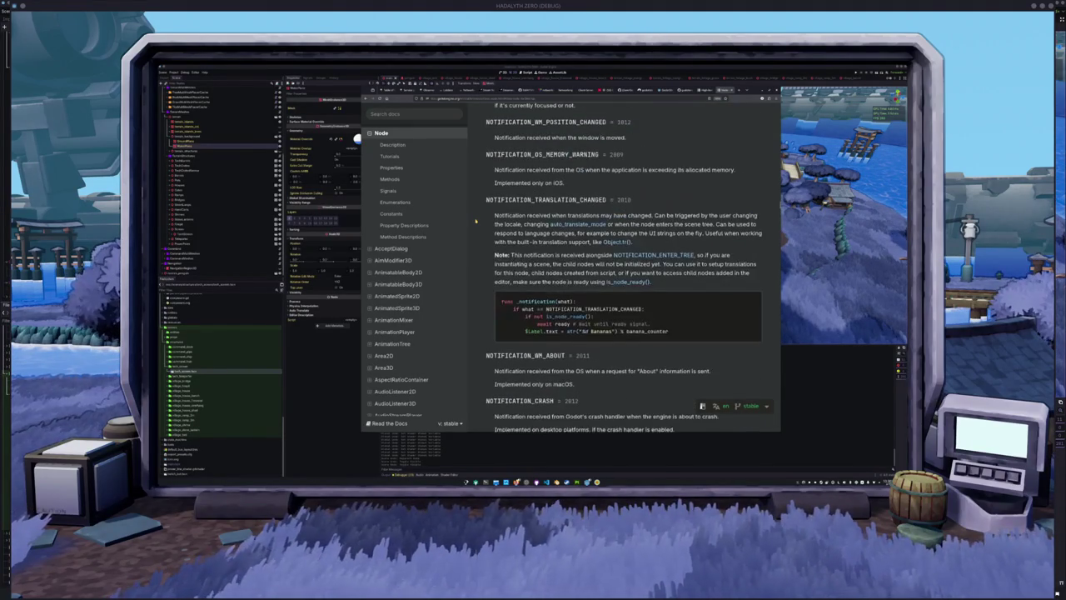
{"action": "scroll", "coordinate": [475, 221], "scroll_direction": "up", "scroll_amount": 3}
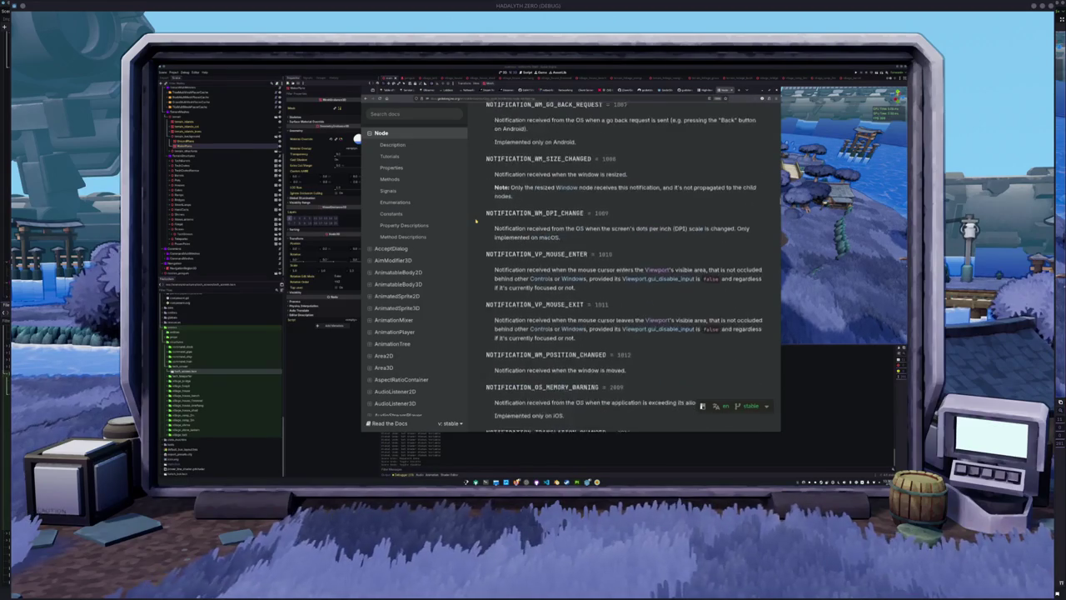
{"action": "scroll", "coordinate": [476, 221], "scroll_direction": "up", "scroll_amount": 2}
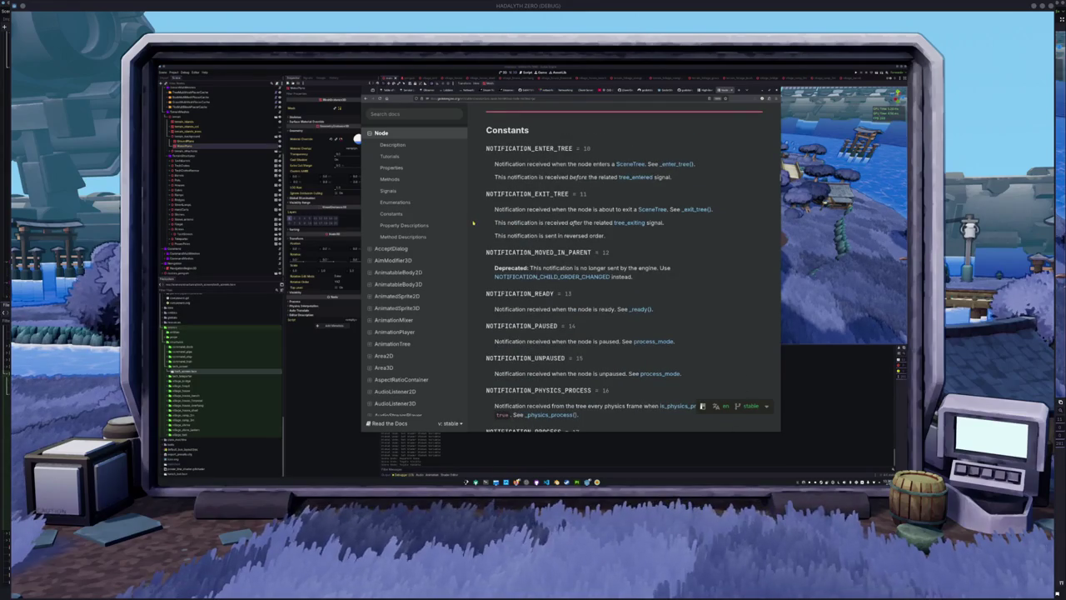
{"action": "scroll", "coordinate": [475, 229], "scroll_direction": "up", "scroll_amount": 3}
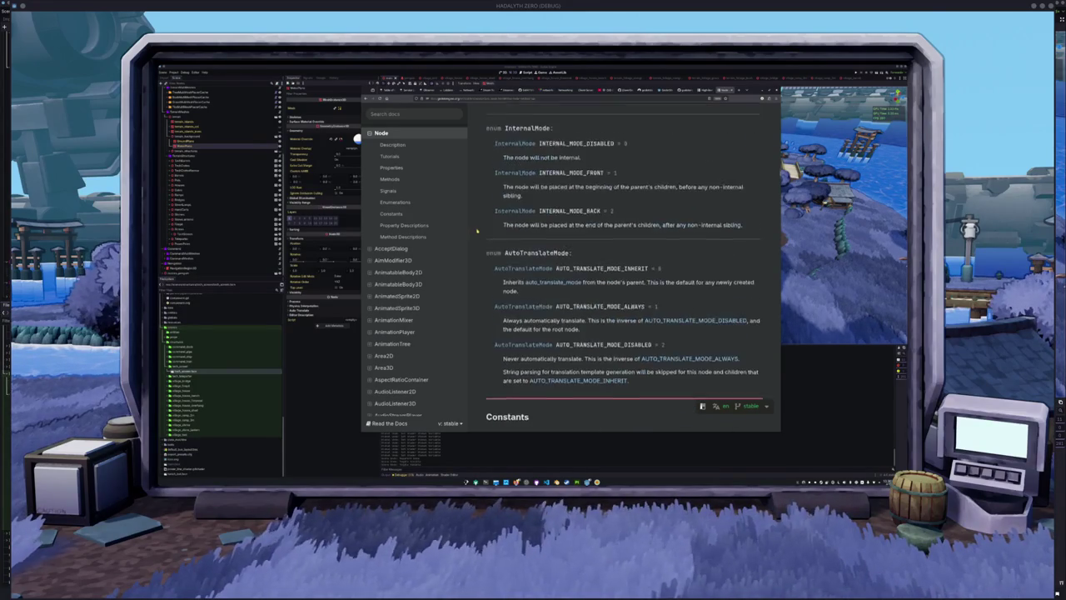
{"action": "scroll", "coordinate": [477, 230], "scroll_direction": "up", "scroll_amount": 15}
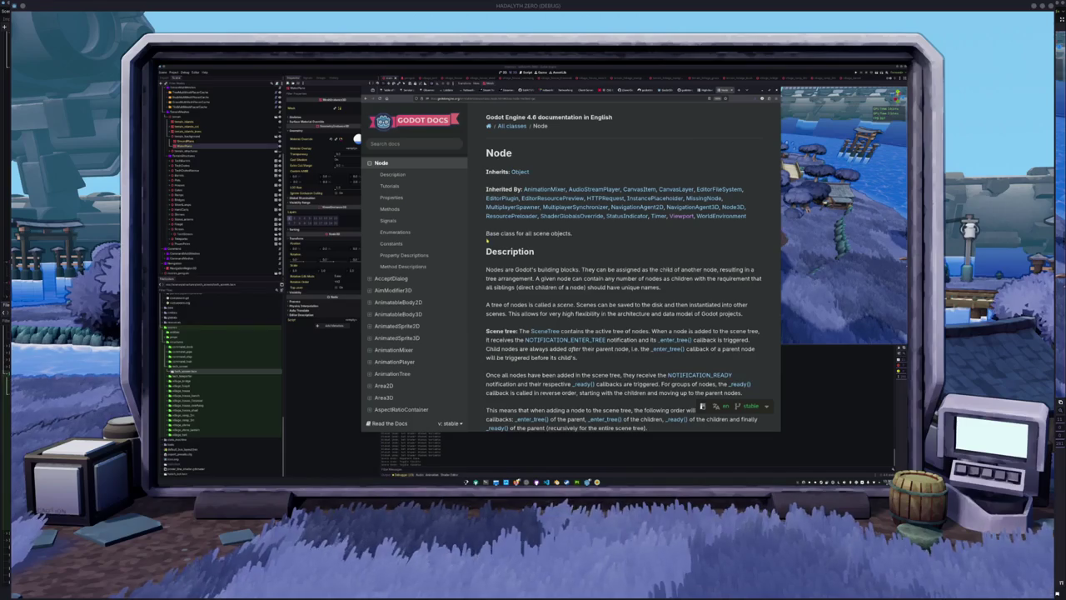
{"action": "key", "text": "alt+Tab"}
{"action": "left_click_drag", "start_coordinate": [601, 329], "coordinate": [446, 315]}
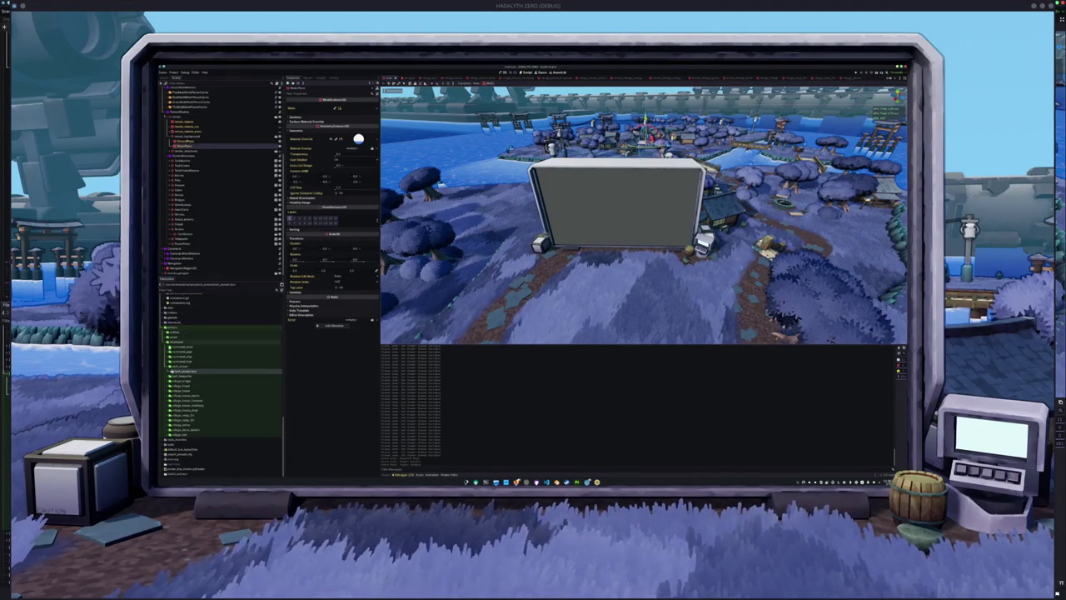
Step: Create a new folder inside the chosen project folder in the FileSystem dock
{"action": "right_click", "coordinate": [178, 331]}
{"action": "left_click", "coordinate": [244, 337]}
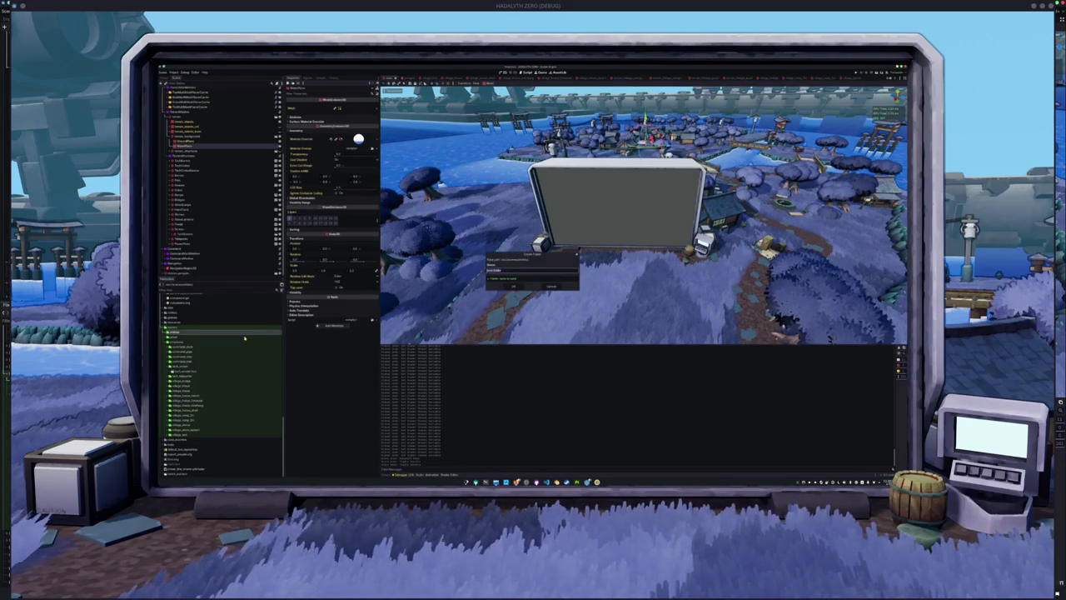
{"action": "key", "text": "BackSpace"}
{"action": "key", "text": "Return"}
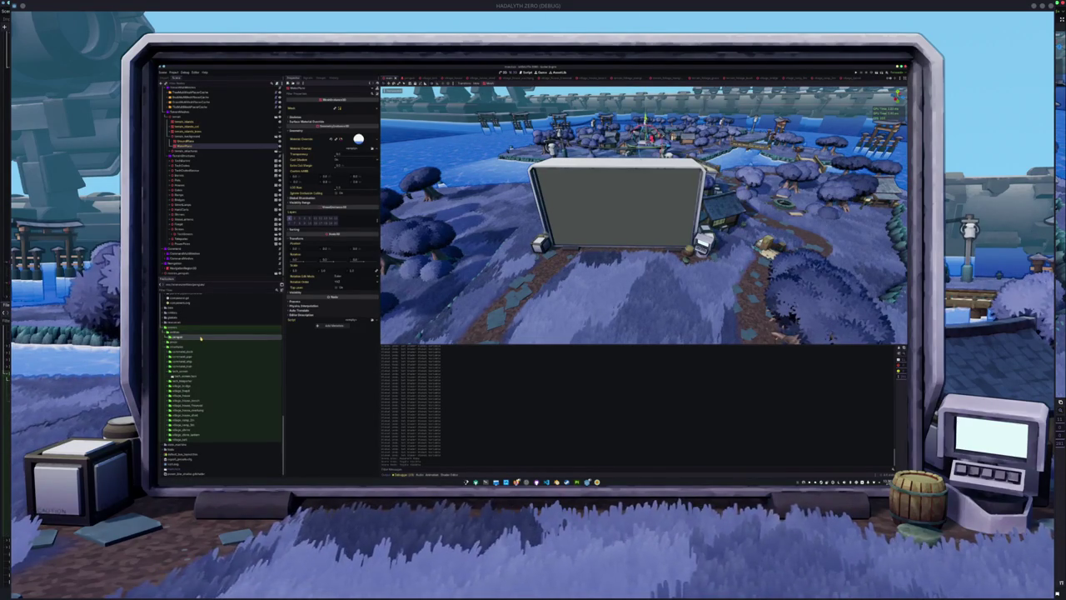
Step: Start creating a new script inside the new folder
{"action": "right_click", "coordinate": [200, 338]}
{"action": "mouse_move", "coordinate": [218, 339]}
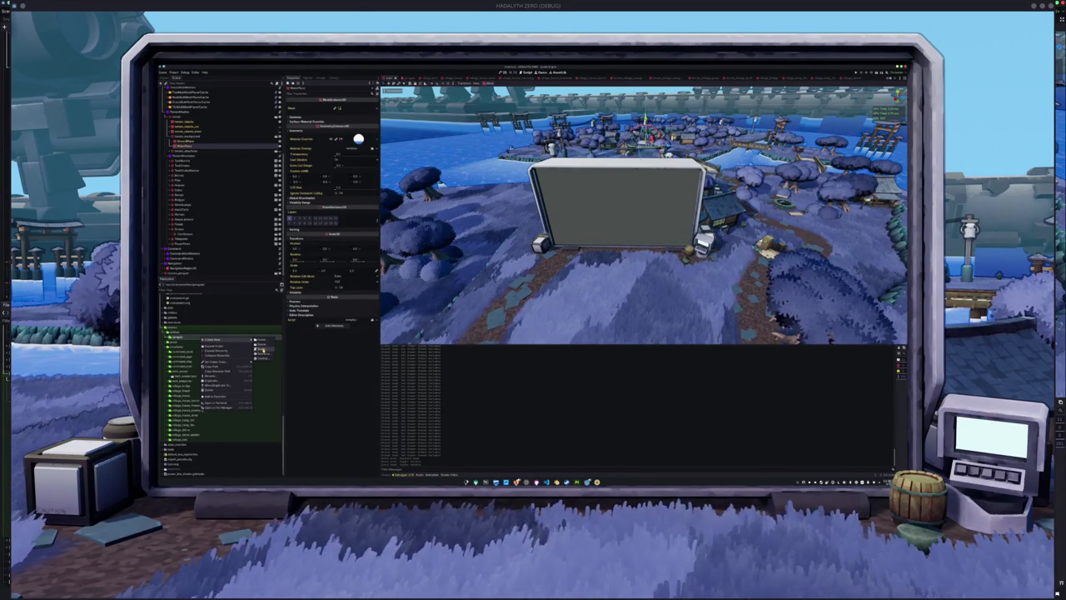
{"action": "left_click", "coordinate": [210, 337]}
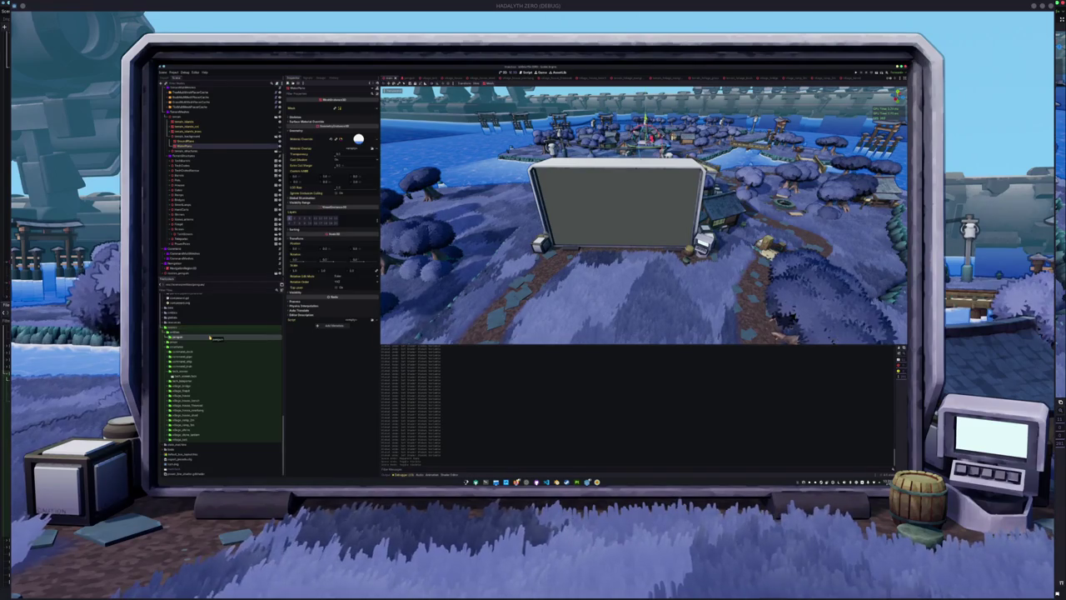
{"action": "right_click", "coordinate": [210, 337]}
{"action": "mouse_move", "coordinate": [261, 339]}
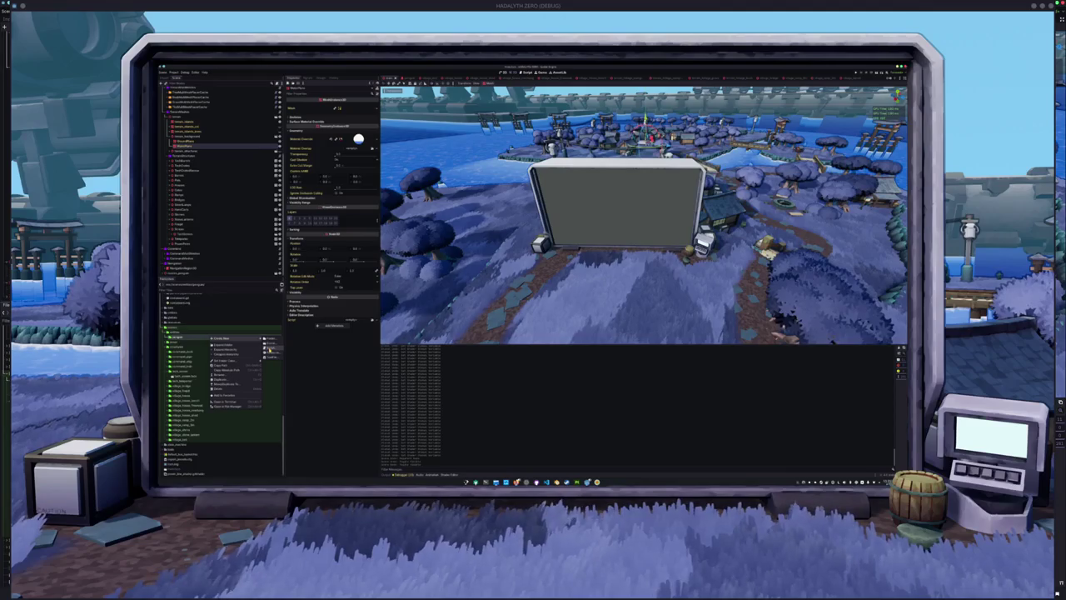
{"action": "left_click", "coordinate": [269, 350]}
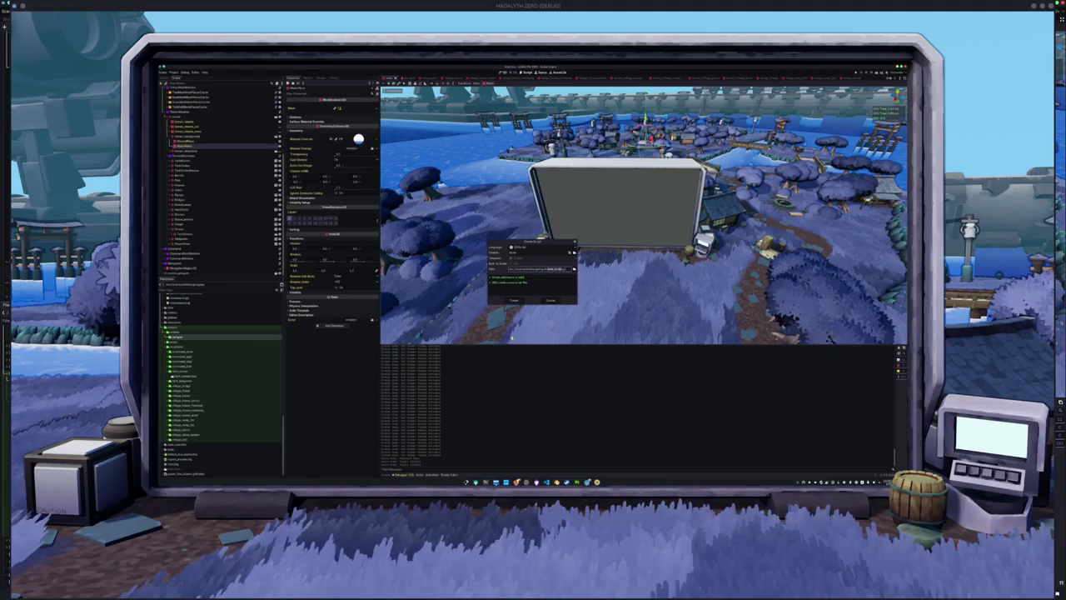
Step: Confirm the script dialog, then expand the target folder in the file tree
{"action": "left_click", "coordinate": [513, 300]}
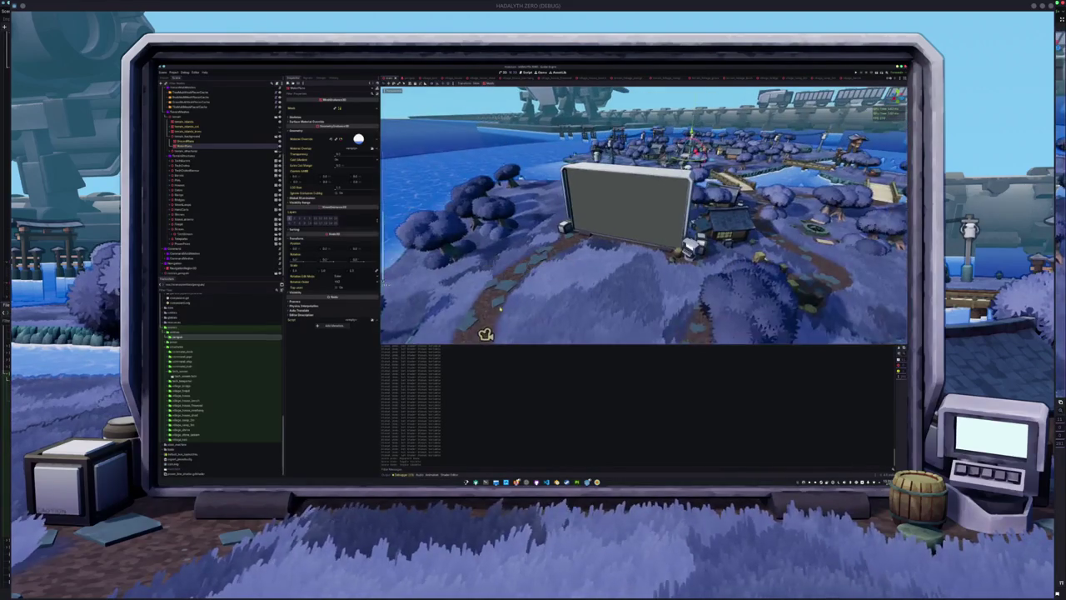
{"action": "right_click", "coordinate": [181, 336]}
{"action": "mouse_move", "coordinate": [220, 340]}
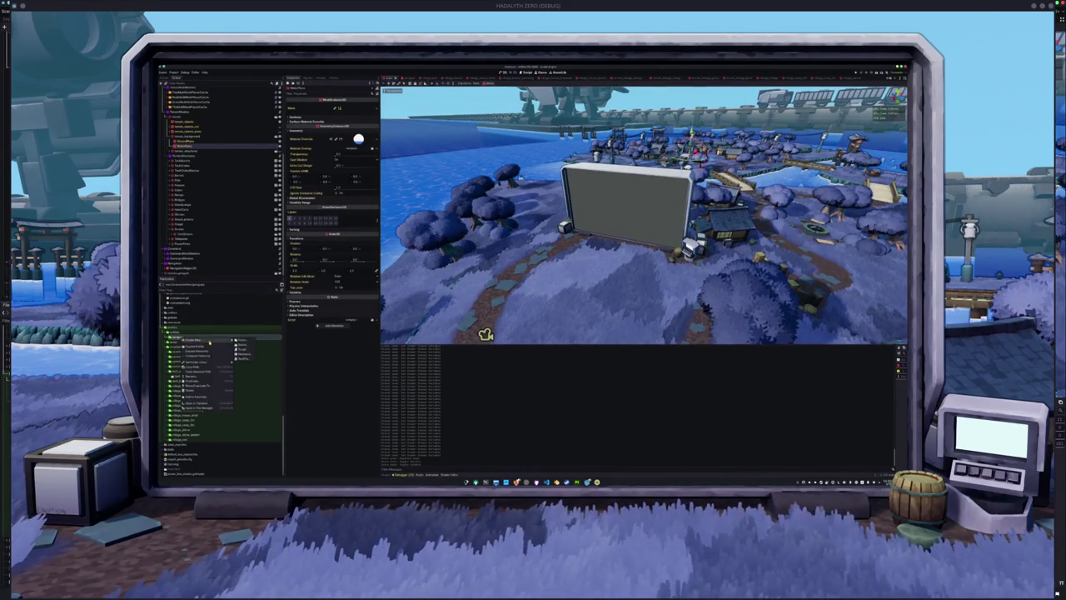
{"action": "key", "text": "Escape"}
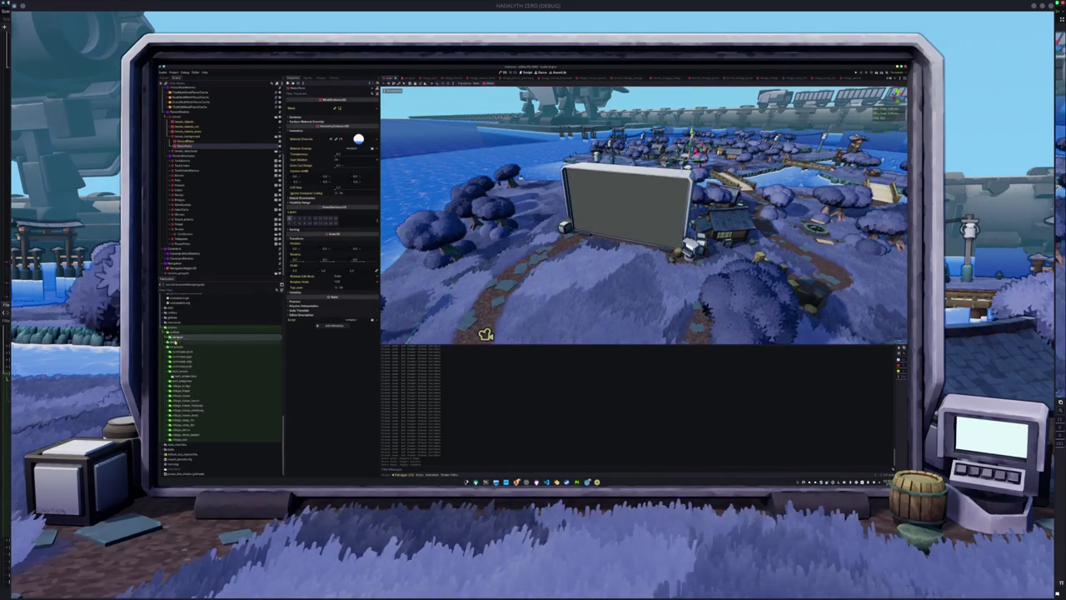
{"action": "double_click", "coordinate": [178, 367]}
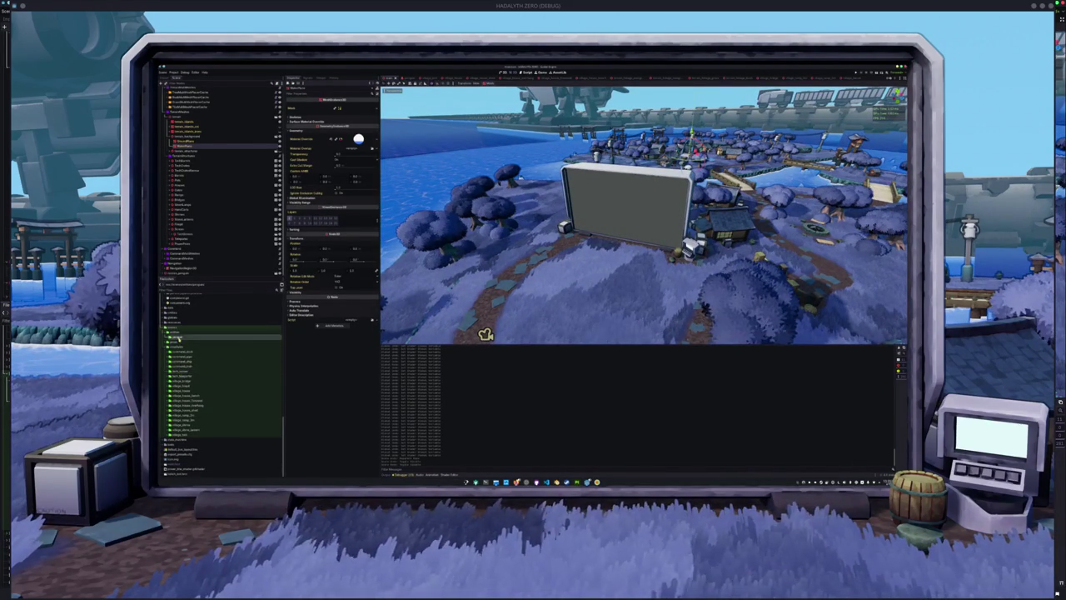
{"action": "scroll", "coordinate": [179, 358], "scroll_direction": "up", "scroll_amount": 3}
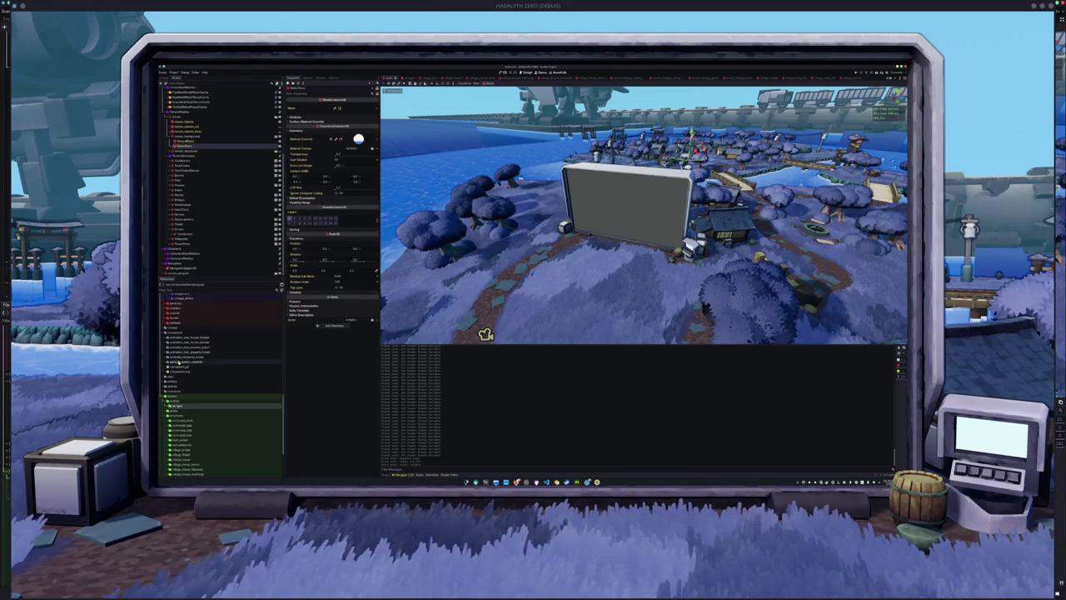
{"action": "scroll", "coordinate": [179, 366], "scroll_direction": "down", "scroll_amount": 2}
{"action": "scroll", "coordinate": [178, 367], "scroll_direction": "down", "scroll_amount": 2}
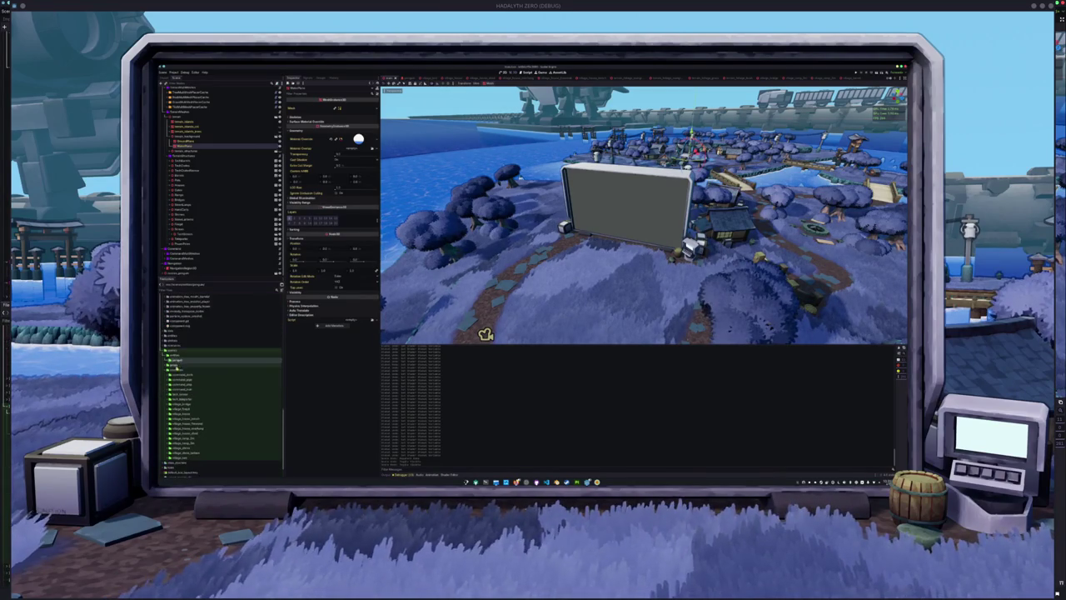
Step: Begin a script named 'screen' in that folder, then close the dialog
{"action": "right_click", "coordinate": [179, 359]}
{"action": "mouse_move", "coordinate": [206, 366]}
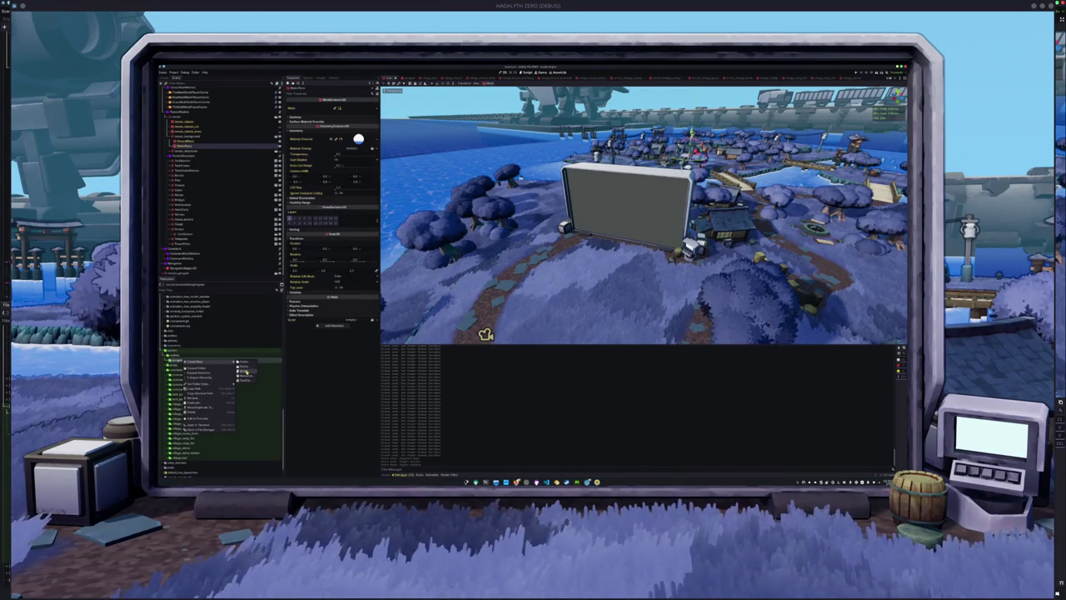
{"action": "left_click", "coordinate": [245, 371]}
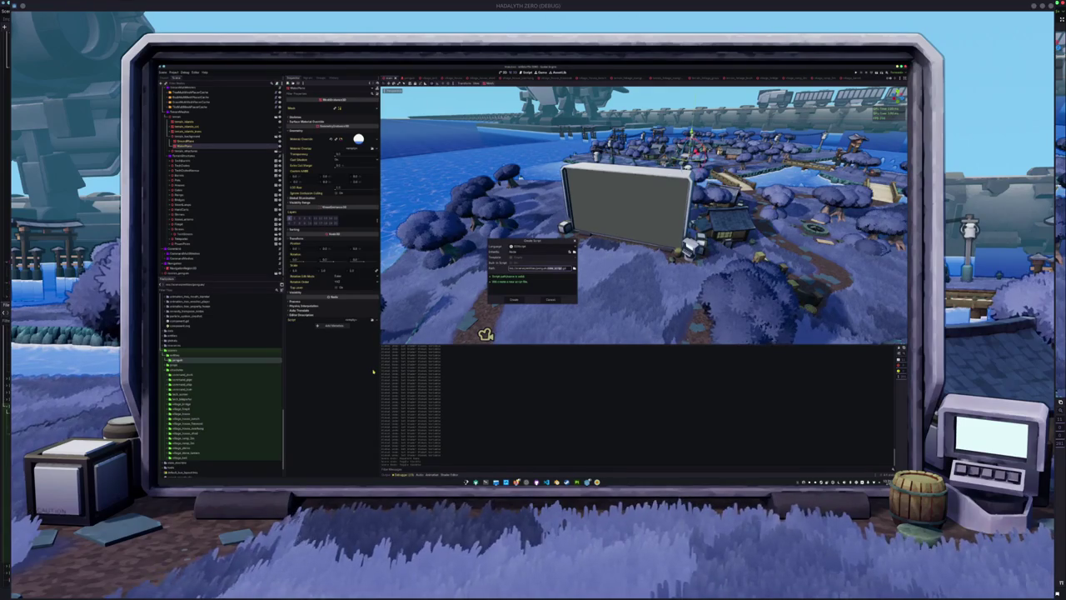
{"action": "type", "text": "screen"}
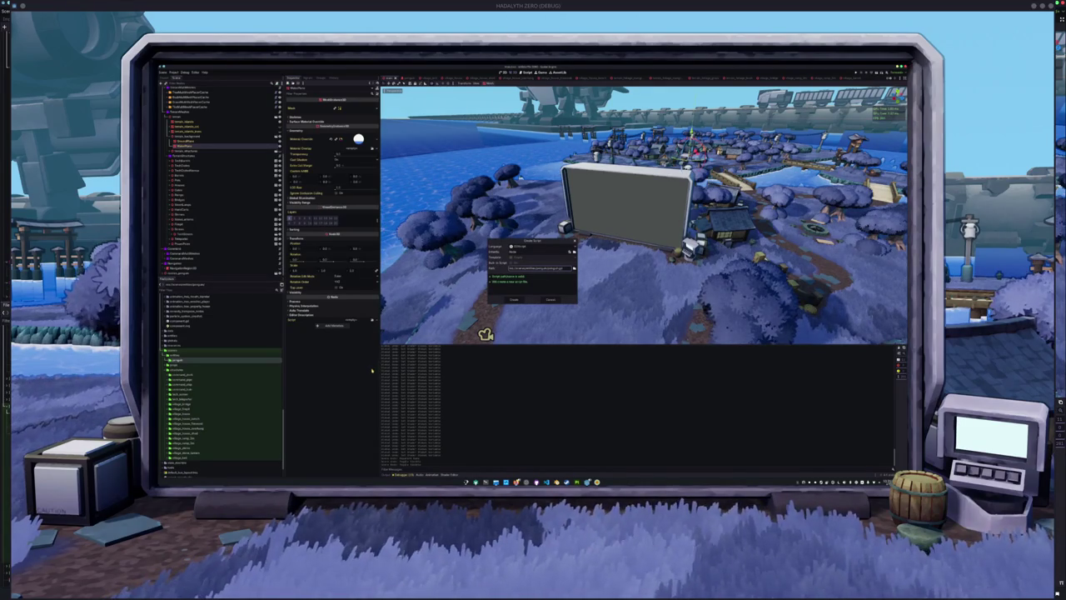
{"action": "left_click", "coordinate": [555, 301]}
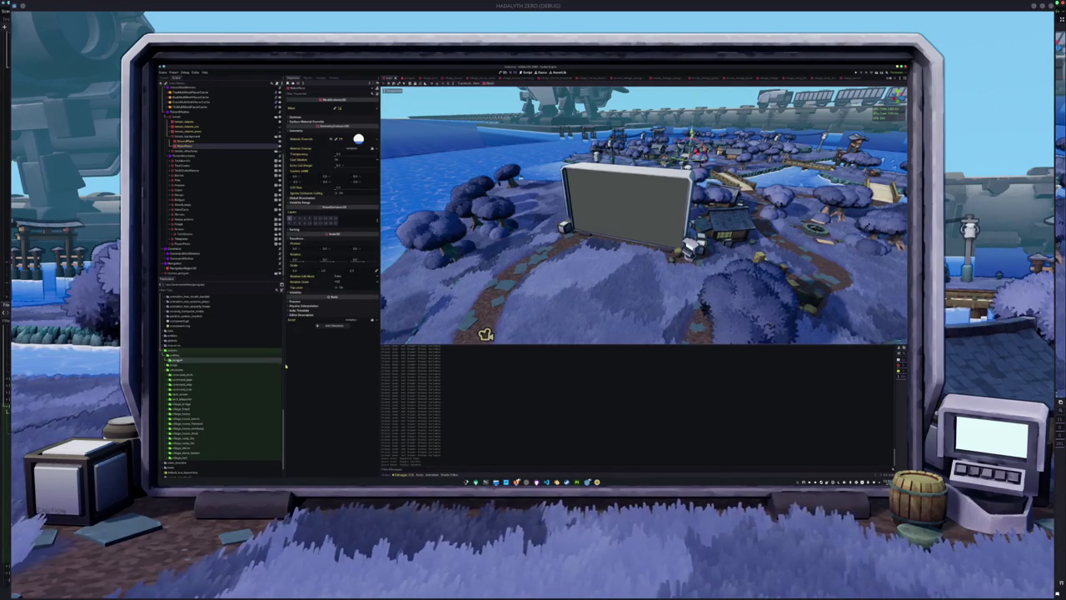
{"action": "right_click", "coordinate": [190, 356]}
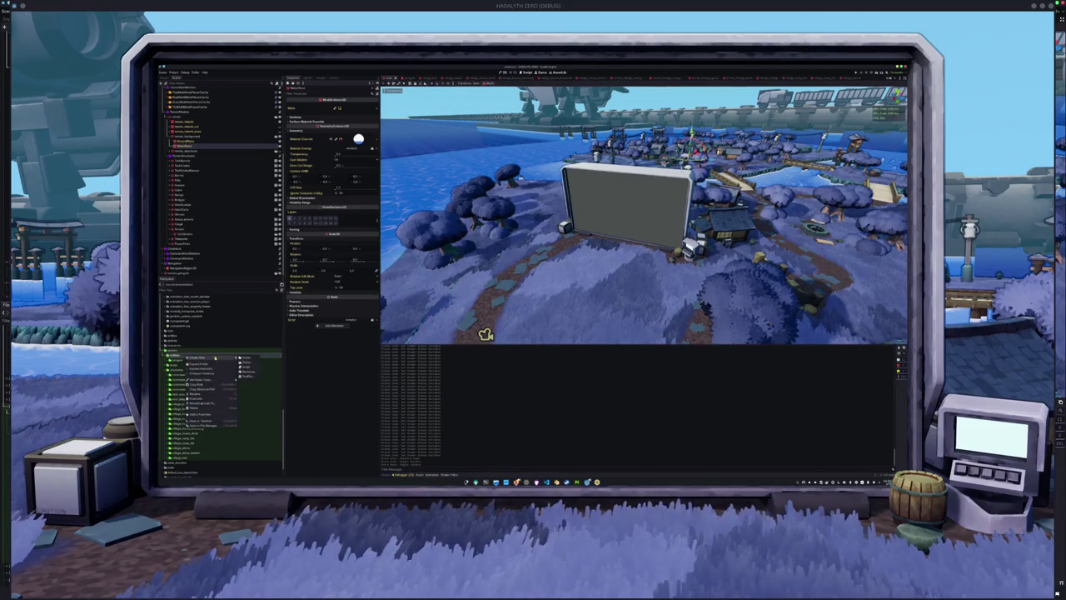
Step: Create entity.gd inheriting CharacterBody3D in the folder and open it for editing
{"action": "left_click", "coordinate": [250, 368]}
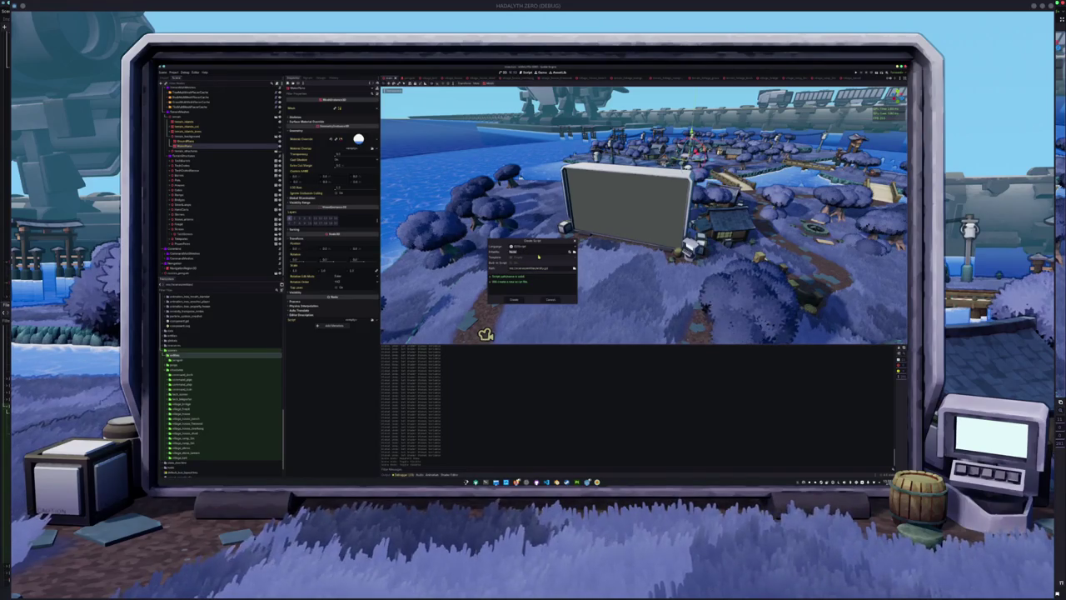
{"action": "key", "text": "BackSpace"}
{"action": "key", "text": "BackSpace"}
{"action": "key", "text": "BackSpace"}
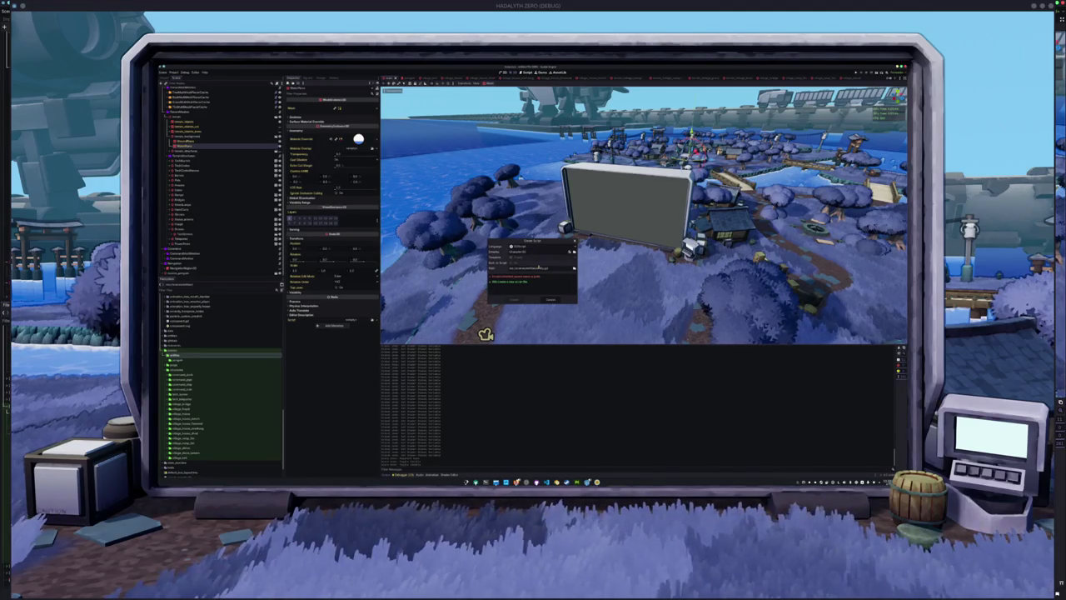
{"action": "type", "text": "Node3D"}
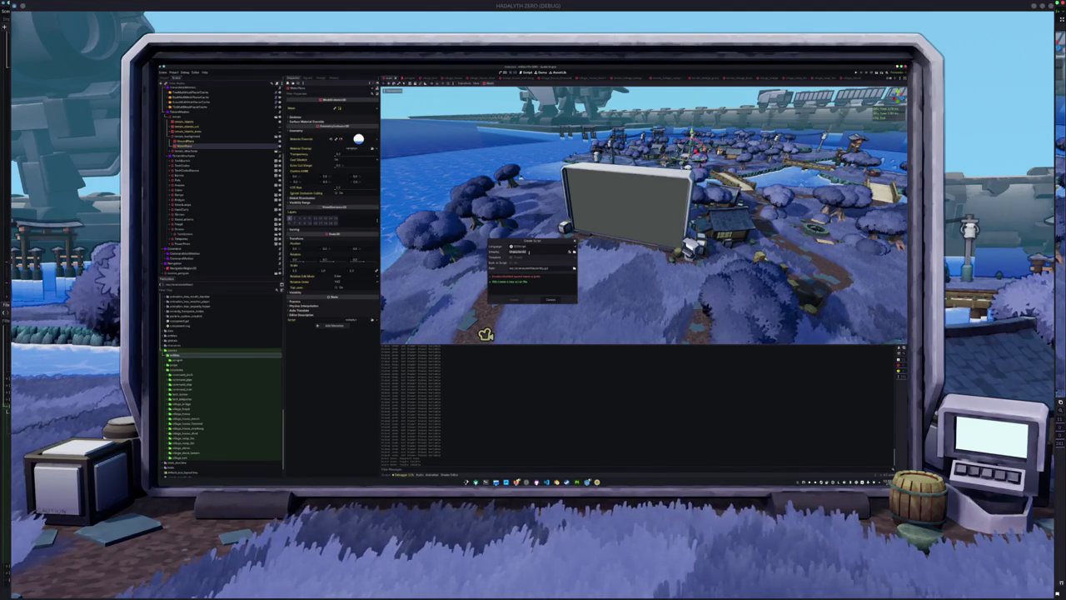
{"action": "key", "text": "BackSpace"}
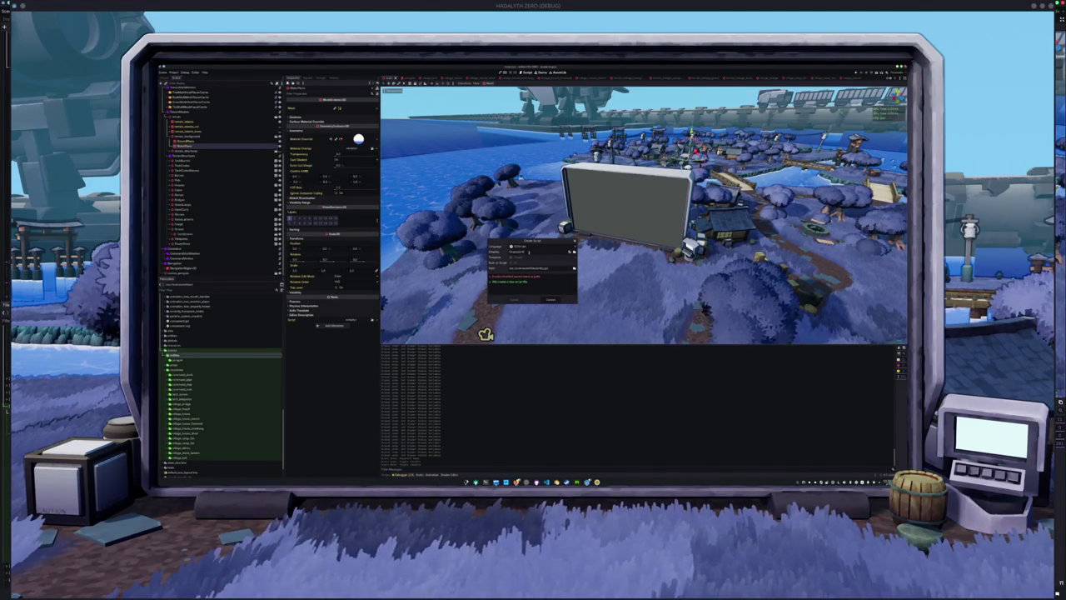
{"action": "type", "text": "D"}
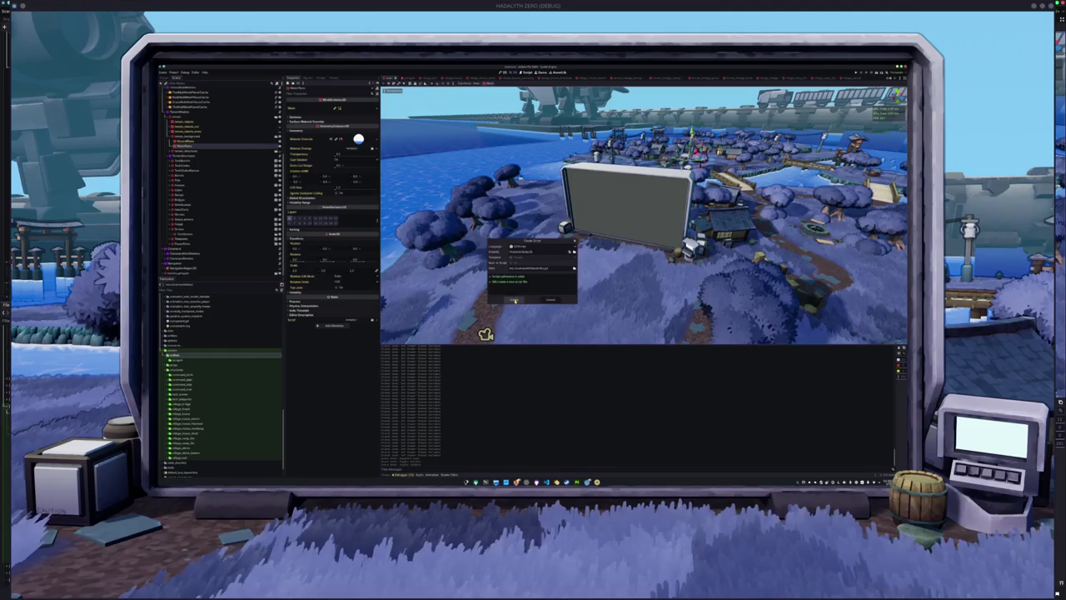
{"action": "left_click", "coordinate": [514, 298]}
{"action": "double_click", "coordinate": [181, 366]}
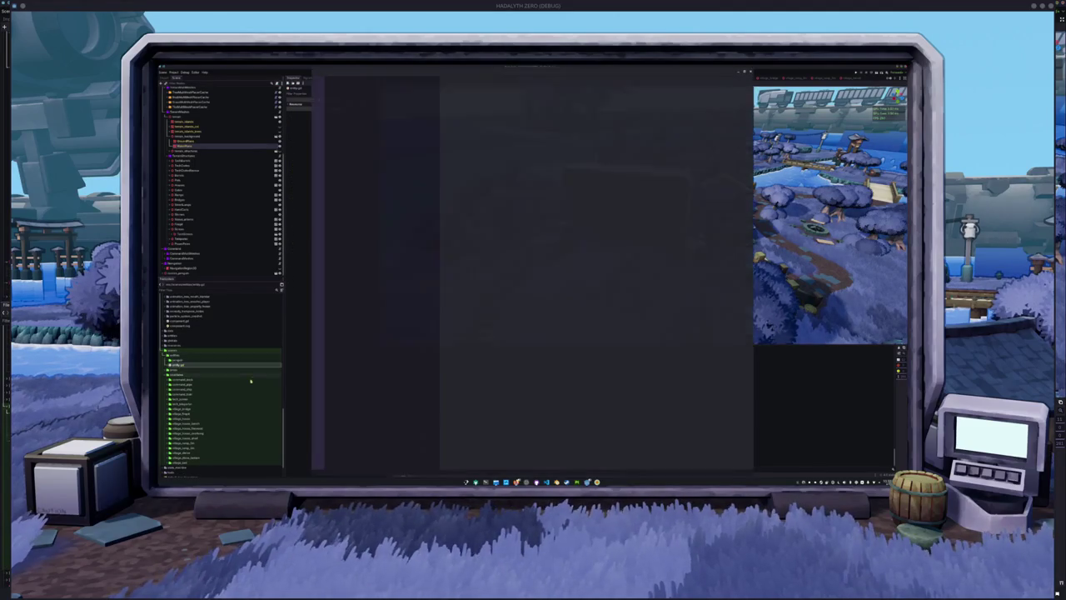
{"action": "type", "text": "cl"}
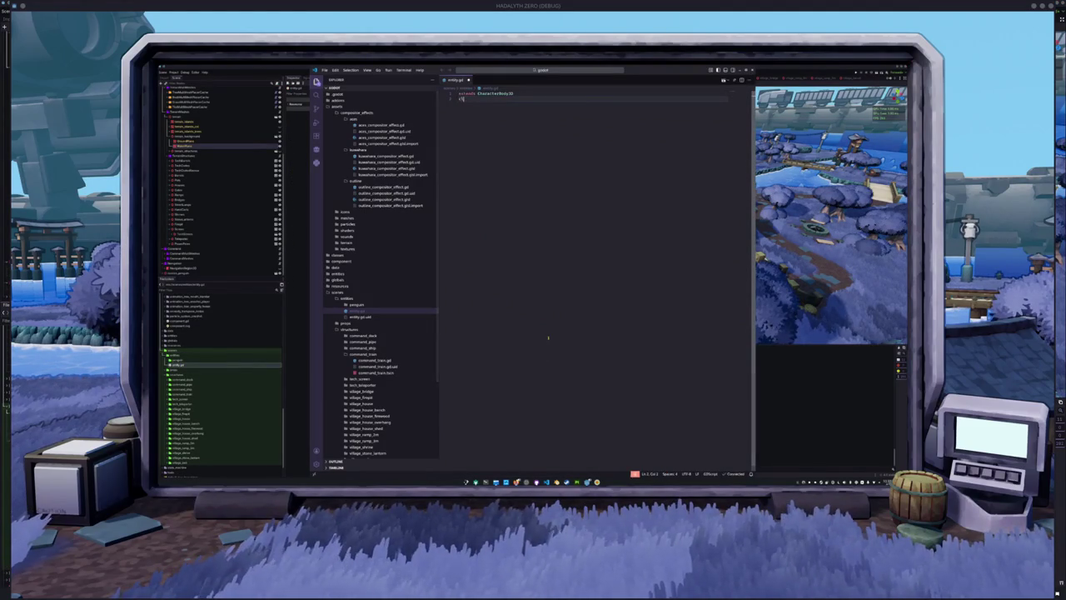
{"action": "type", "text": "ass_name Entity"}
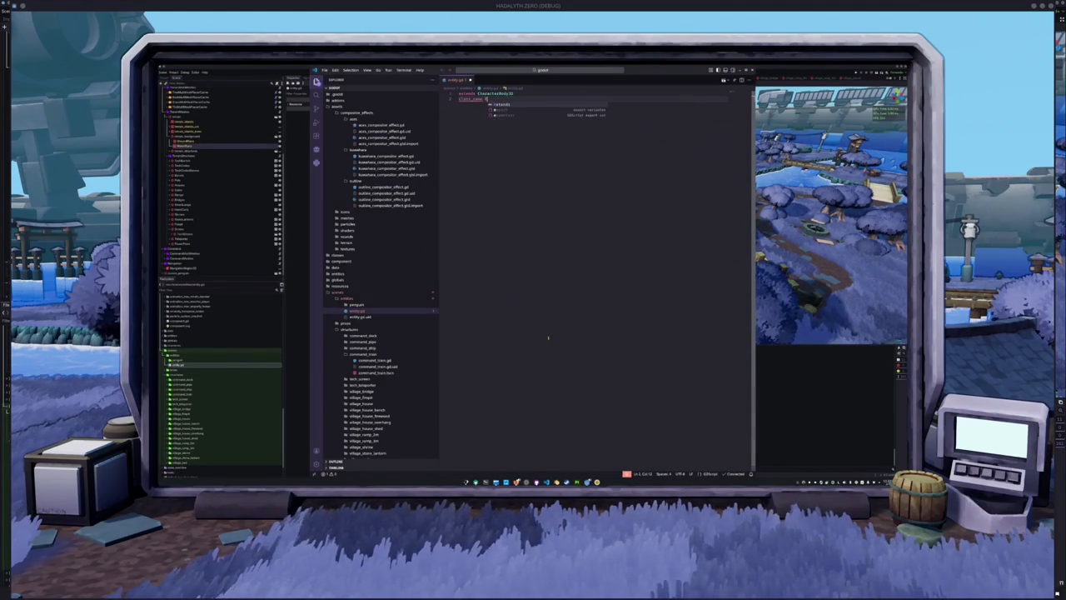
{"action": "key", "text": "Up"}
{"action": "key", "text": "Home"}
{"action": "key", "text": "Return"}
{"action": "key", "text": "Up"}
{"action": "type", "text": "@toon"}
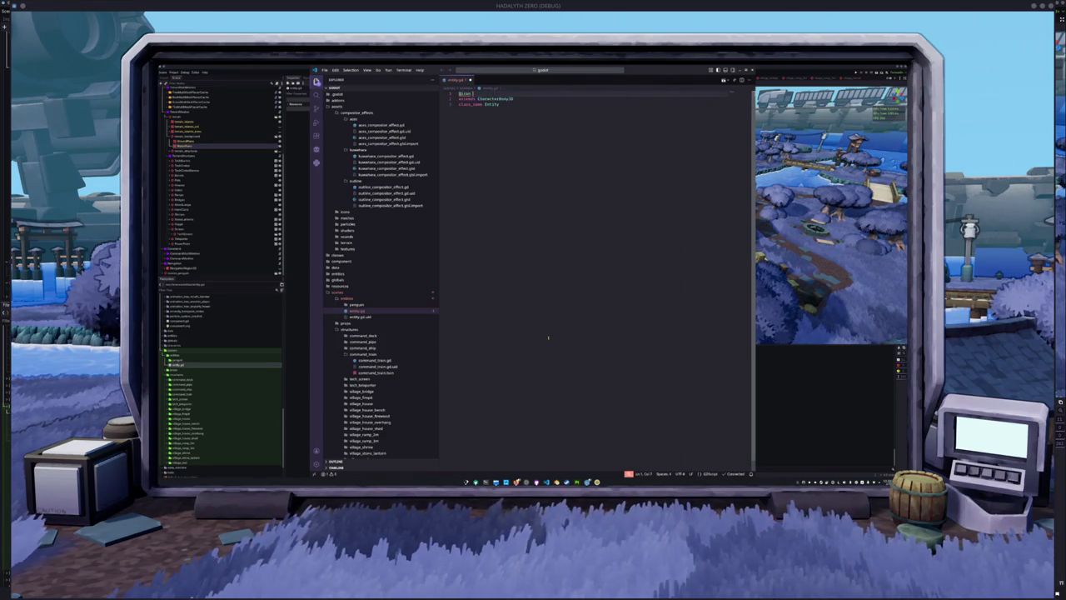
{"action": "type", "text": "(\""}
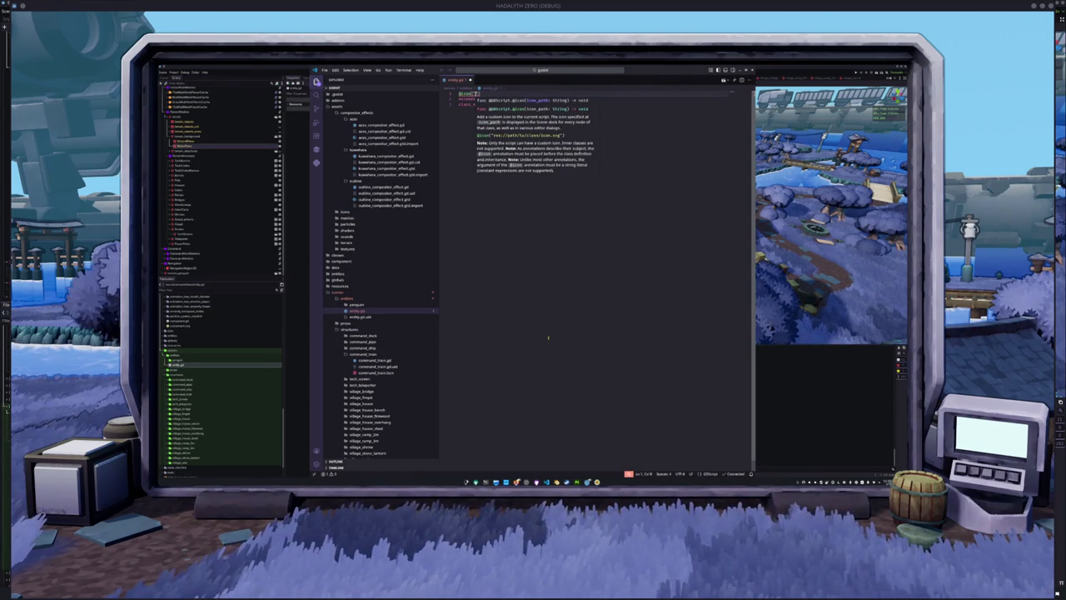
{"action": "type", "text": "re"}
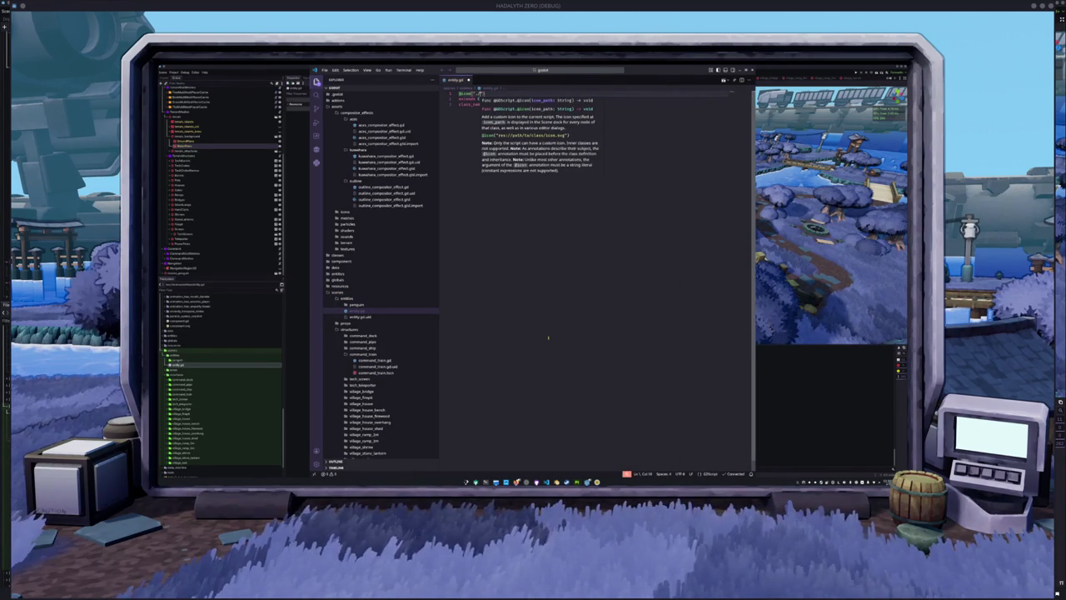
{"action": "type", "text": "entity"}
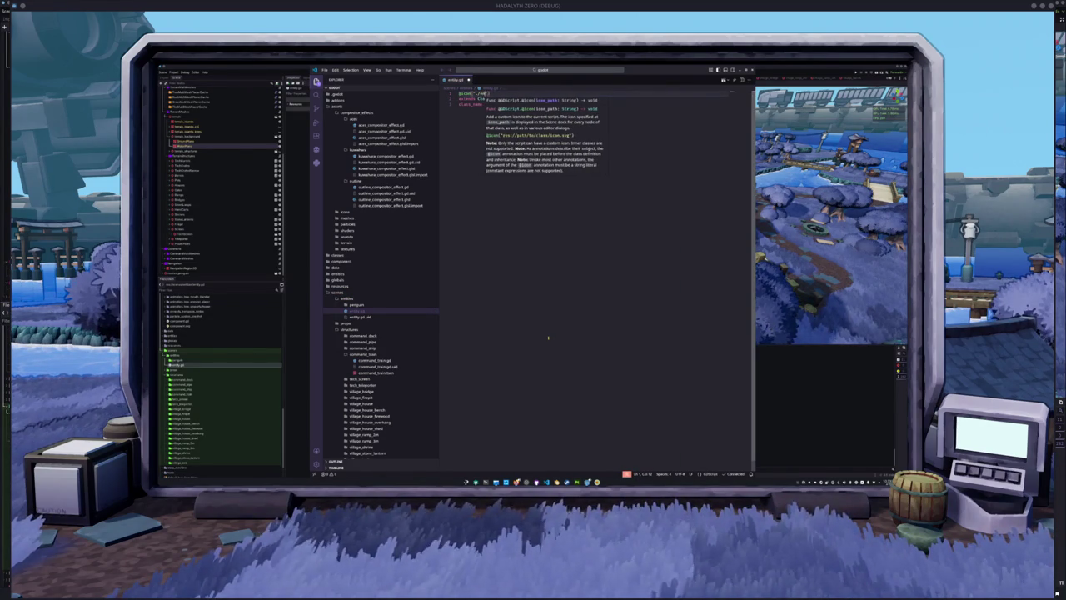
{"action": "type", "text": "png"}
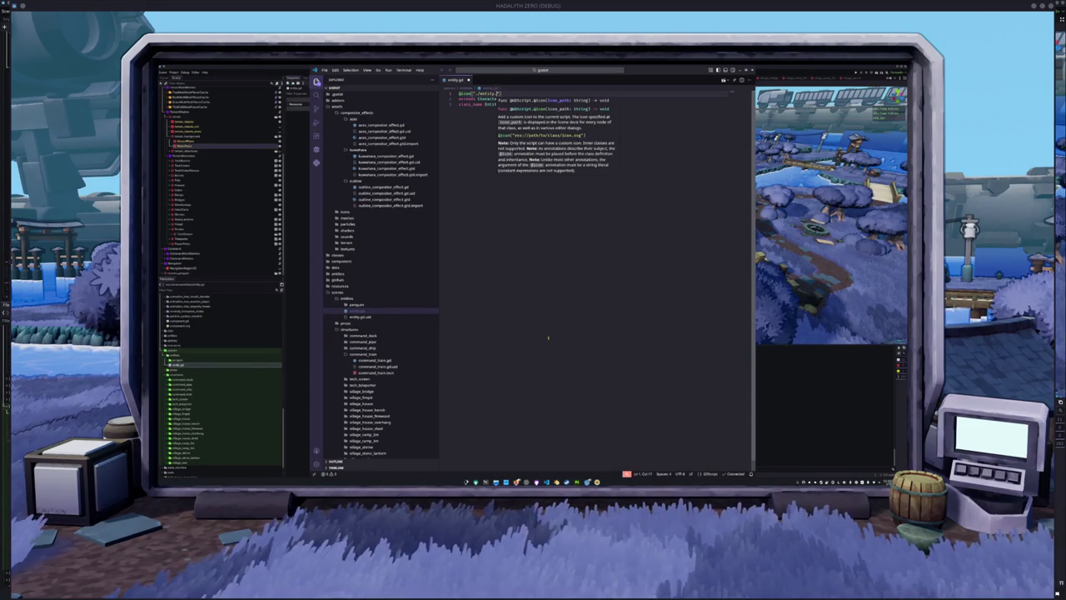
{"action": "key", "text": "Down"}
{"action": "key", "text": "Down"}
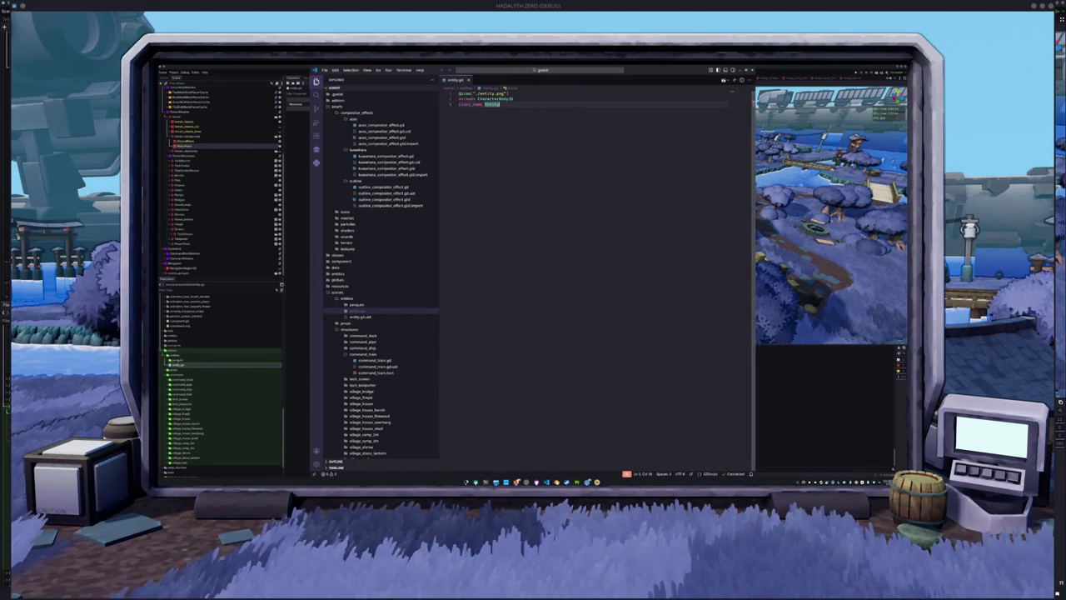
{"action": "key", "text": "alt+Tab"}
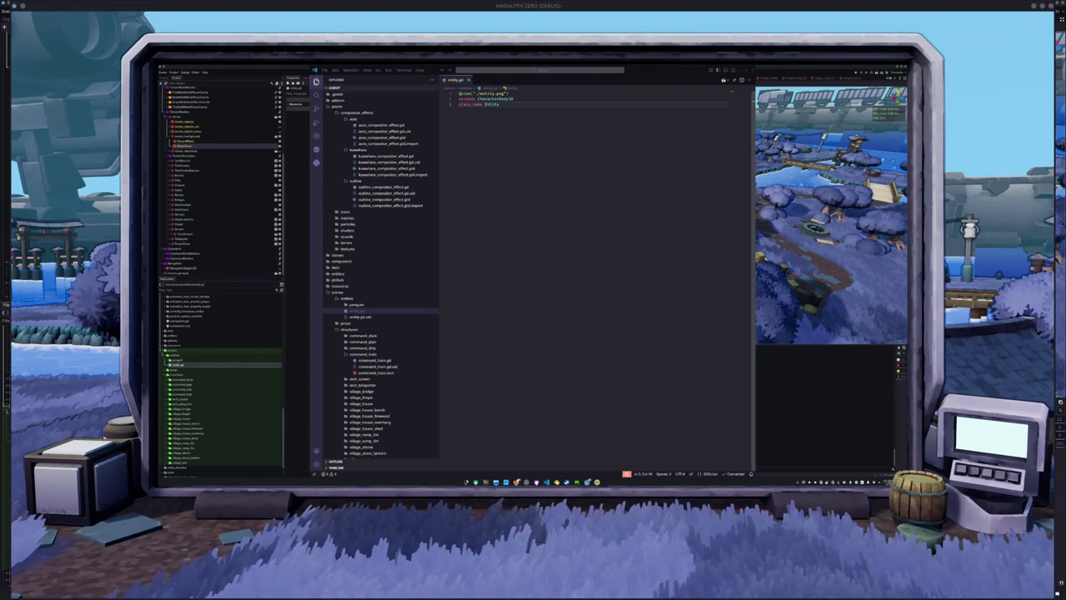
{"action": "key", "text": "alt+Tab"}
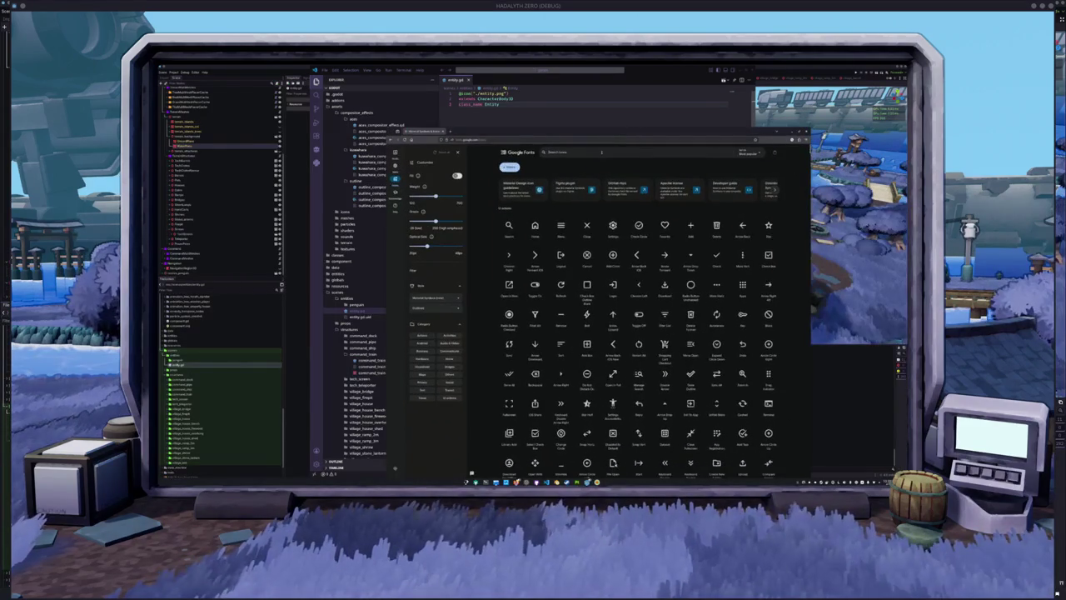
Step: Search icons for 'box' and download Package 2 with a larger optical size
{"action": "type", "text": "box"}
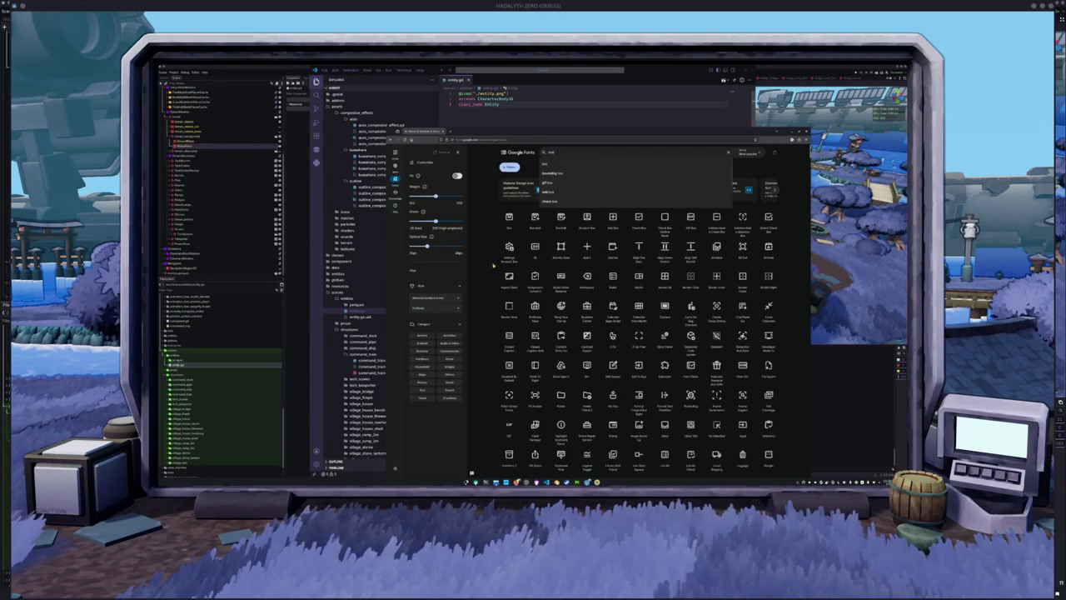
{"action": "scroll", "coordinate": [488, 266], "scroll_direction": "down", "scroll_amount": 2}
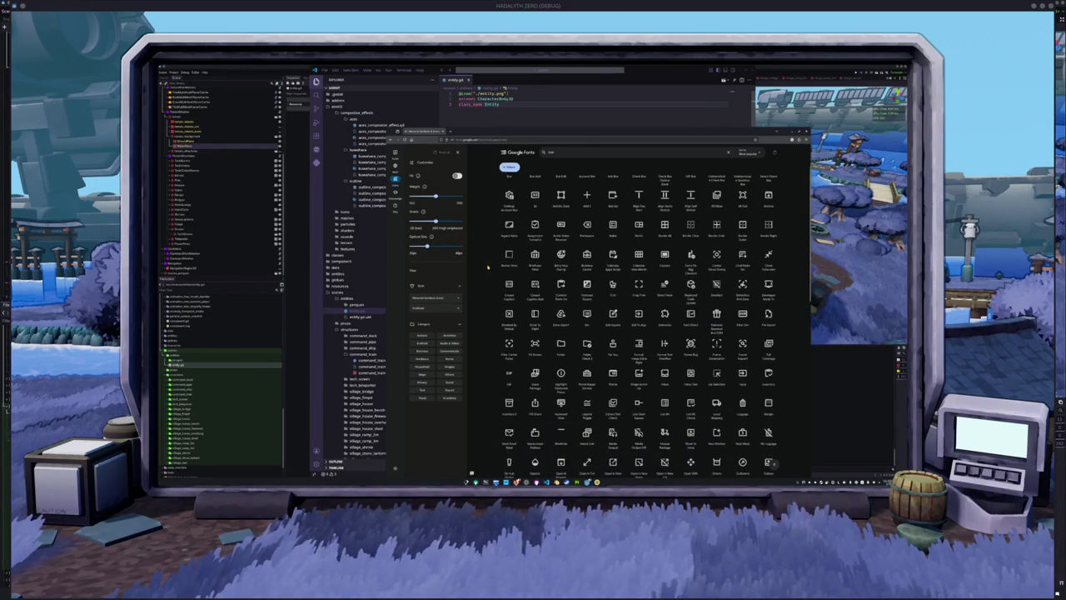
{"action": "scroll", "coordinate": [488, 267], "scroll_direction": "down", "scroll_amount": 1}
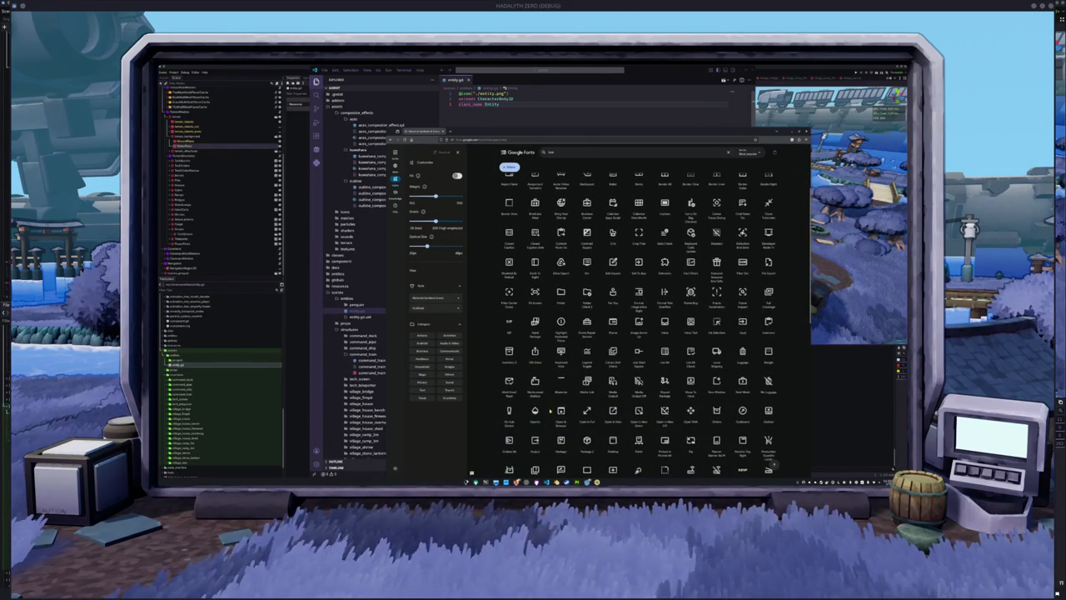
{"action": "scroll", "coordinate": [586, 437], "scroll_direction": "down", "scroll_amount": 3}
{"action": "left_click_drag", "start_coordinate": [435, 195], "coordinate": [461, 192]}
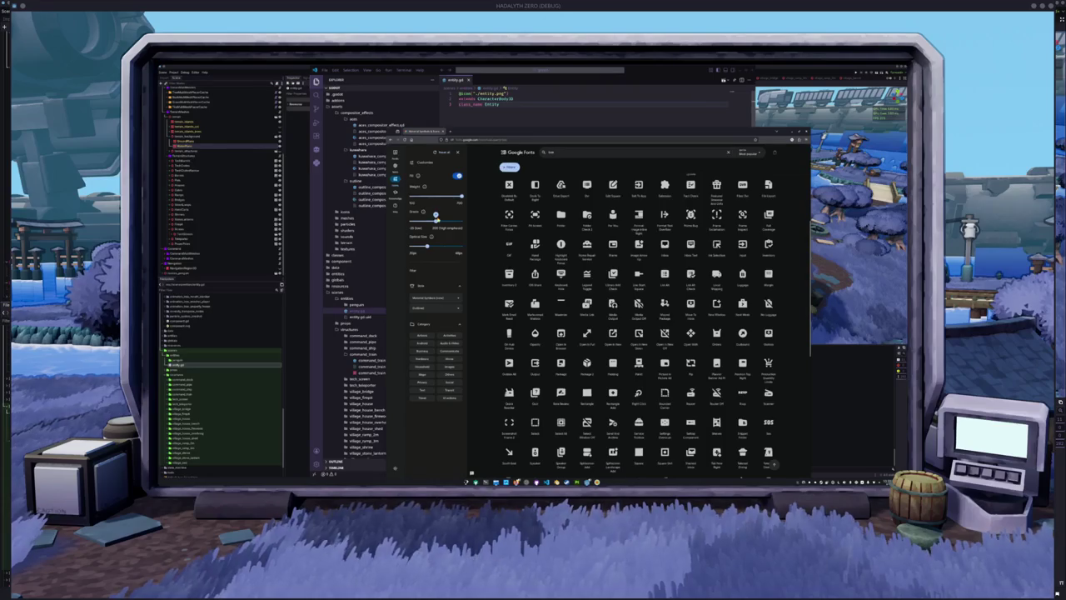
{"action": "left_click", "coordinate": [587, 364]}
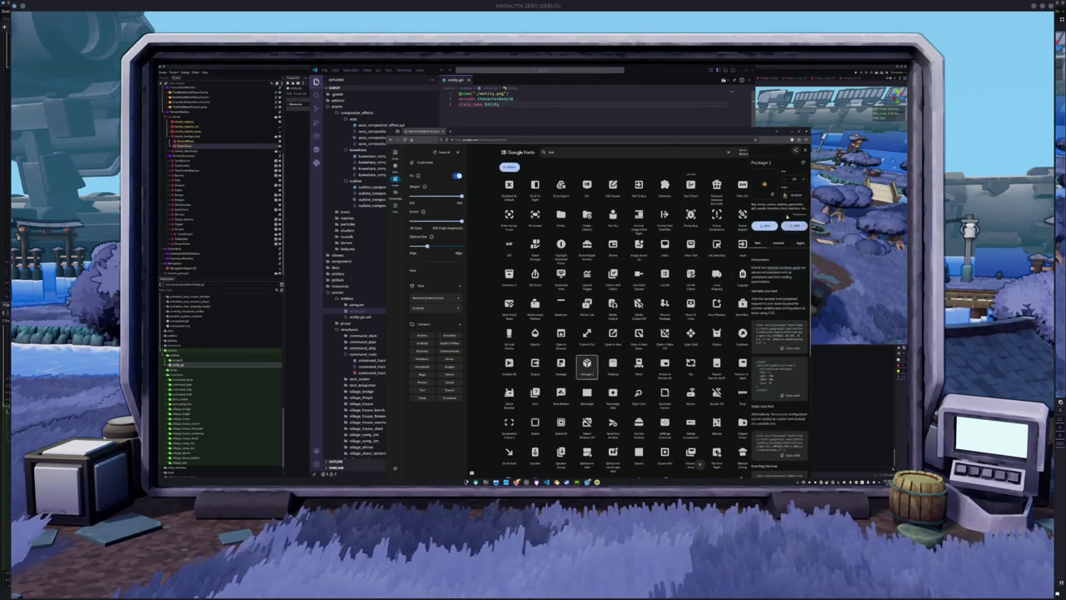
{"action": "left_click", "coordinate": [764, 185]}
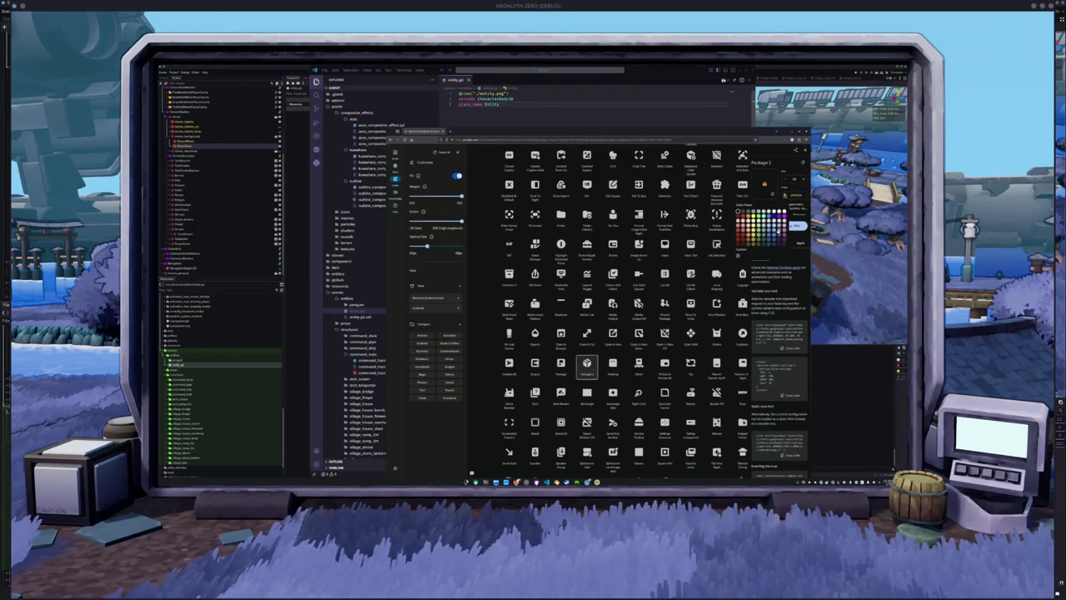
{"action": "key", "text": "Escape"}
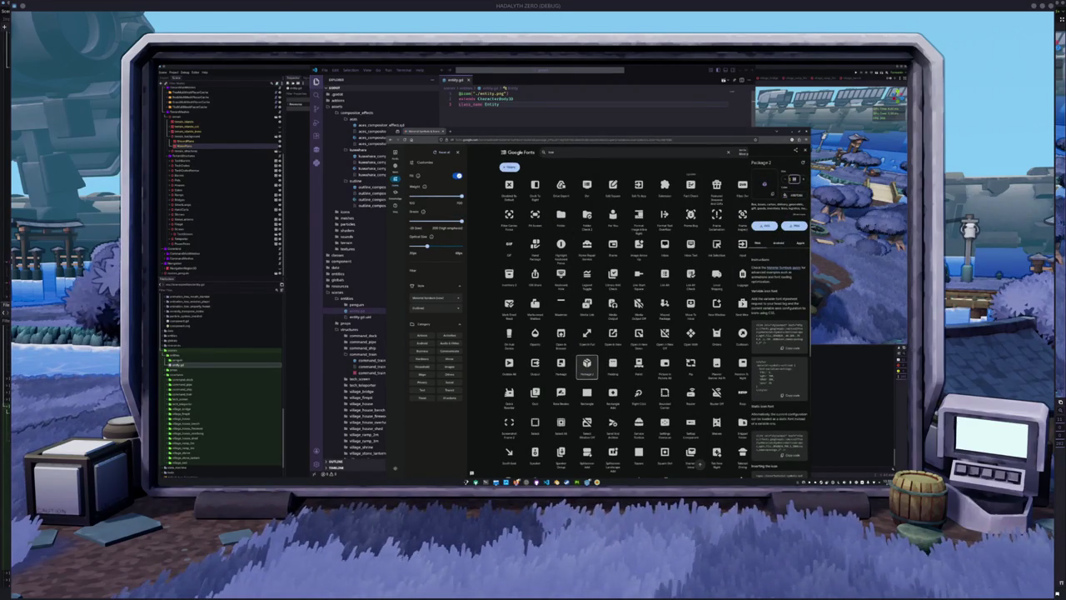
{"action": "left_click_drag", "start_coordinate": [426, 247], "coordinate": [462, 247]}
{"action": "left_click", "coordinate": [794, 224]}
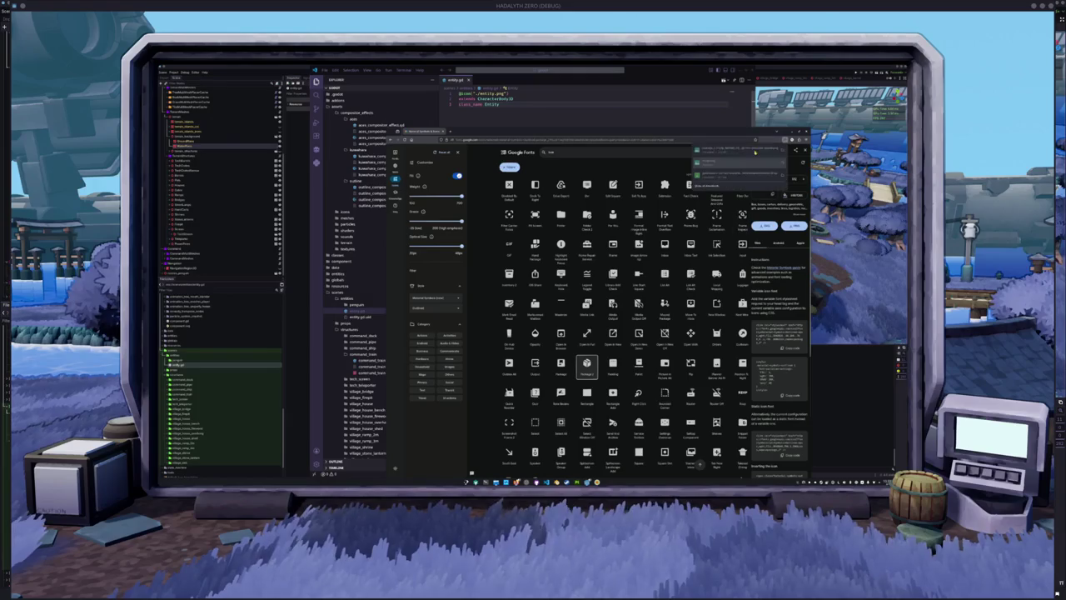
Step: Drag the downloaded Package 2 icon into Godot's entity folder and rename it
{"action": "mouse_move", "coordinate": [733, 153]}
{"action": "left_mouse_down"}
{"action": "mouse_move", "coordinate": [441, 250]}
{"action": "mouse_move", "coordinate": [274, 349]}
{"action": "mouse_move", "coordinate": [177, 366]}
{"action": "left_mouse_up"}
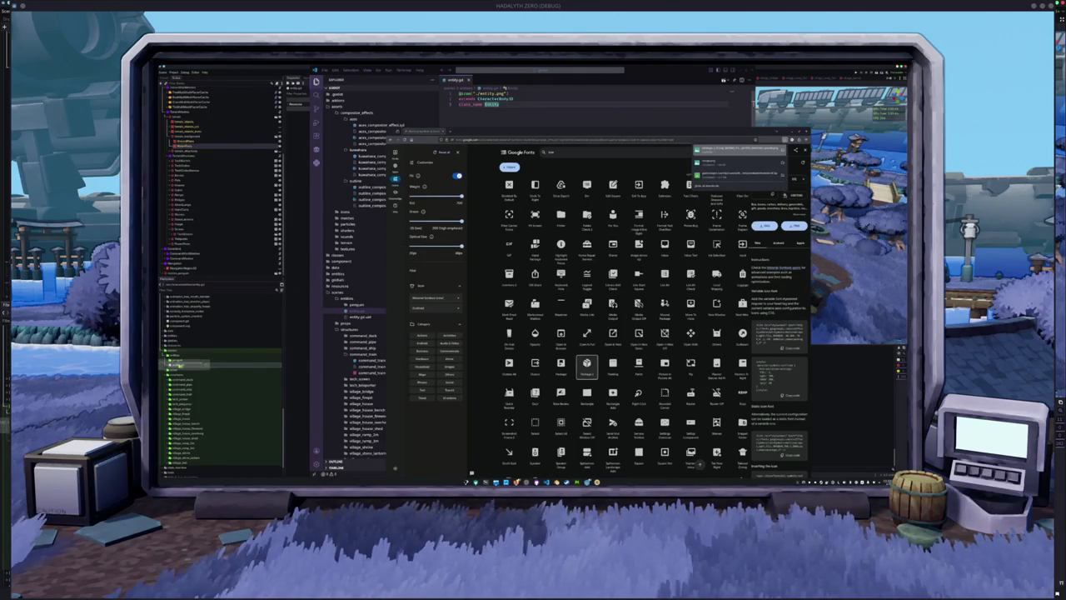
{"action": "left_click", "coordinate": [180, 369]}
{"action": "key", "text": "F2"}
{"action": "key", "text": "Return"}
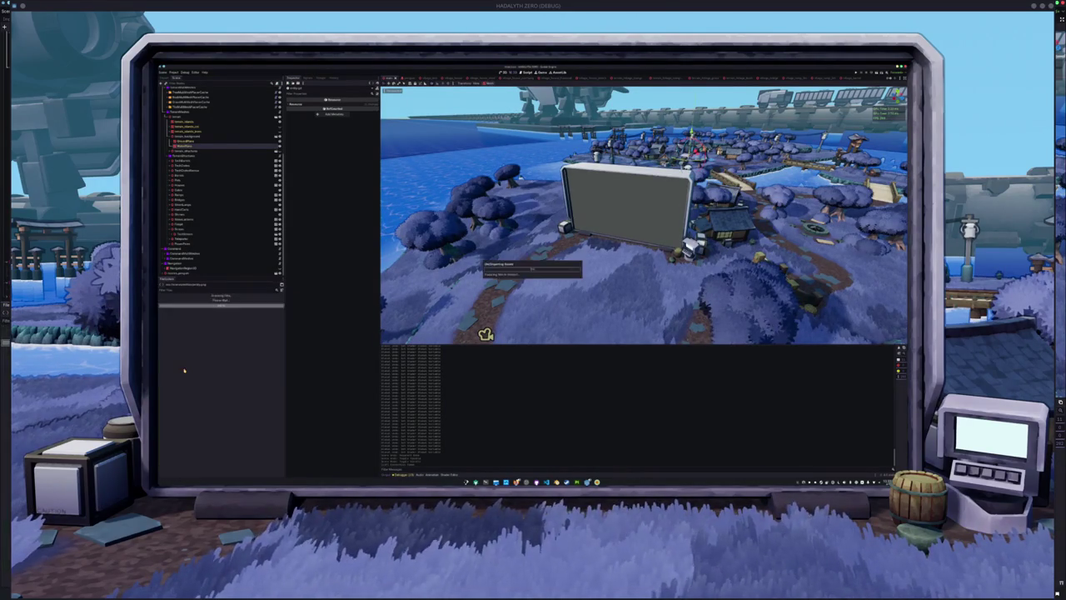
Step: Create a scene named 'test' in the folder with an Entity root node
{"action": "right_click", "coordinate": [178, 362]}
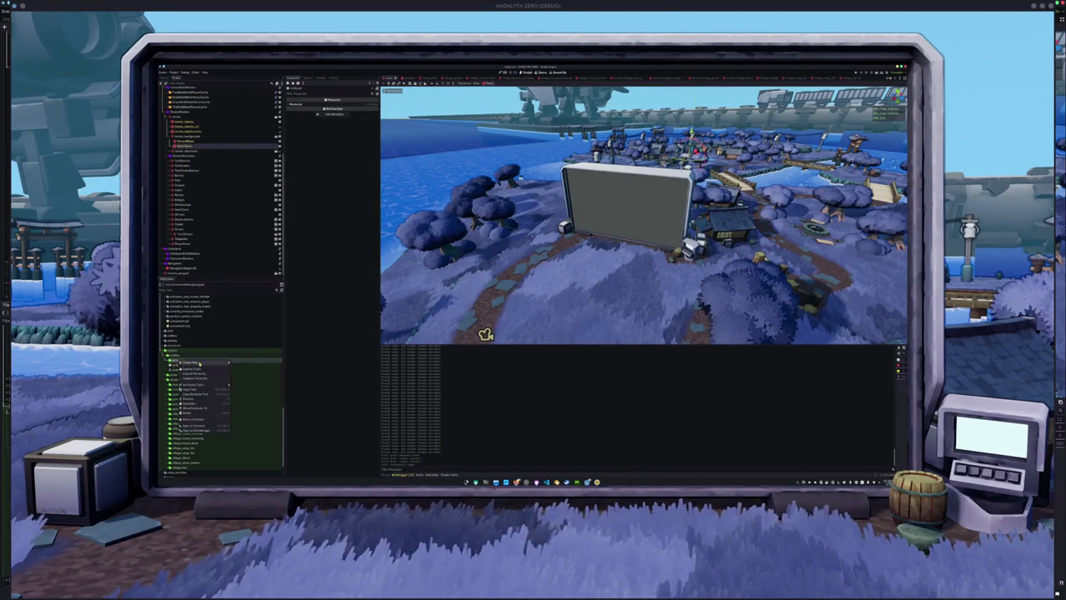
{"action": "left_click", "coordinate": [241, 367]}
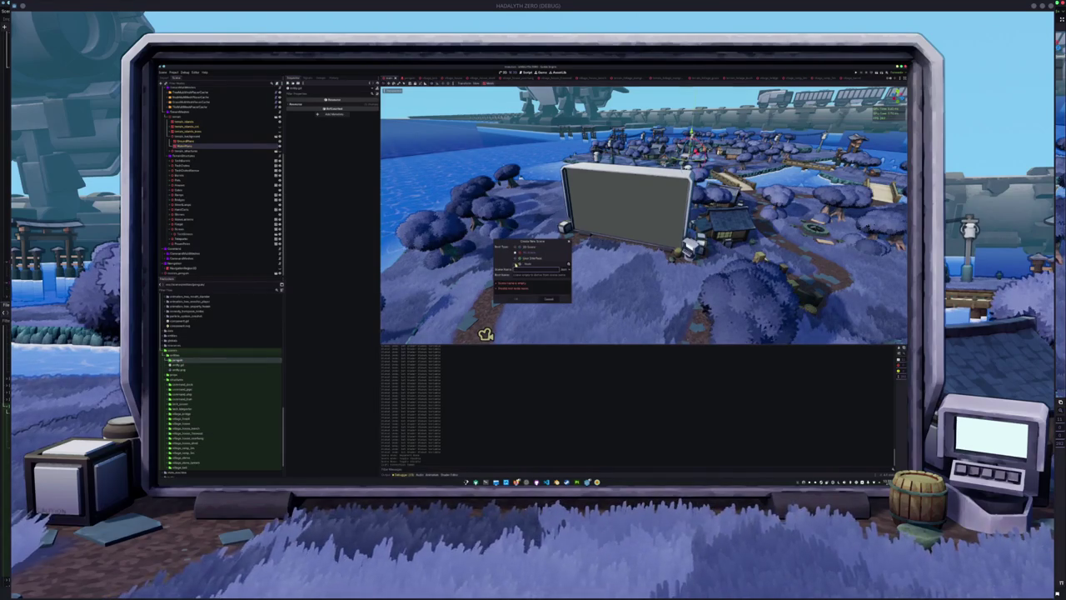
{"action": "left_click", "coordinate": [571, 265]}
{"action": "type", "text": "Entityity"}
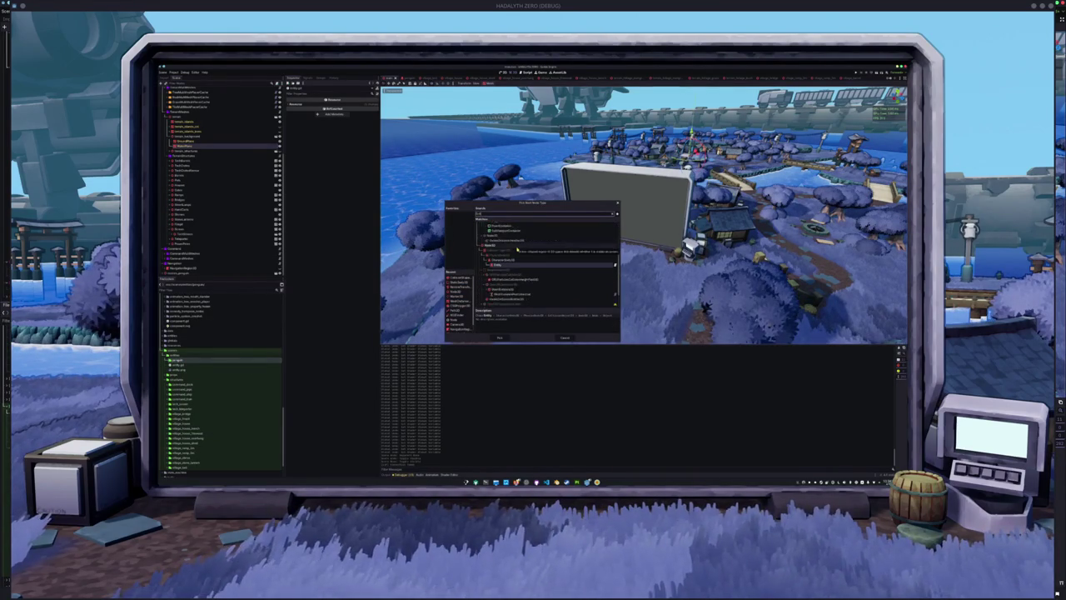
{"action": "double_click", "coordinate": [499, 250]}
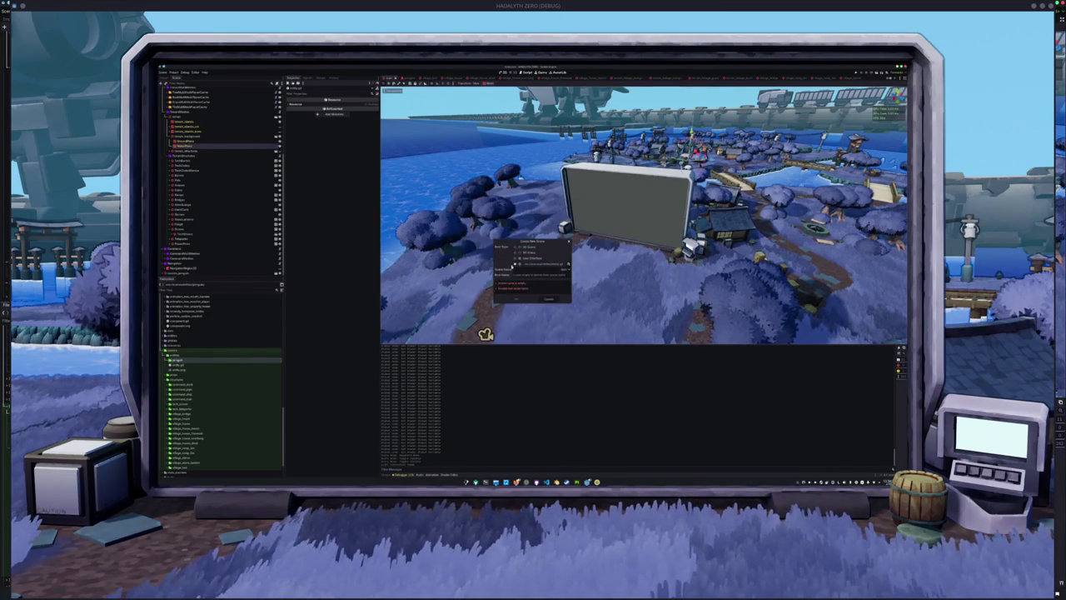
{"action": "type", "text": "test"}
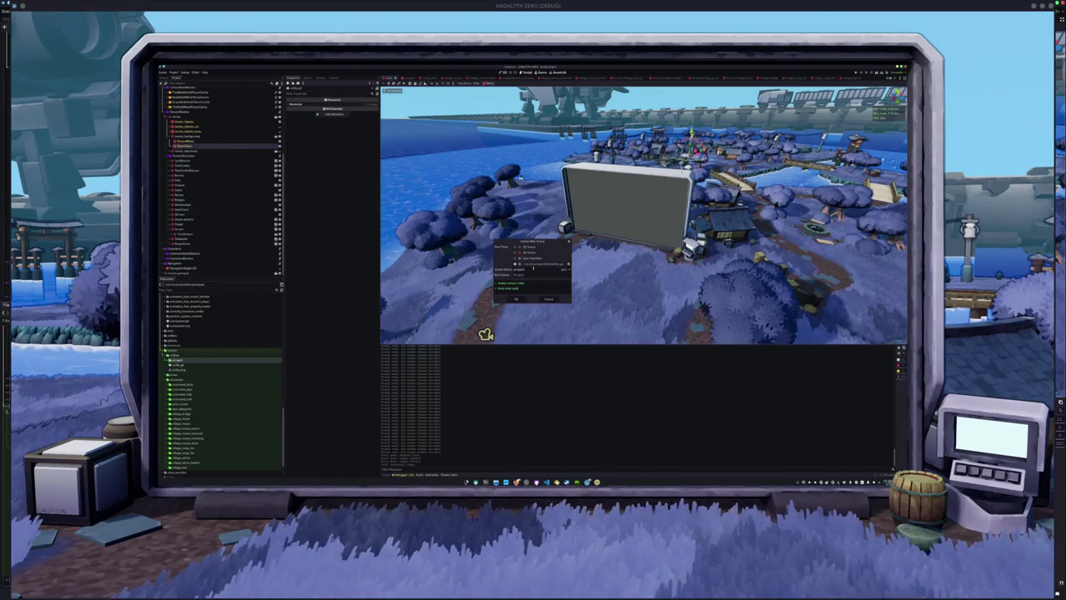
{"action": "left_click", "coordinate": [517, 299]}
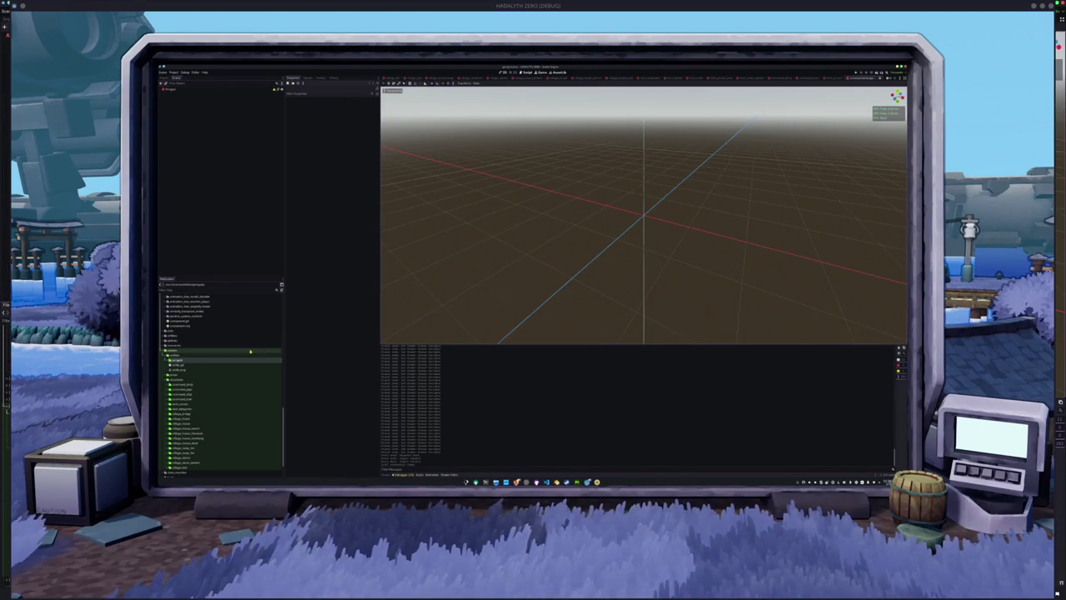
Step: Collapse the expanded folders in the FileSystem dock
{"action": "left_click", "coordinate": [233, 89]}
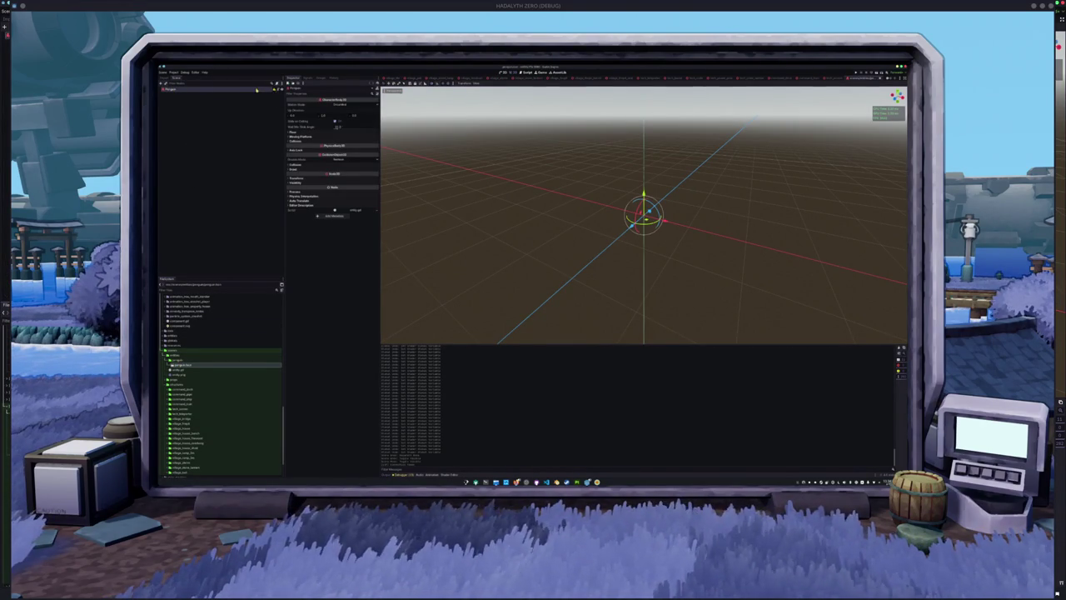
{"action": "left_click", "coordinate": [228, 130]}
{"action": "scroll", "coordinate": [221, 359], "scroll_direction": "up", "scroll_amount": 5}
{"action": "scroll", "coordinate": [201, 364], "scroll_direction": "up", "scroll_amount": 5}
{"action": "scroll", "coordinate": [176, 376], "scroll_direction": "up", "scroll_amount": 5}
{"action": "left_click", "coordinate": [176, 377]}
{"action": "left_click", "coordinate": [179, 379]}
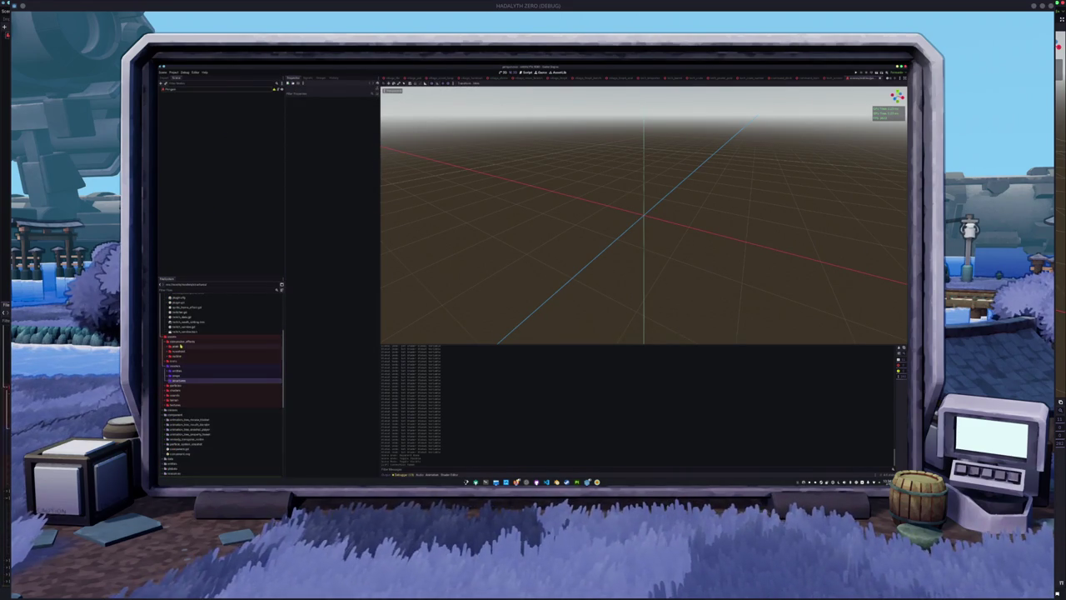
Step: Expand the model folder and drag the penguin .glb under the scene root
{"action": "left_click", "coordinate": [176, 371]}
{"action": "double_click", "coordinate": [176, 372]}
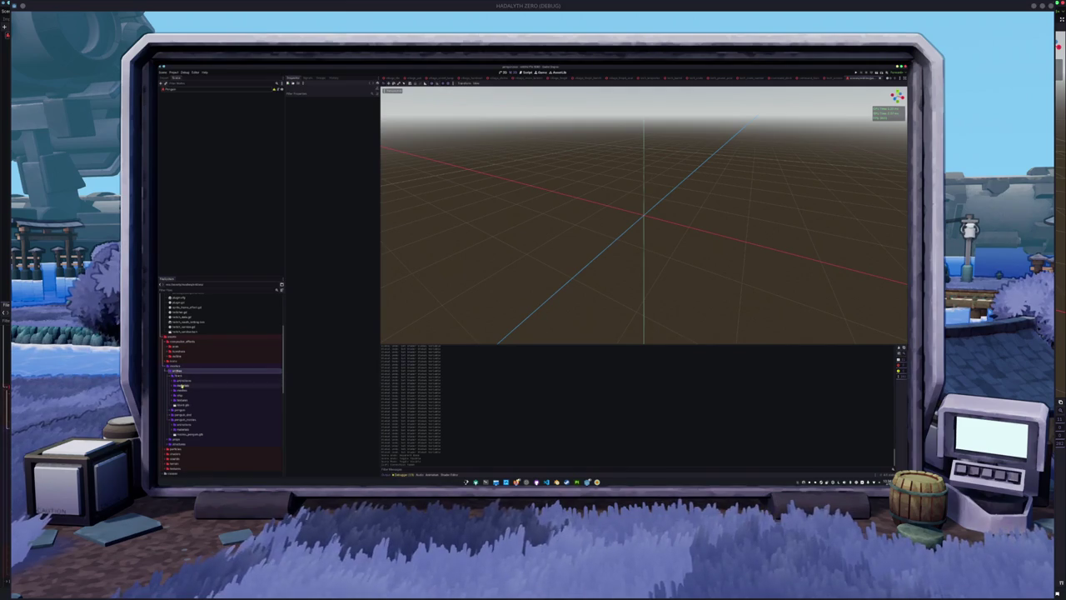
{"action": "left_click", "coordinate": [181, 380]}
{"action": "double_click", "coordinate": [181, 379]}
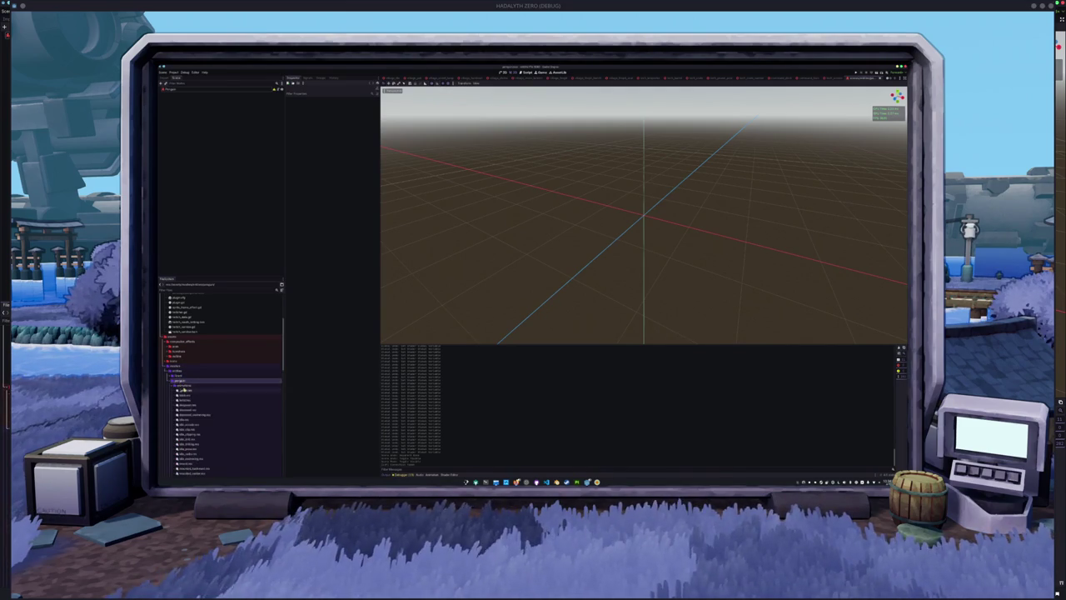
{"action": "scroll", "coordinate": [188, 383], "scroll_direction": "down", "scroll_amount": 3}
{"action": "scroll", "coordinate": [188, 381], "scroll_direction": "down", "scroll_amount": 3}
{"action": "mouse_move", "coordinate": [184, 401]}
{"action": "left_mouse_down"}
{"action": "mouse_move", "coordinate": [211, 119]}
{"action": "mouse_move", "coordinate": [187, 88]}
{"action": "left_mouse_up"}
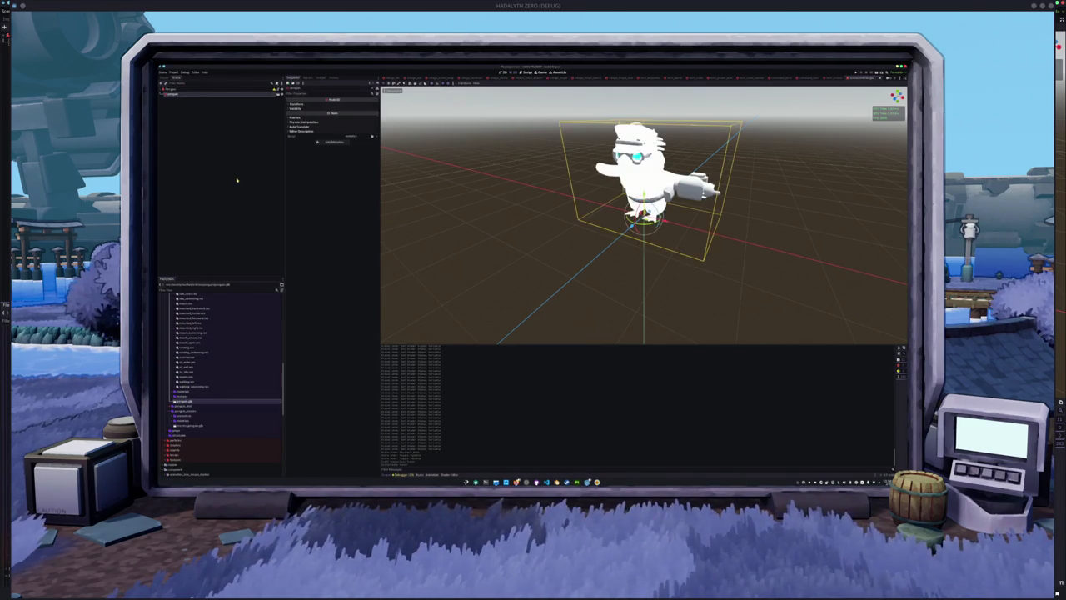
Step: Make the penguin model's children editable and select its bottom and scanner_emission nodes
{"action": "right_click", "coordinate": [176, 100]}
{"action": "left_click", "coordinate": [196, 187]}
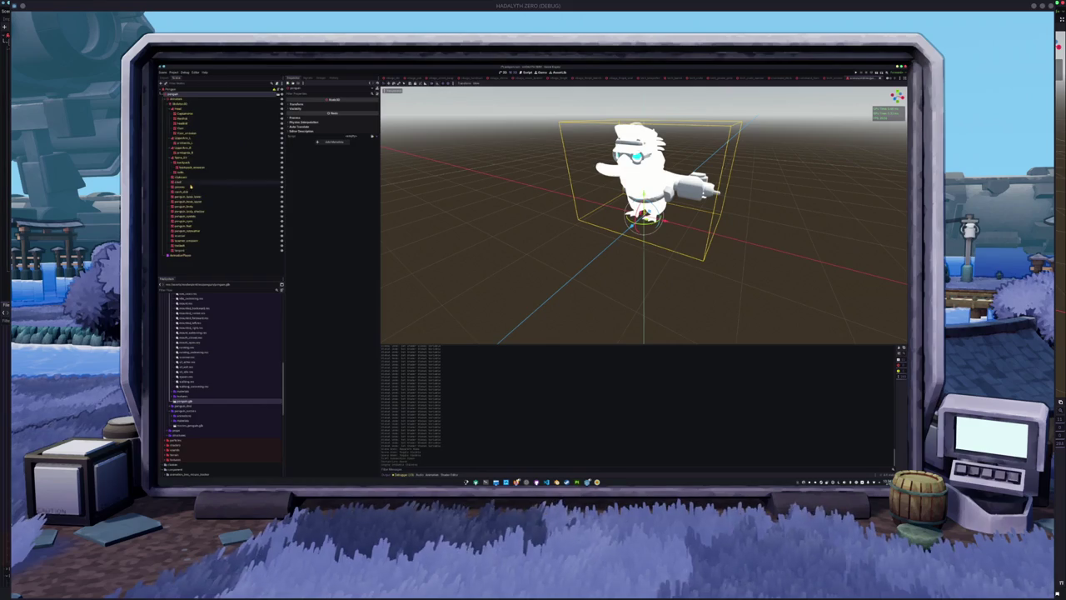
{"action": "left_click", "coordinate": [177, 250]}
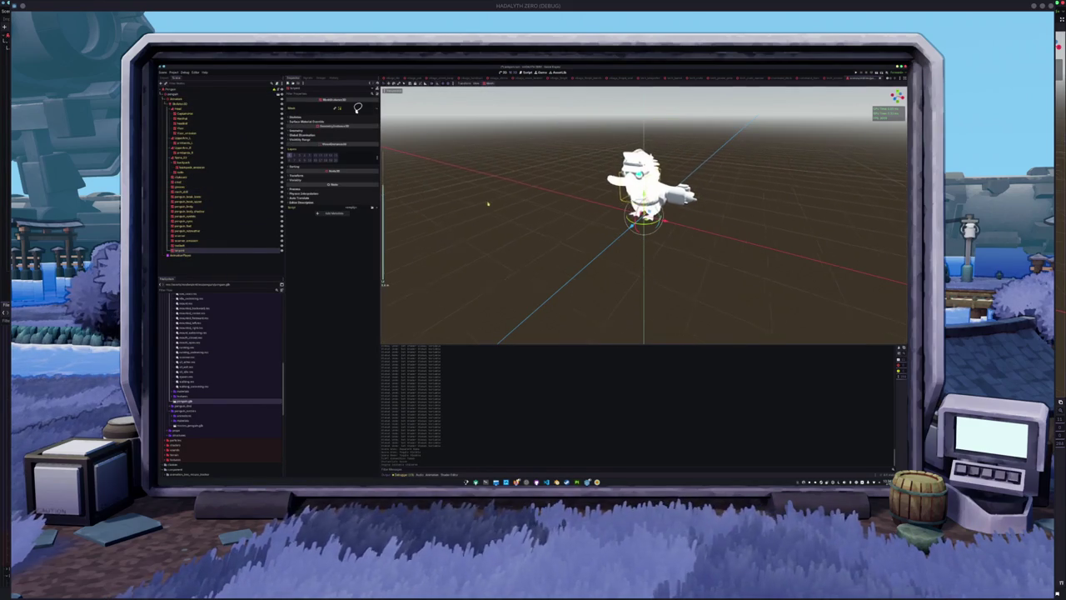
{"action": "left_click", "coordinate": [282, 241]}
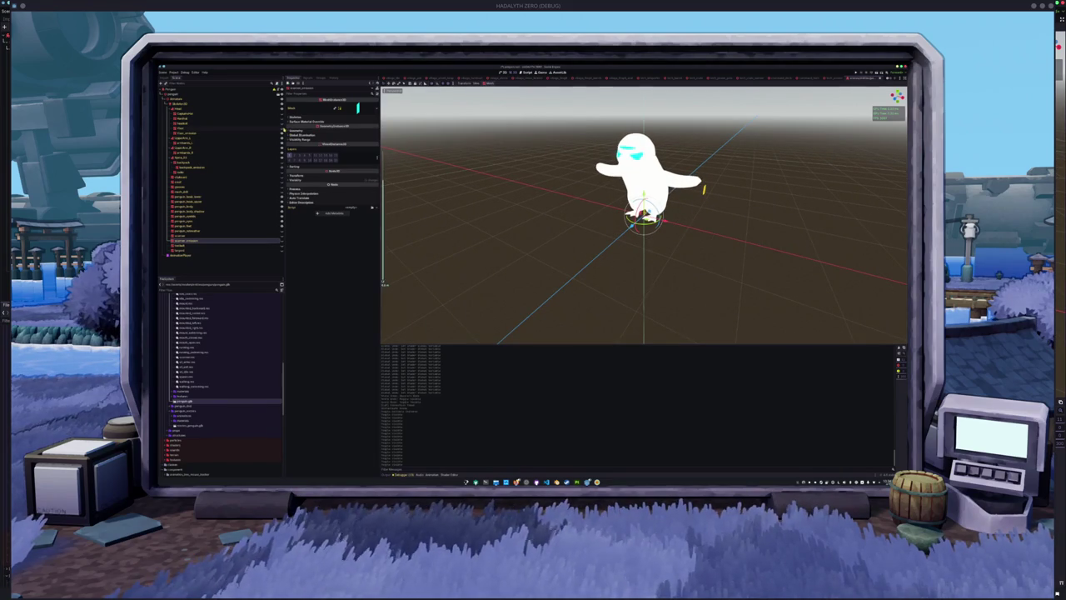
Step: Select a penguin mesh and open Quick Load for its Geometry Material Override
{"action": "left_click", "coordinate": [469, 195]}
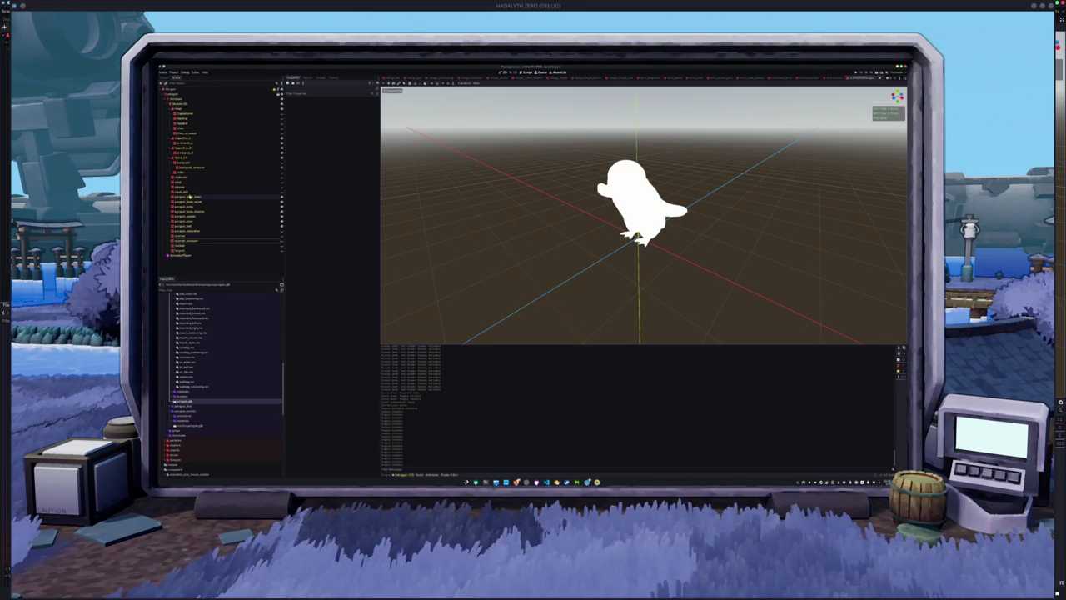
{"action": "left_click", "coordinate": [190, 198]}
{"action": "left_click", "coordinate": [190, 201]}
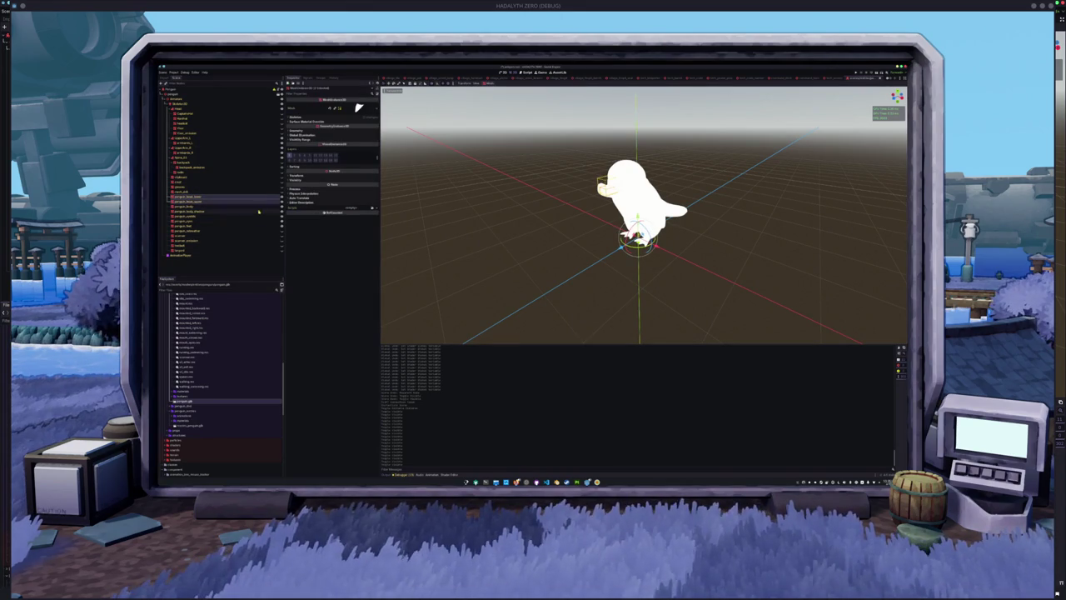
{"action": "left_click", "coordinate": [211, 225]}
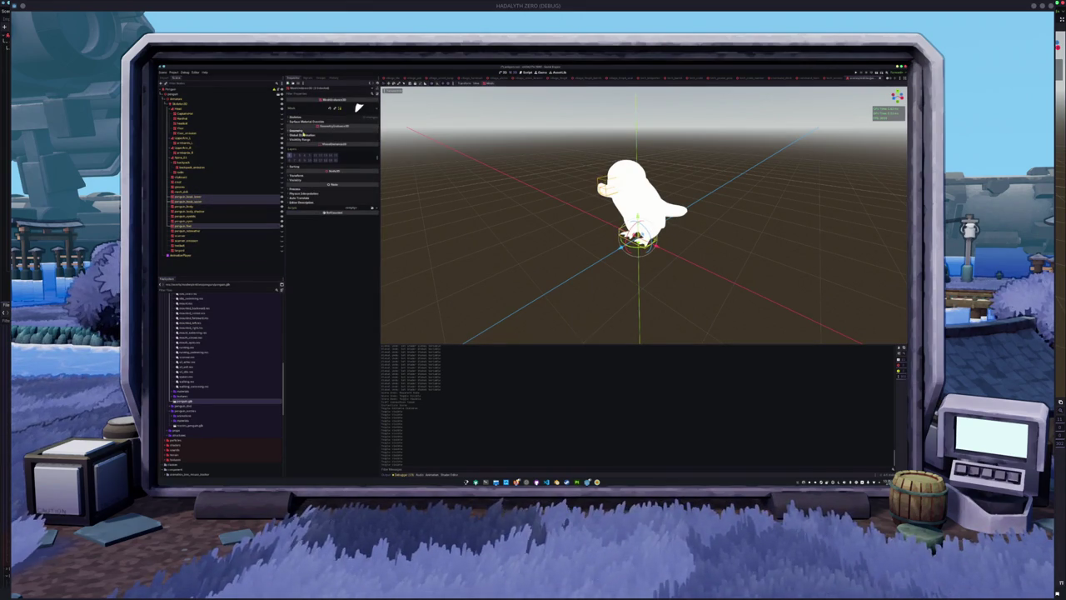
{"action": "left_click", "coordinate": [296, 130]}
{"action": "left_click", "coordinate": [373, 136]}
Step: Apply the glass material override, then change another mesh's shadow casting setting
{"action": "type", "text": "glass"}
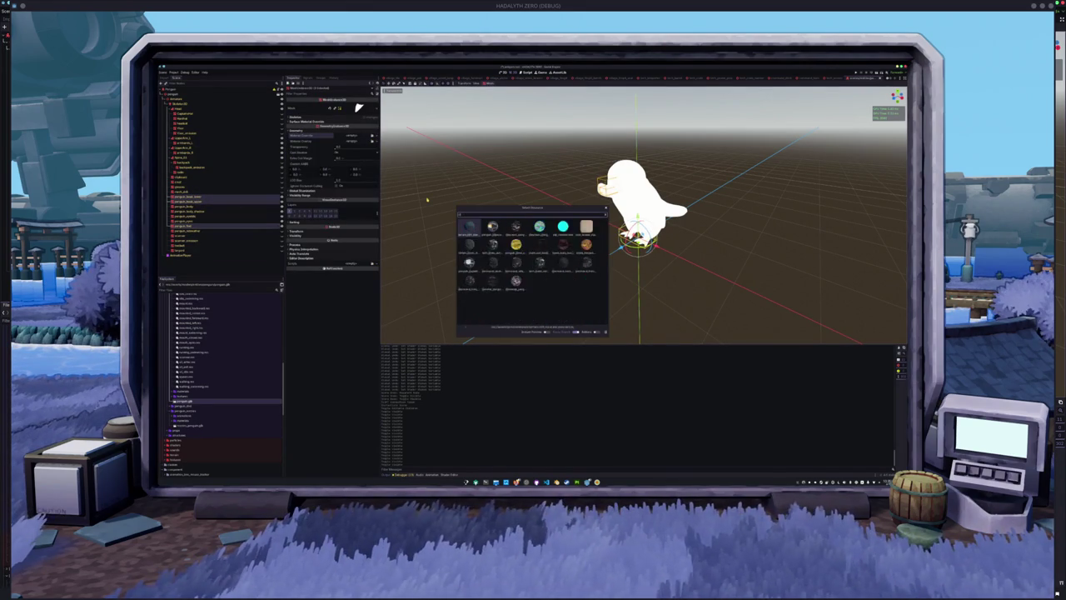
{"action": "double_click", "coordinate": [470, 227]}
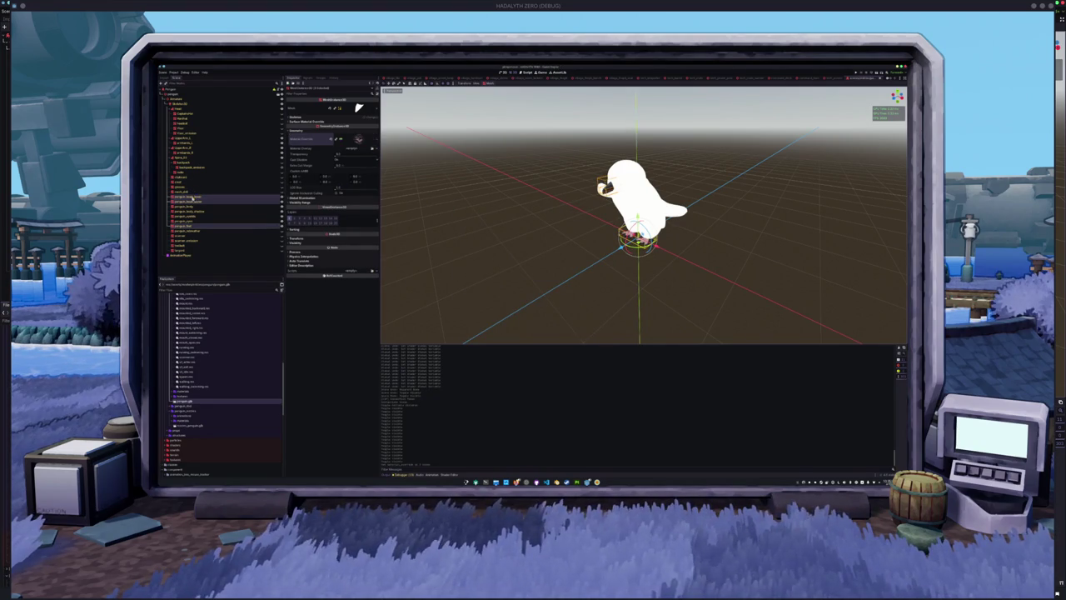
{"action": "left_click", "coordinate": [191, 208]}
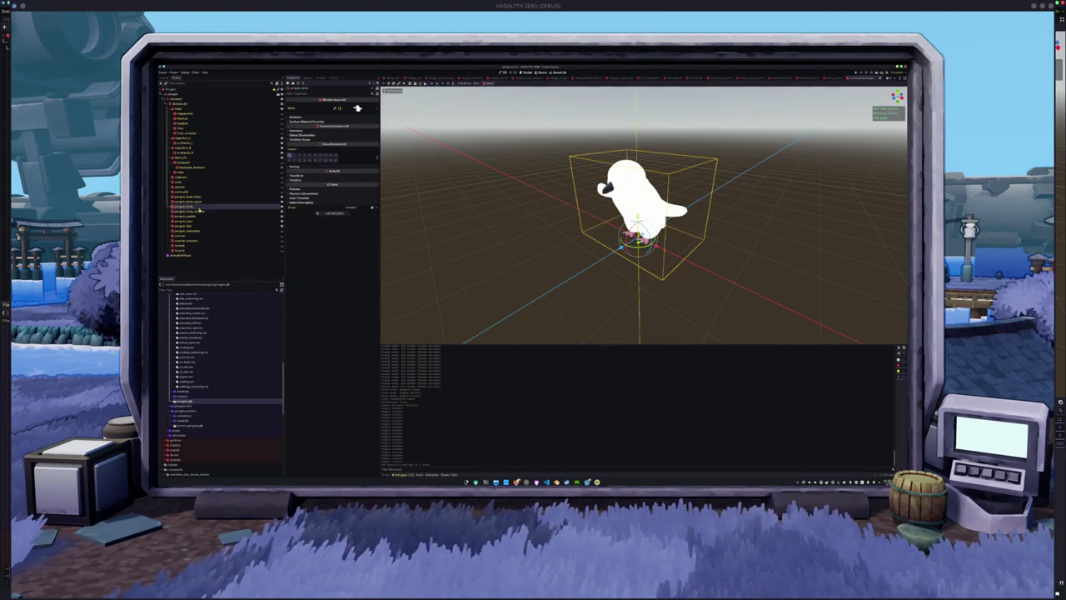
{"action": "left_click", "coordinate": [327, 176]}
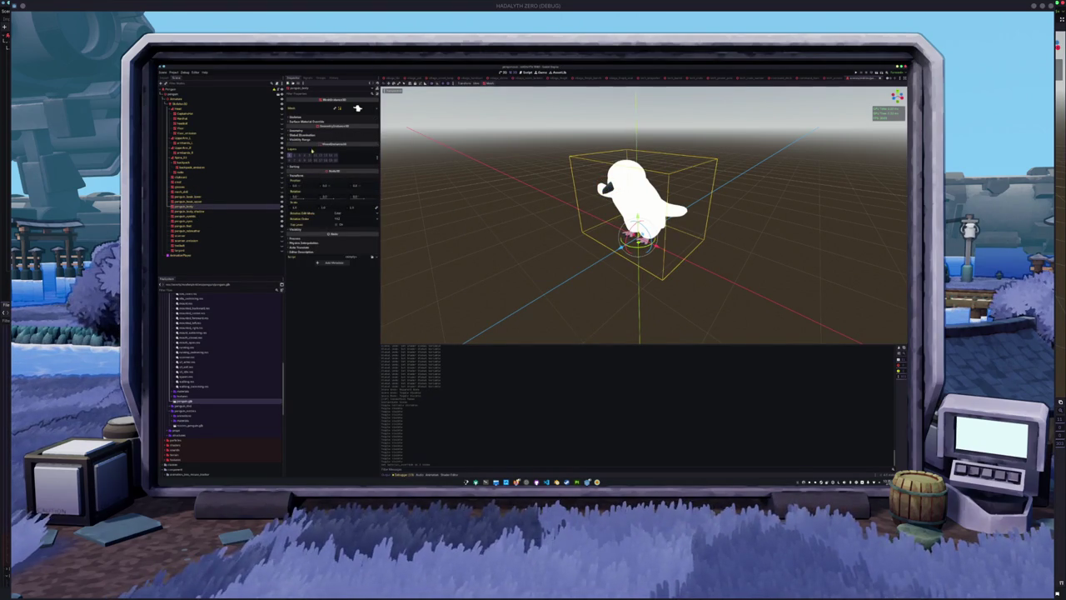
{"action": "left_click", "coordinate": [329, 130]}
{"action": "left_click", "coordinate": [337, 152]}
{"action": "left_click", "coordinate": [342, 159]}
Step: Set the penguin_body_shadow mesh to render shadows only
{"action": "left_click", "coordinate": [198, 213]}
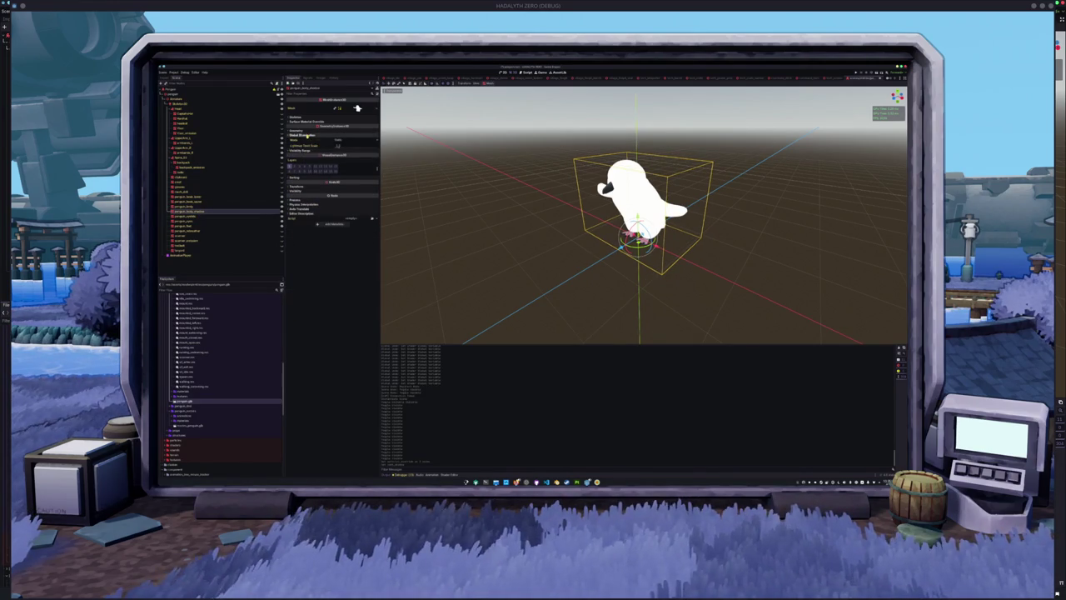
{"action": "left_click", "coordinate": [310, 131]}
{"action": "left_click", "coordinate": [345, 173]}
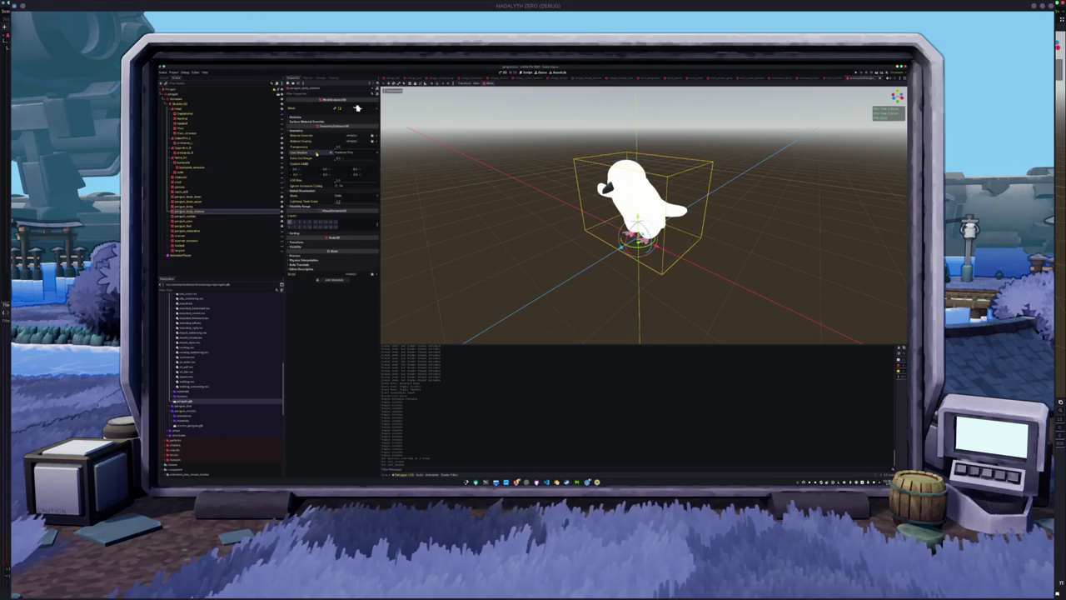
Step: Apply the penguin material override to penguin_body and the next mesh together
{"action": "left_click", "coordinate": [192, 207]}
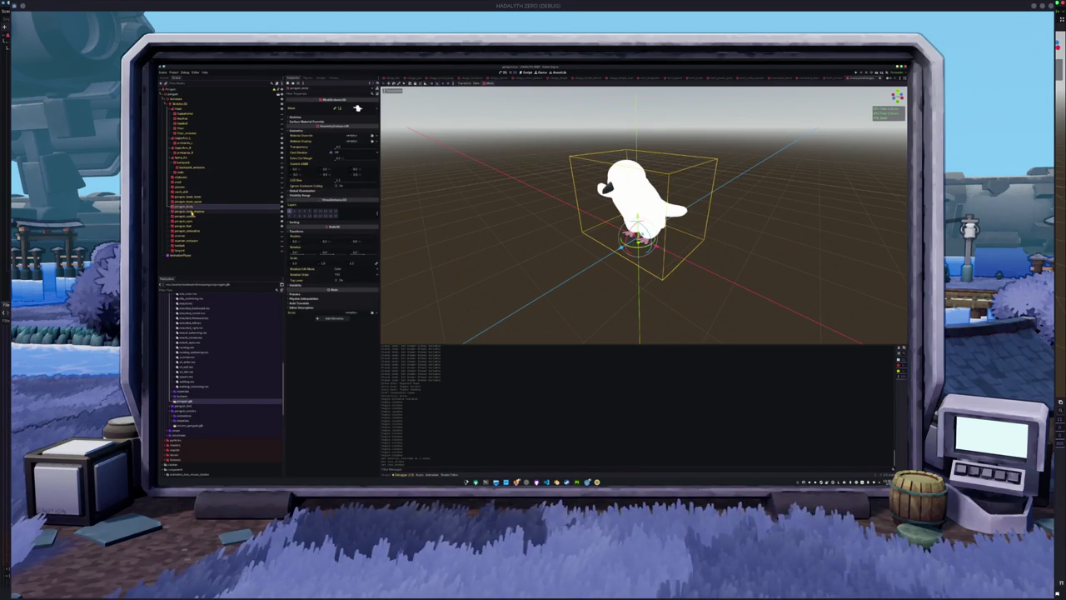
{"action": "left_click", "coordinate": [191, 213]}
{"action": "left_click", "coordinate": [191, 207]}
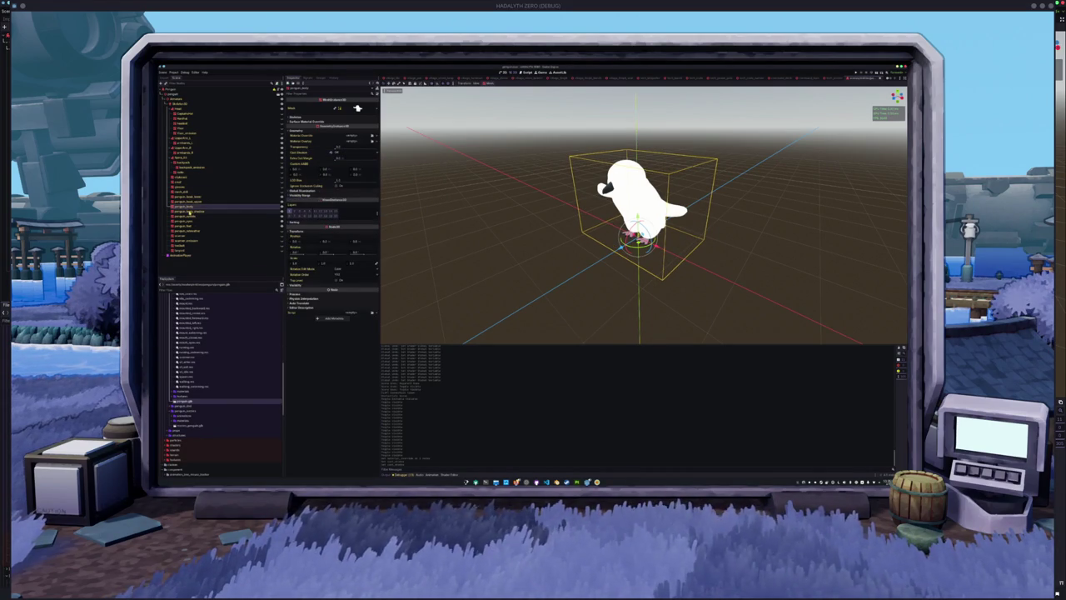
{"action": "left_click", "coordinate": [192, 216], "text": "ctrl"}
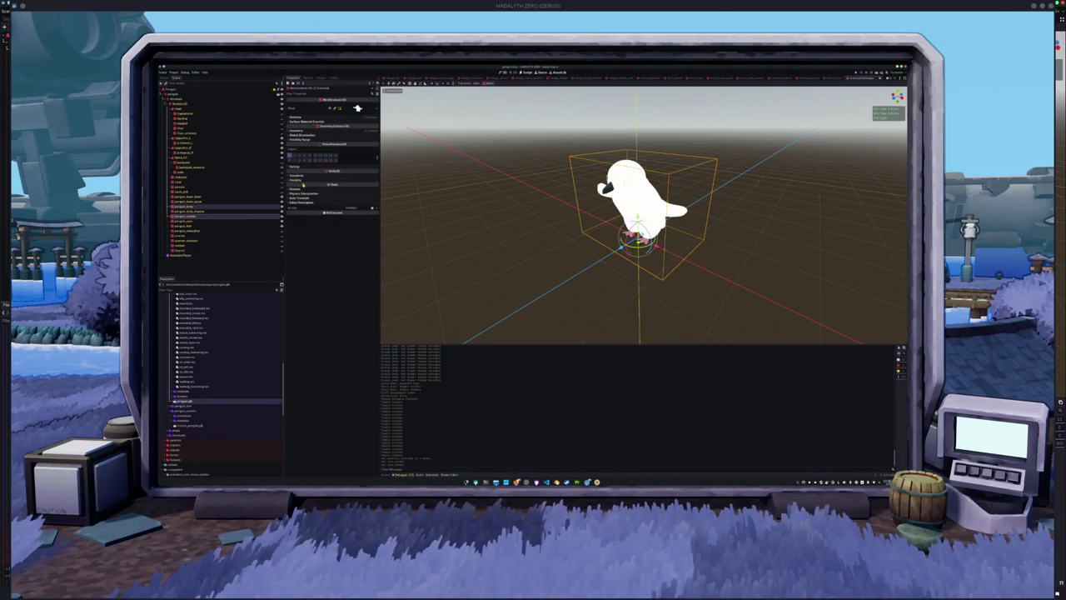
{"action": "left_click", "coordinate": [297, 130]}
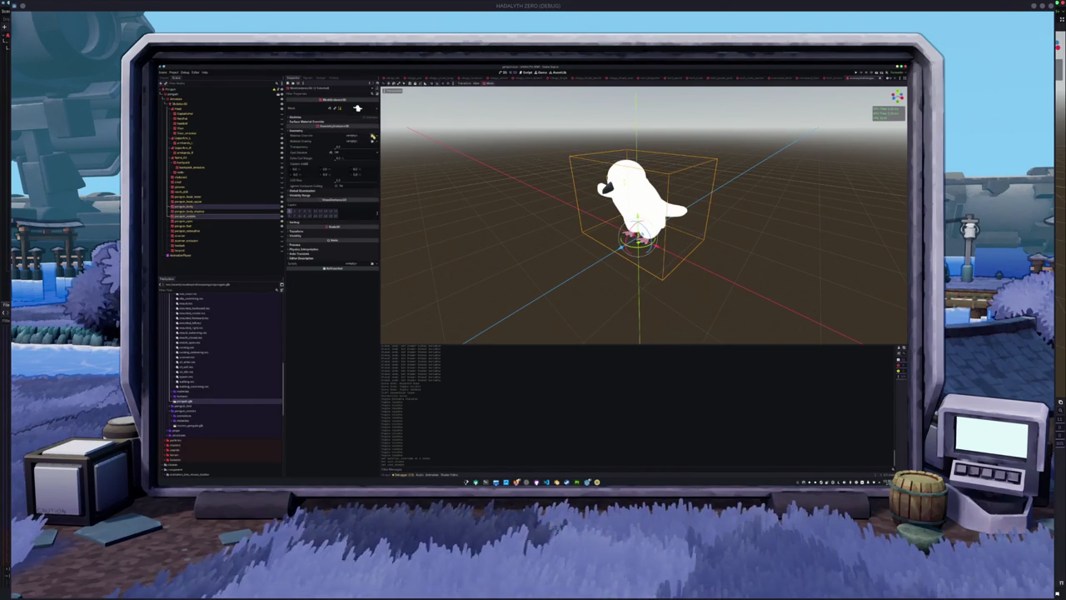
{"action": "left_click", "coordinate": [350, 136]}
{"action": "type", "text": "peng"}
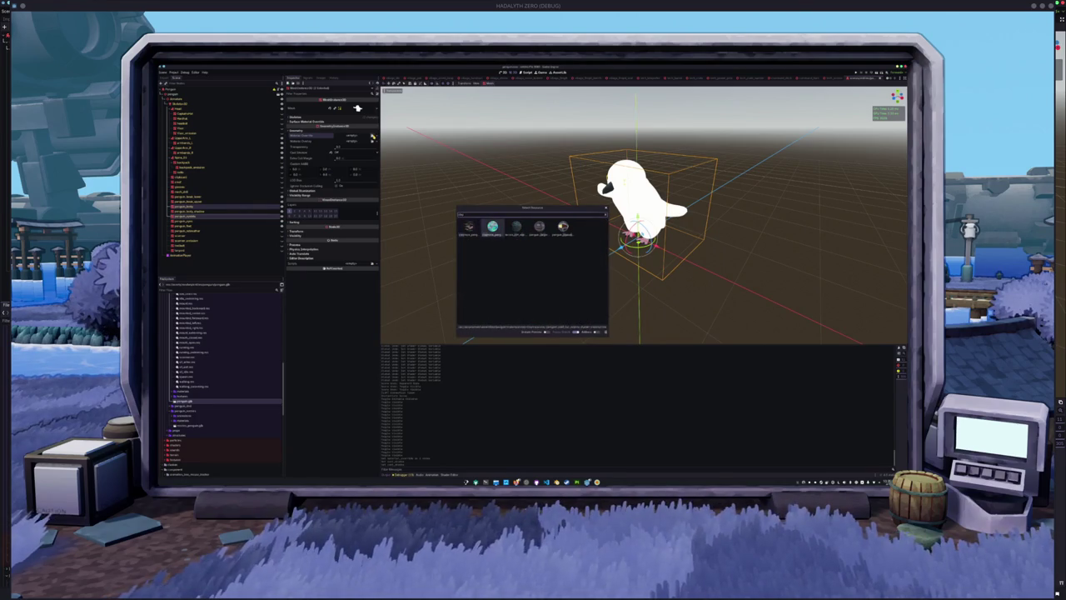
{"action": "key", "text": "Return"}
Step: Apply the penguin material override to the next penguin mesh node
{"action": "scroll", "coordinate": [641, 217], "scroll_direction": "up", "scroll_amount": 3}
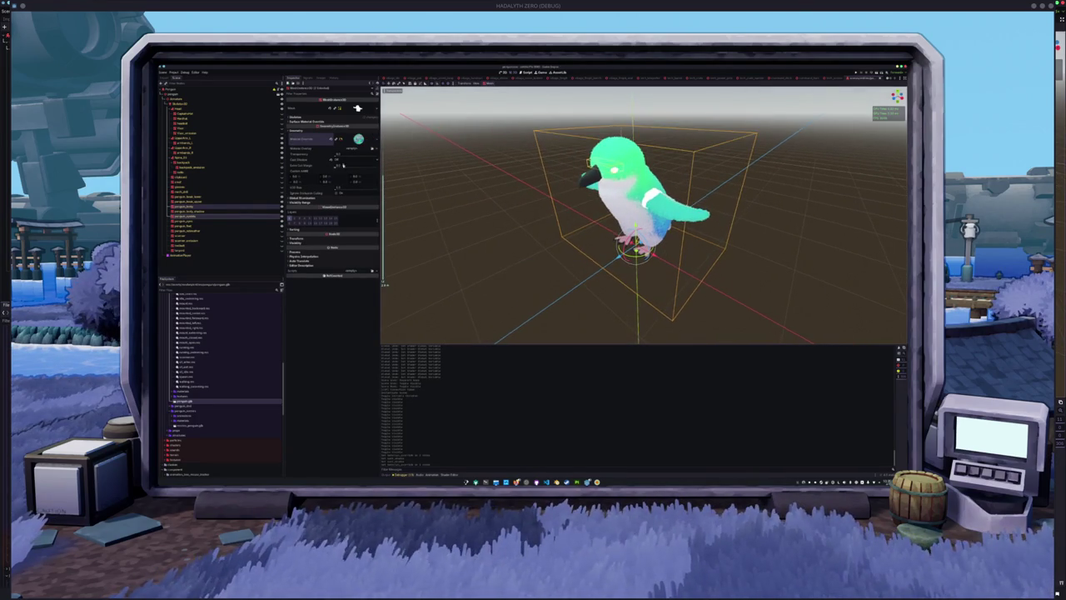
{"action": "left_click", "coordinate": [184, 152]}
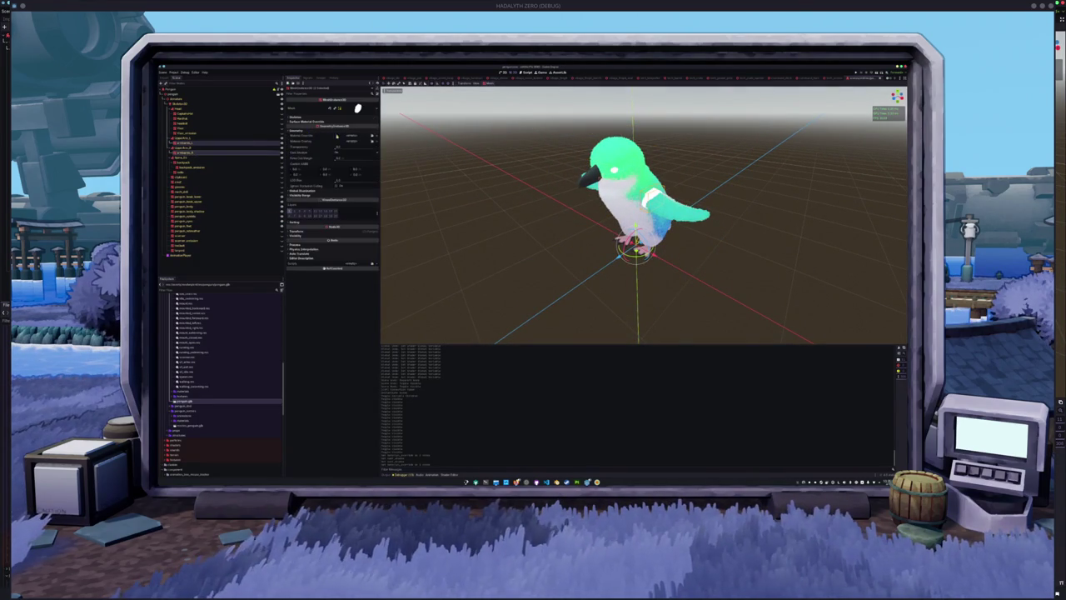
{"action": "left_click", "coordinate": [350, 138]}
{"action": "type", "text": "peng"}
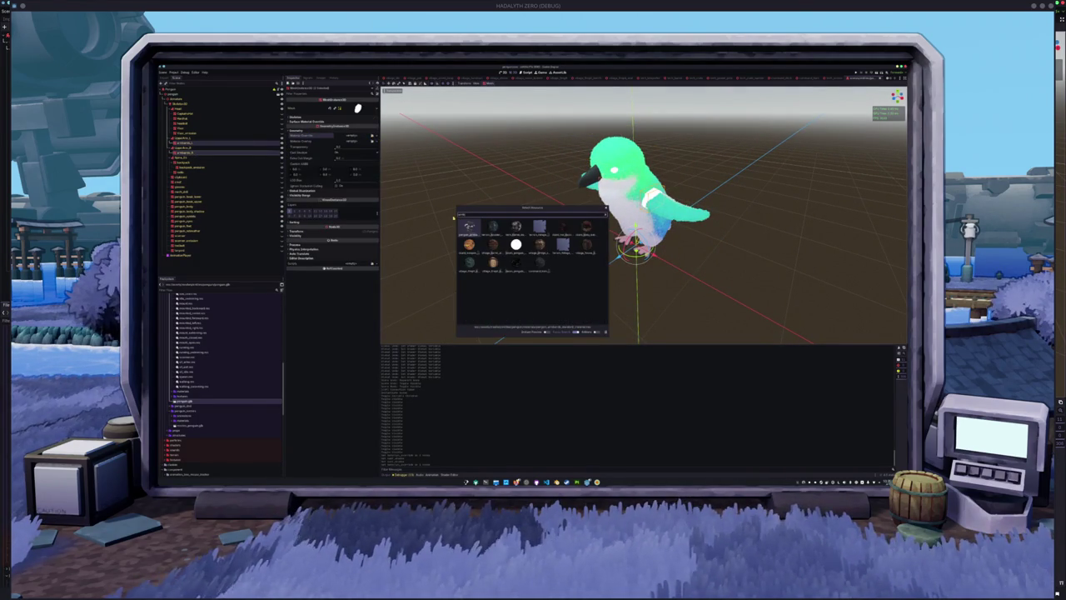
{"action": "double_click", "coordinate": [465, 229]}
{"action": "mouse_move", "coordinate": [465, 229]}
{"action": "left_mouse_down"}
{"action": "mouse_move", "coordinate": [466, 209]}
{"action": "mouse_move", "coordinate": [471, 219]}
{"action": "mouse_move", "coordinate": [486, 202]}
{"action": "mouse_move", "coordinate": [479, 188]}
{"action": "left_mouse_up"}
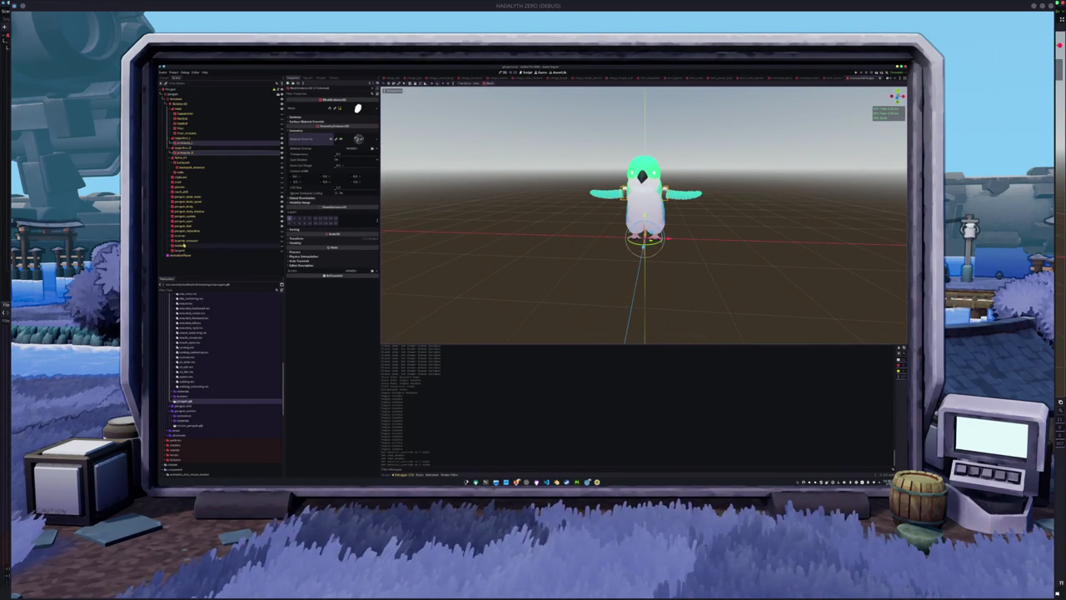
Step: Apply a material override to the penguin_eyes mesh
{"action": "left_click", "coordinate": [190, 221]}
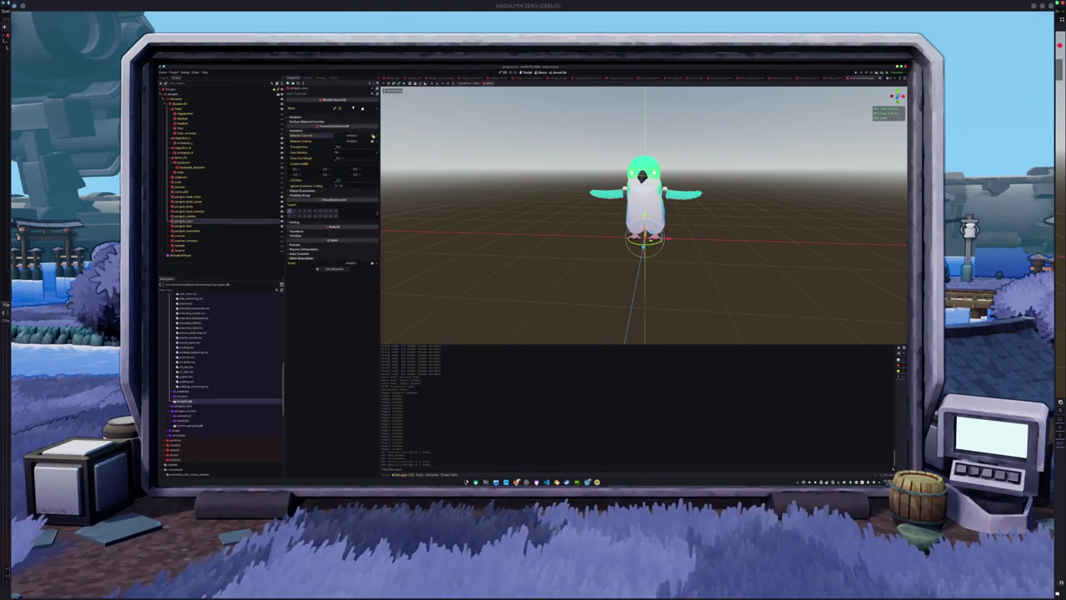
{"action": "left_click", "coordinate": [336, 134]}
{"action": "double_click", "coordinate": [469, 229]}
Step: Clear the selection and save the scene with Ctrl+S
{"action": "left_click", "coordinate": [469, 229]}
{"action": "mouse_move", "coordinate": [502, 209]}
{"action": "left_mouse_down"}
{"action": "mouse_move", "coordinate": [475, 226]}
{"action": "mouse_move", "coordinate": [519, 219]}
{"action": "mouse_move", "coordinate": [410, 218]}
{"action": "mouse_move", "coordinate": [542, 211]}
{"action": "left_mouse_up"}
{"action": "key", "text": "ctrl+s"}
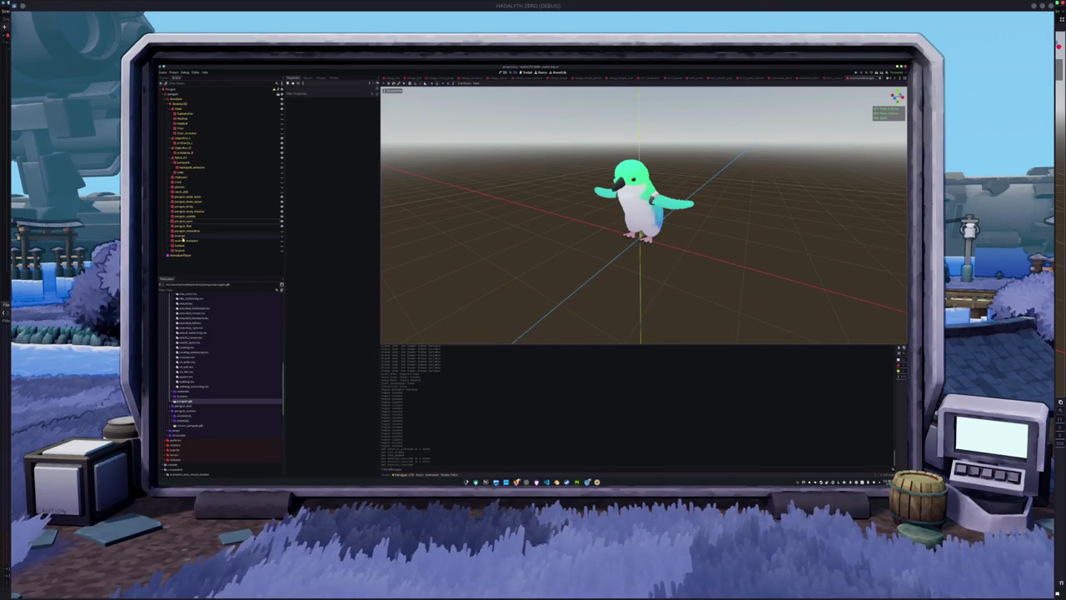
Step: Add an AnimationTree child node under the penguin
{"action": "left_click", "coordinate": [172, 95]}
{"action": "left_click", "coordinate": [180, 103]}
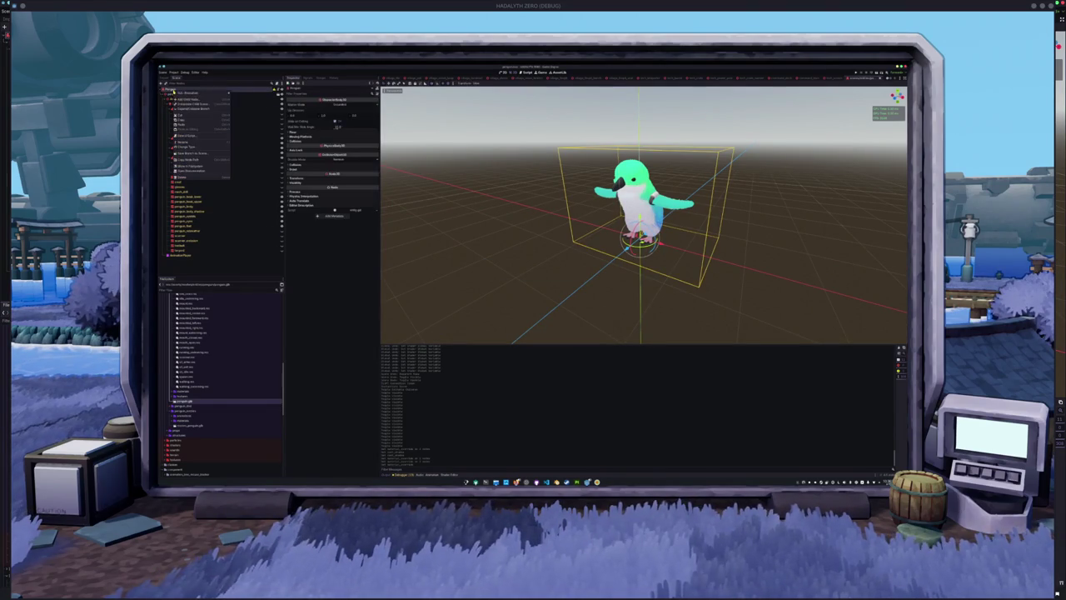
{"action": "key", "text": "ctrl+a"}
{"action": "type", "text": "anim"}
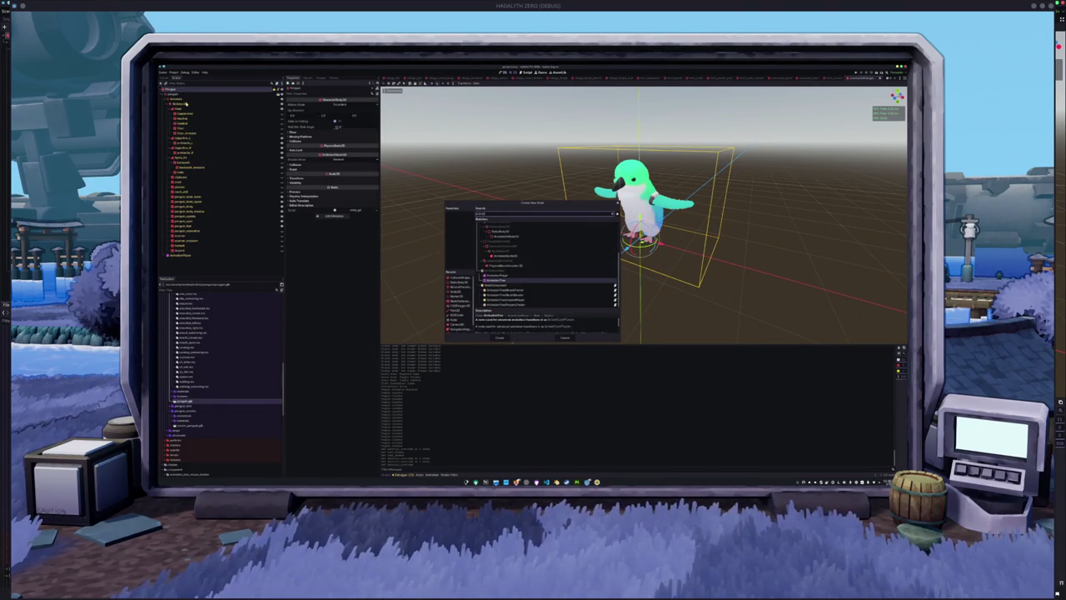
{"action": "key", "text": "Return"}
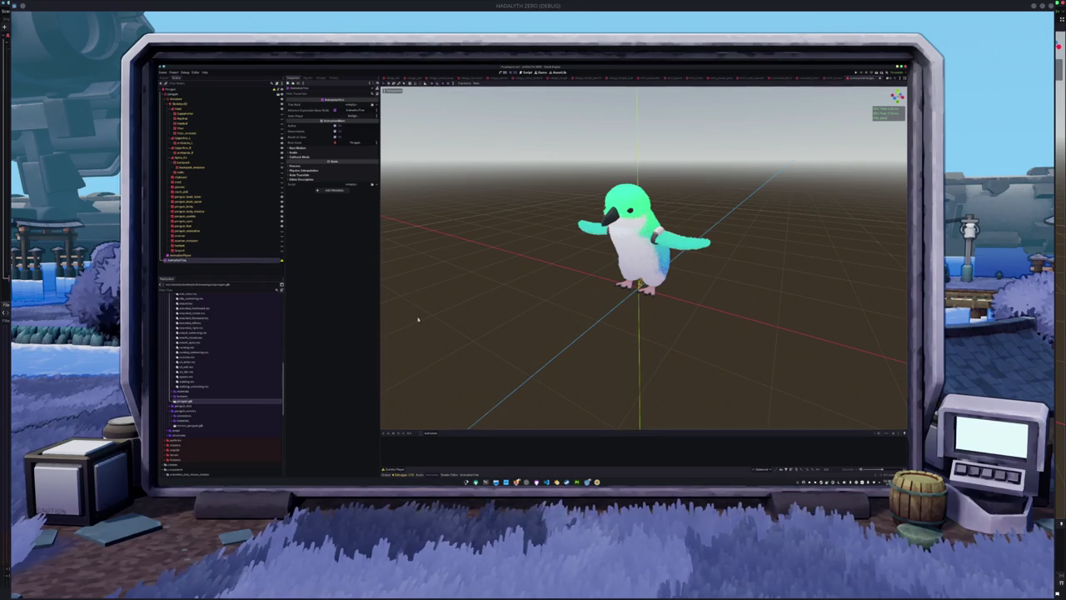
Step: Link the AnimationTree to the penguin's AnimationPlayer and make its Tree Root an AnimationNodeBlendTree
{"action": "left_click", "coordinate": [469, 473]}
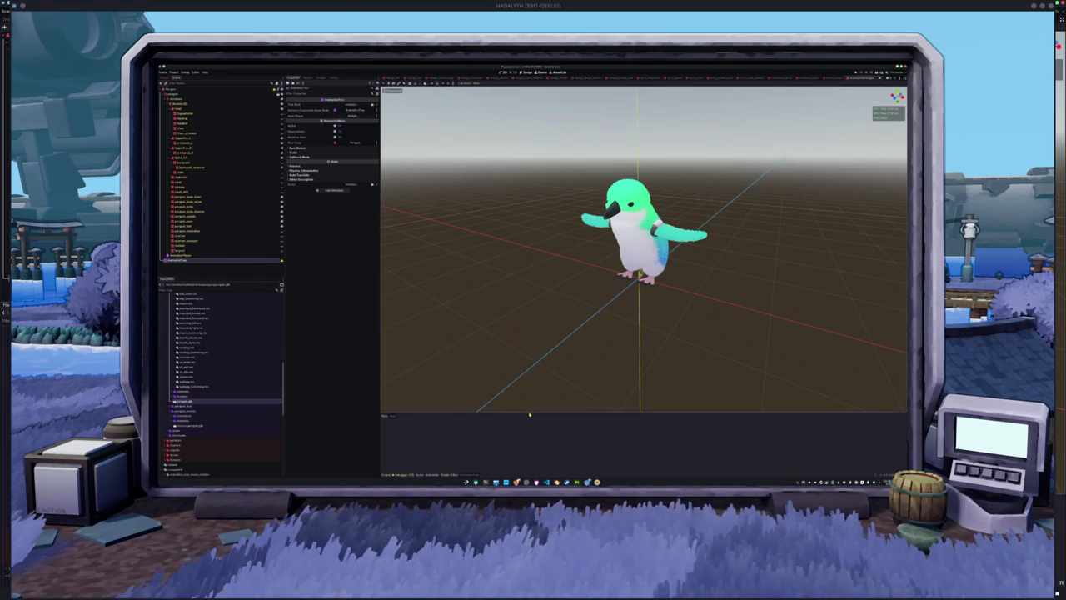
{"action": "mouse_move", "coordinate": [530, 411]}
{"action": "left_mouse_down"}
{"action": "mouse_move", "coordinate": [529, 222]}
{"action": "mouse_move", "coordinate": [529, 276]}
{"action": "left_mouse_up"}
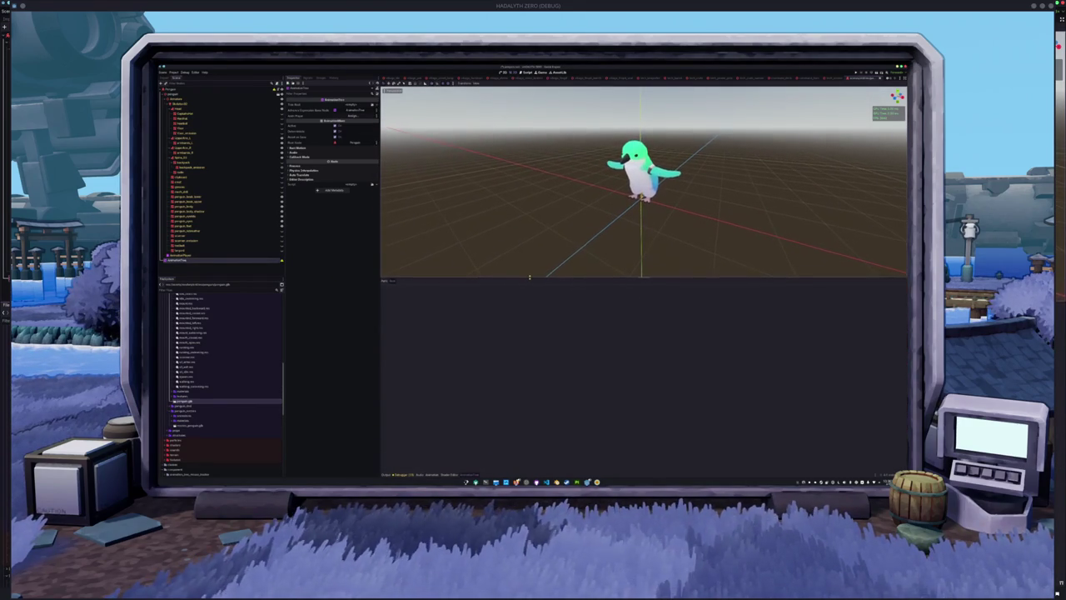
{"action": "left_click", "coordinate": [354, 116]}
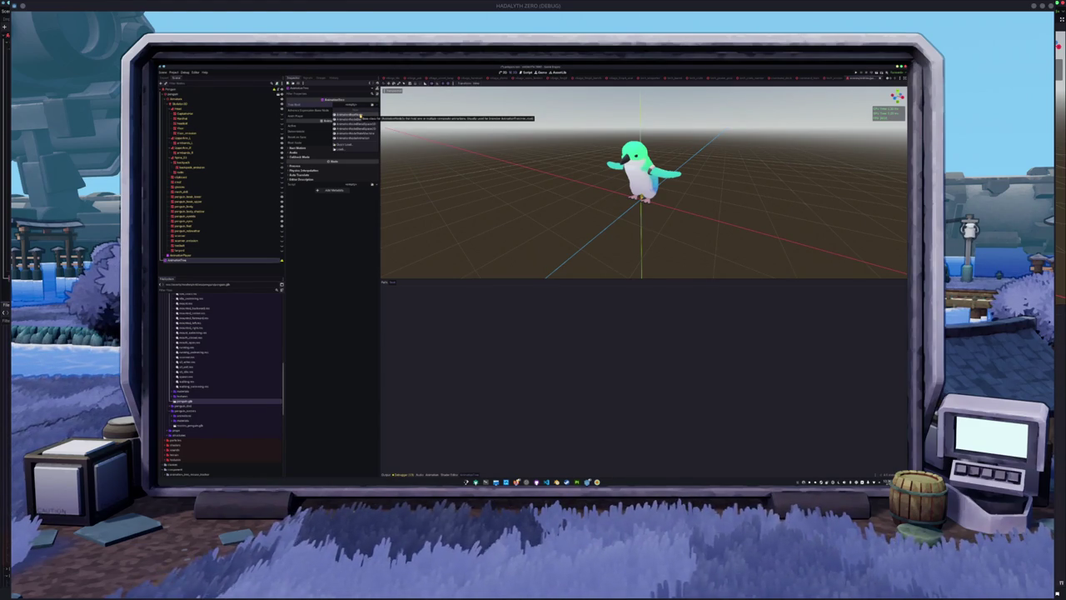
{"action": "left_click", "coordinate": [358, 114]}
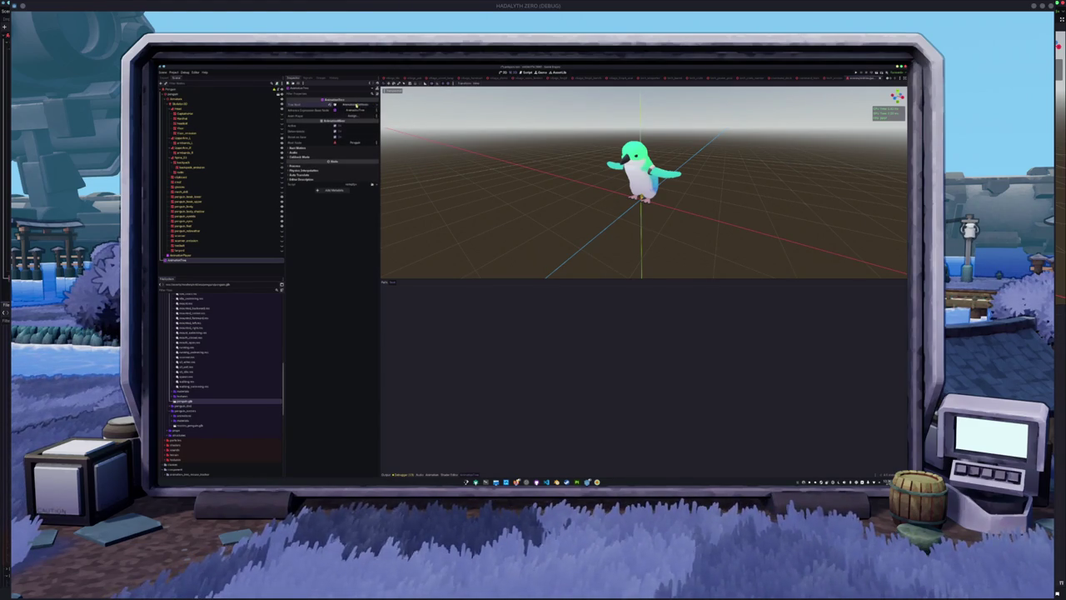
{"action": "left_click", "coordinate": [375, 105]}
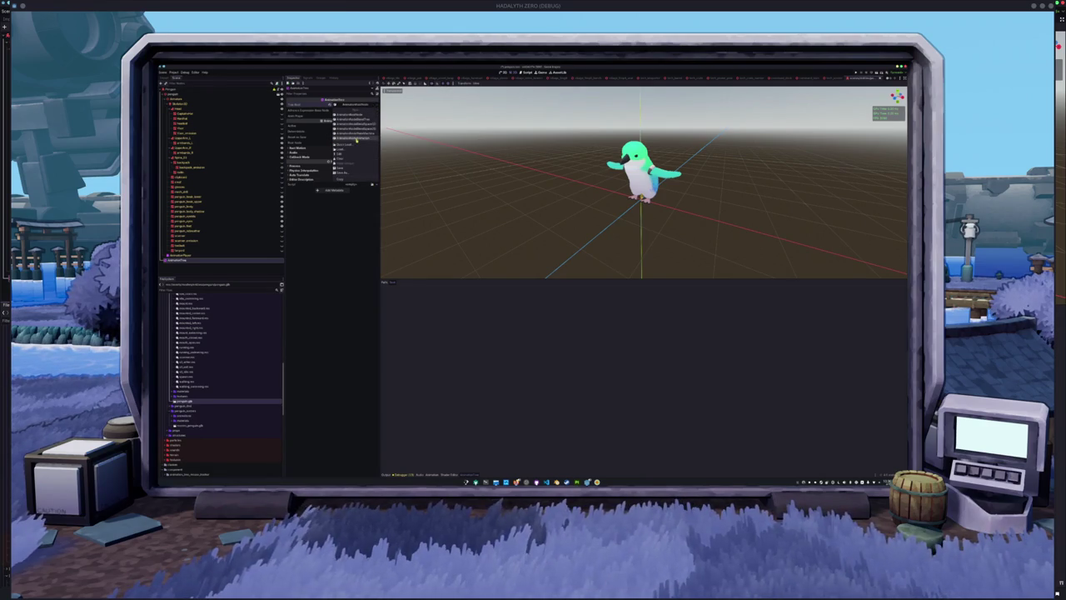
{"action": "left_click", "coordinate": [358, 123]}
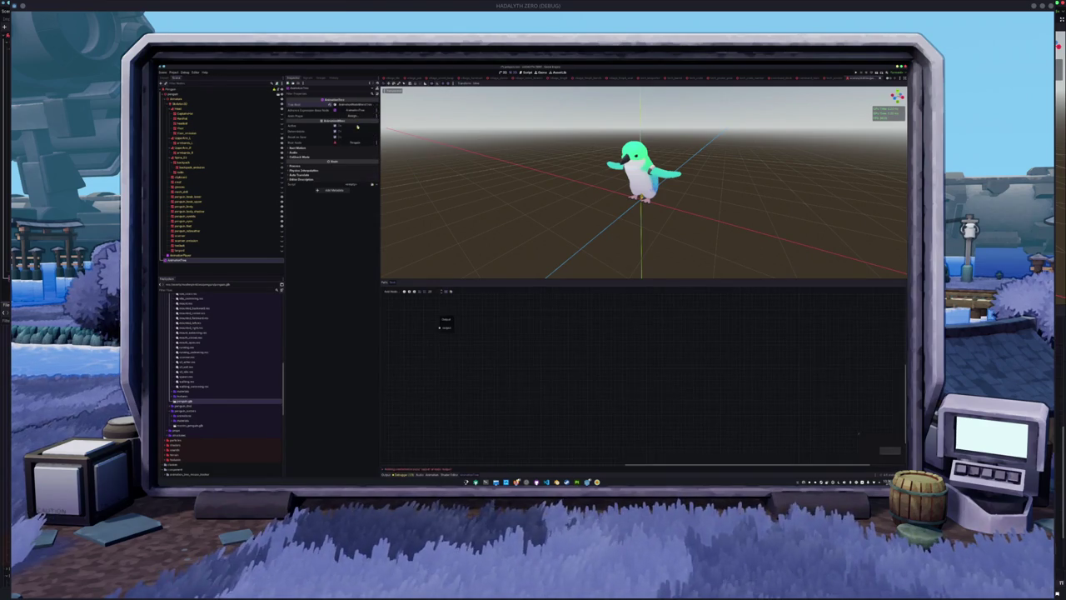
Step: Add a OneShot node before Output and an Animation node feeding the OneShot
{"action": "mouse_move", "coordinate": [445, 319]}
{"action": "left_mouse_down"}
{"action": "mouse_move", "coordinate": [626, 336]}
{"action": "mouse_move", "coordinate": [699, 372]}
{"action": "left_mouse_up"}
{"action": "right_click", "coordinate": [612, 357]}
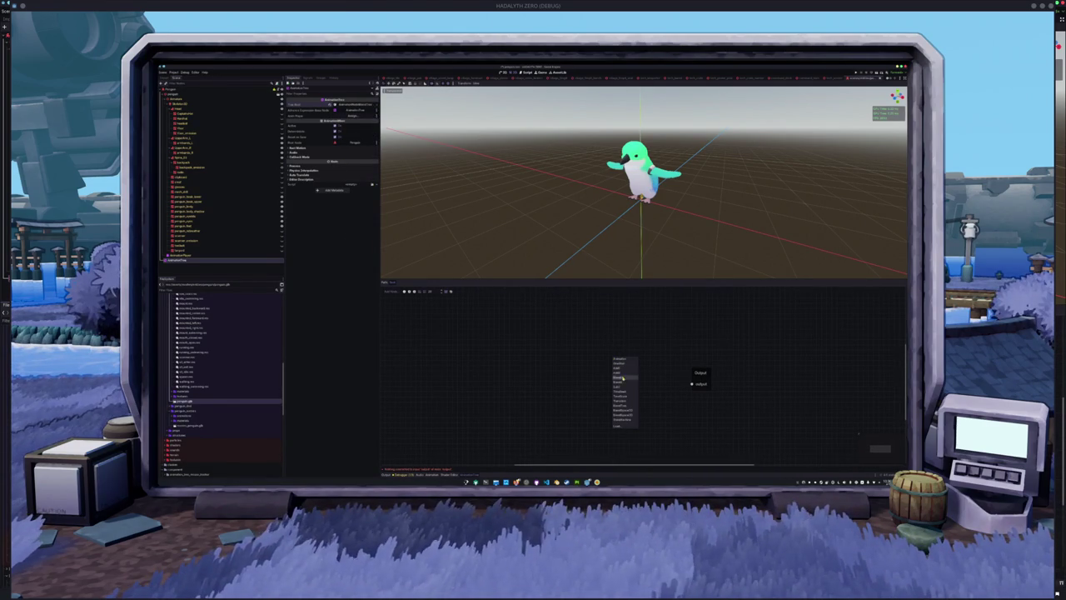
{"action": "left_click", "coordinate": [620, 365]}
{"action": "left_click", "coordinate": [621, 371]}
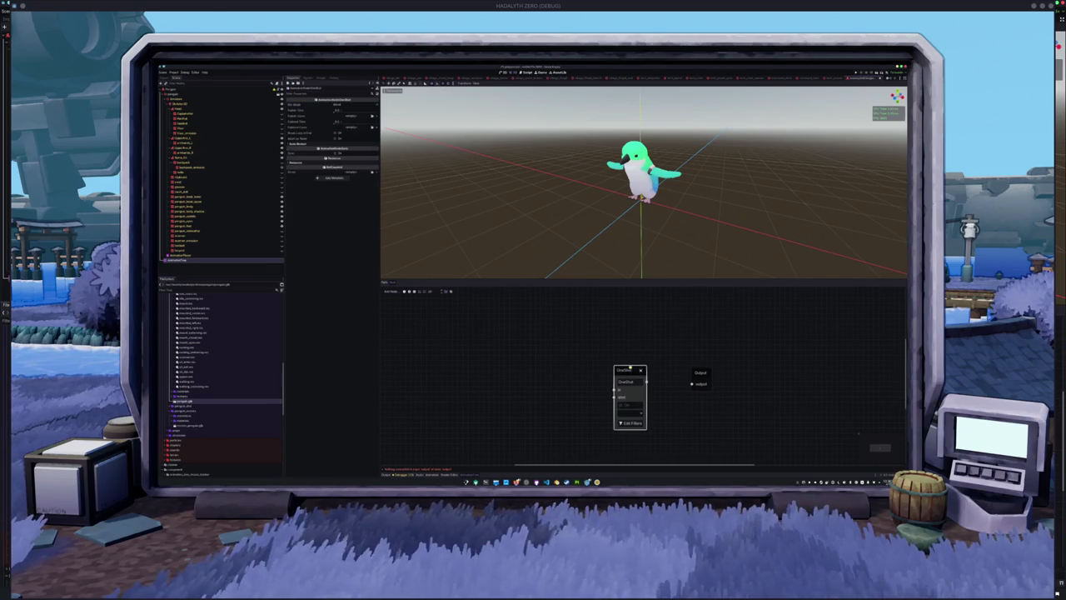
{"action": "scroll", "coordinate": [623, 355], "scroll_direction": "left", "scroll_amount": 2}
{"action": "scroll", "coordinate": [623, 355], "scroll_direction": "down", "scroll_amount": 1}
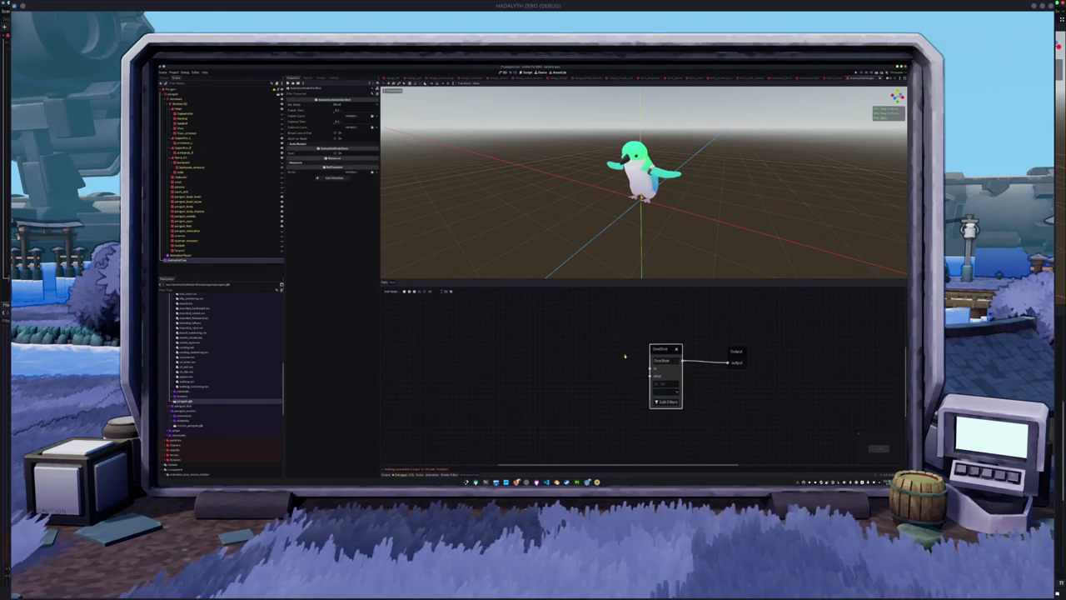
{"action": "mouse_move", "coordinate": [647, 366]}
{"action": "left_mouse_down"}
{"action": "mouse_move", "coordinate": [499, 339]}
{"action": "mouse_move", "coordinate": [540, 396]}
{"action": "left_mouse_up"}
{"action": "left_click", "coordinate": [569, 344]}
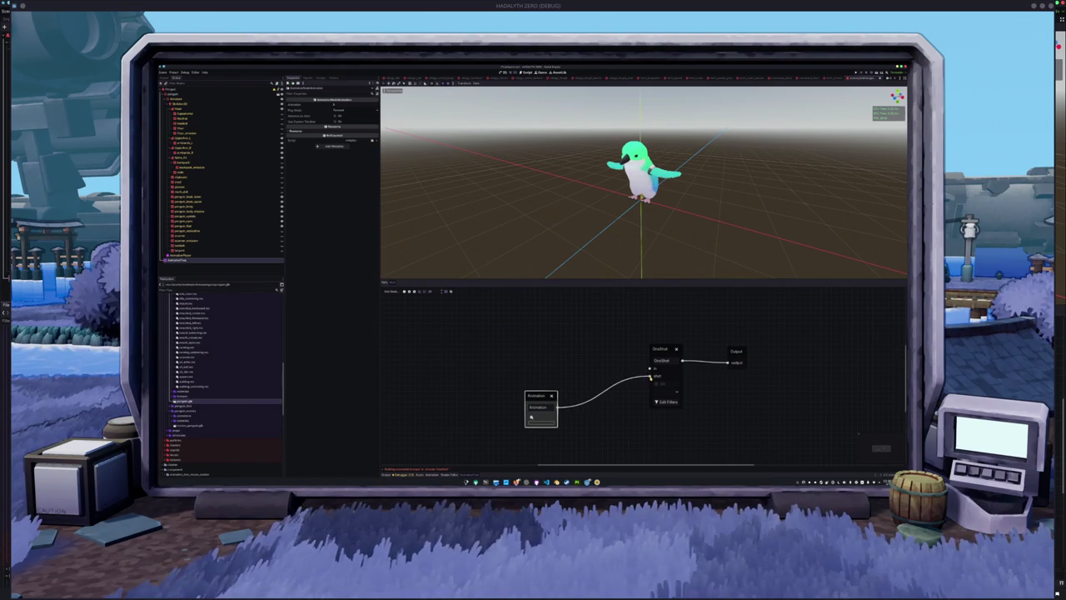
{"action": "left_click", "coordinate": [342, 110]}
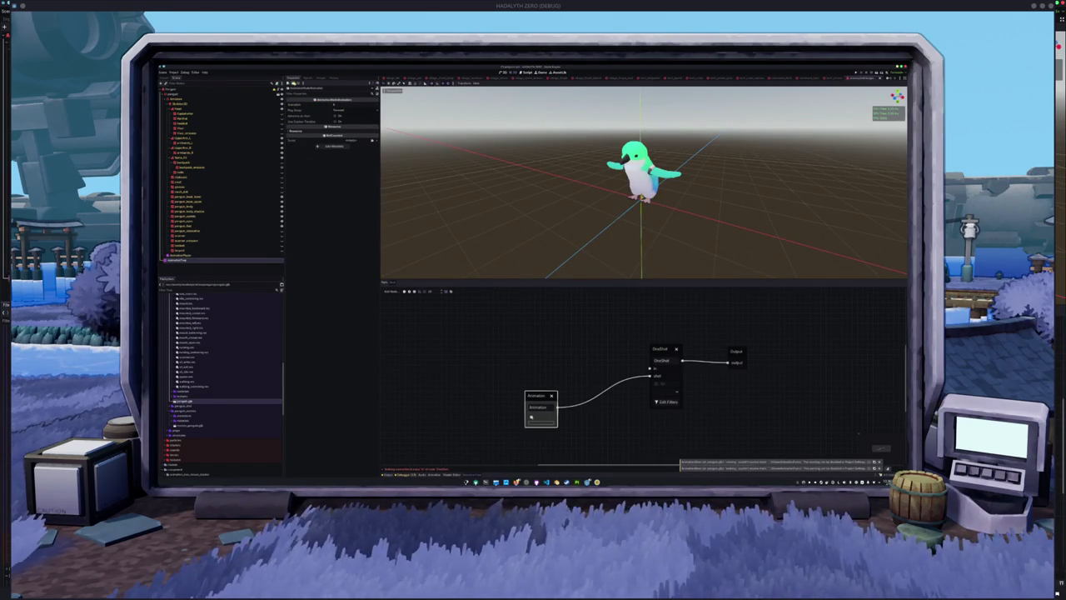
{"action": "left_click", "coordinate": [388, 475]}
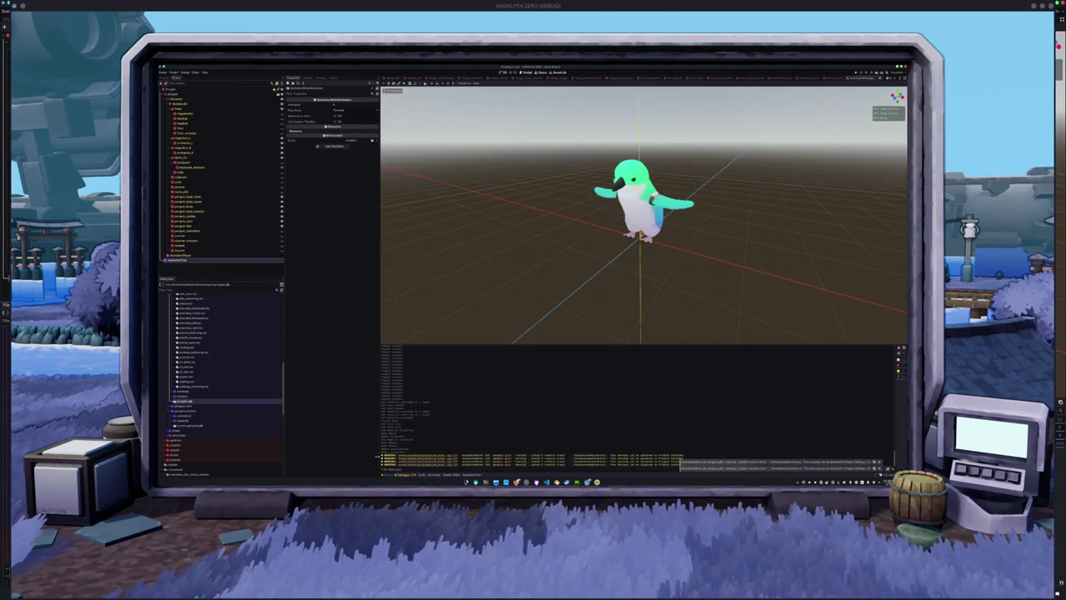
Step: Reassign the AnimationPlayer to the AnimationTree and reopen the graph editor
{"action": "left_click", "coordinate": [218, 261]}
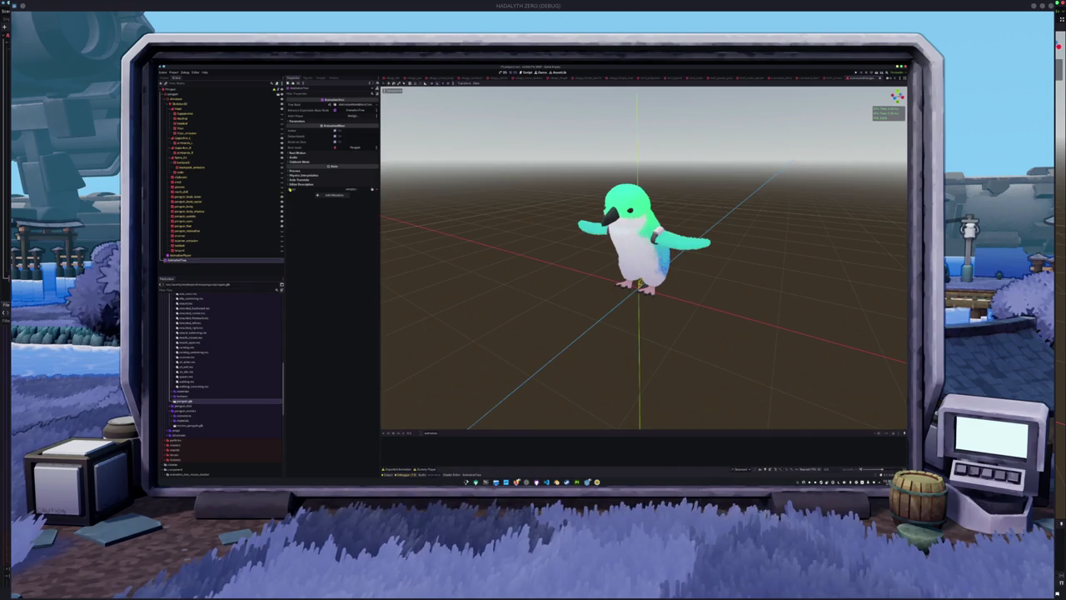
{"action": "left_click", "coordinate": [353, 117]}
{"action": "double_click", "coordinate": [521, 229]}
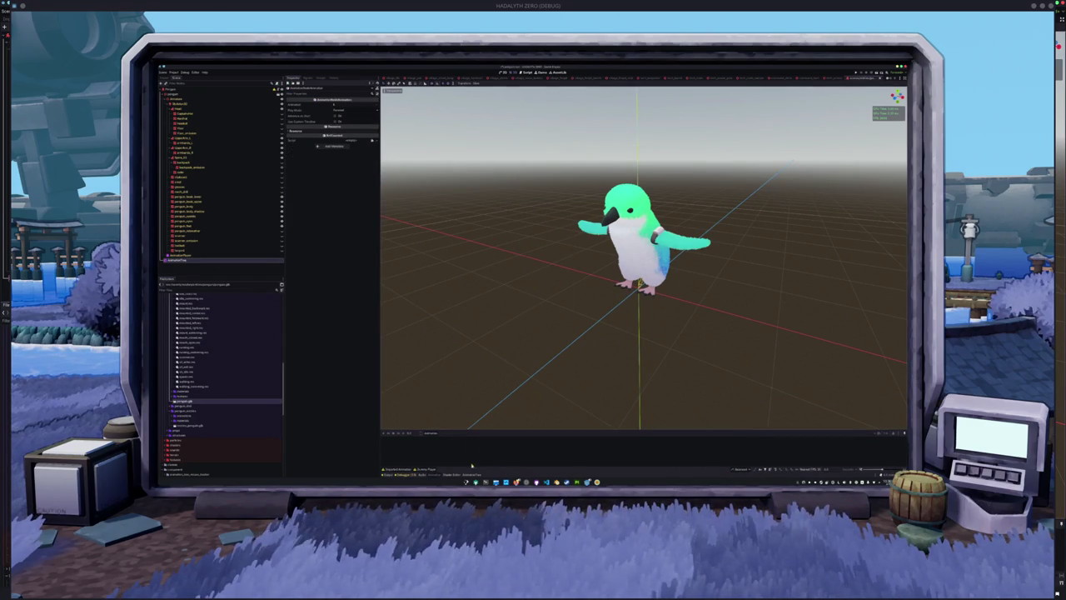
{"action": "left_click", "coordinate": [472, 474]}
Step: Choose the Animation node's clip, then add a StateMachine feeding the OneShot's main input
{"action": "left_click", "coordinate": [544, 419]}
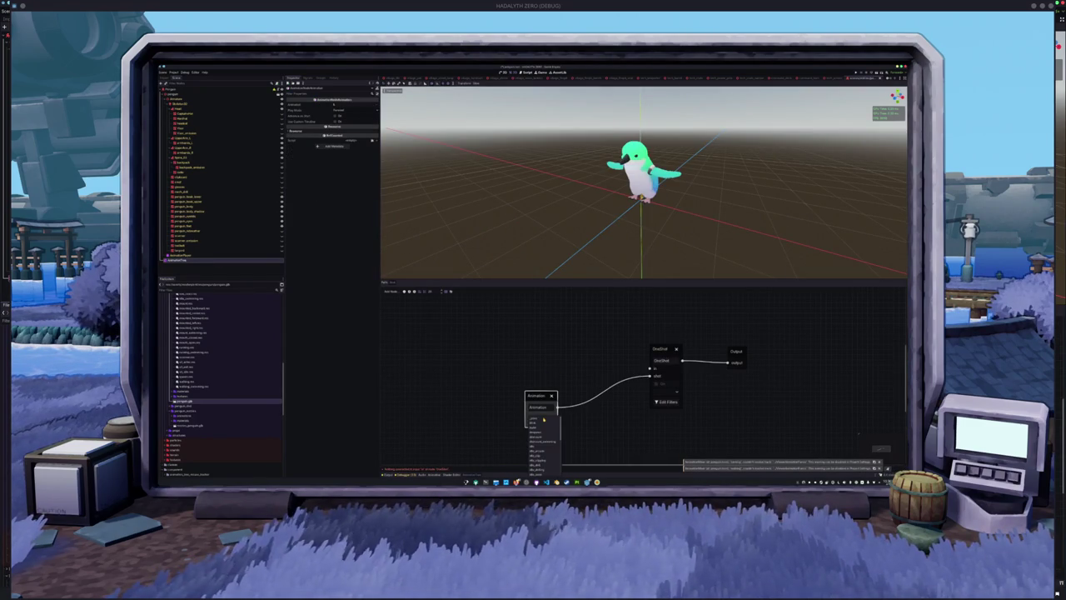
{"action": "left_click", "coordinate": [534, 423]}
{"action": "left_click_drag", "start_coordinate": [537, 396], "coordinate": [579, 403]}
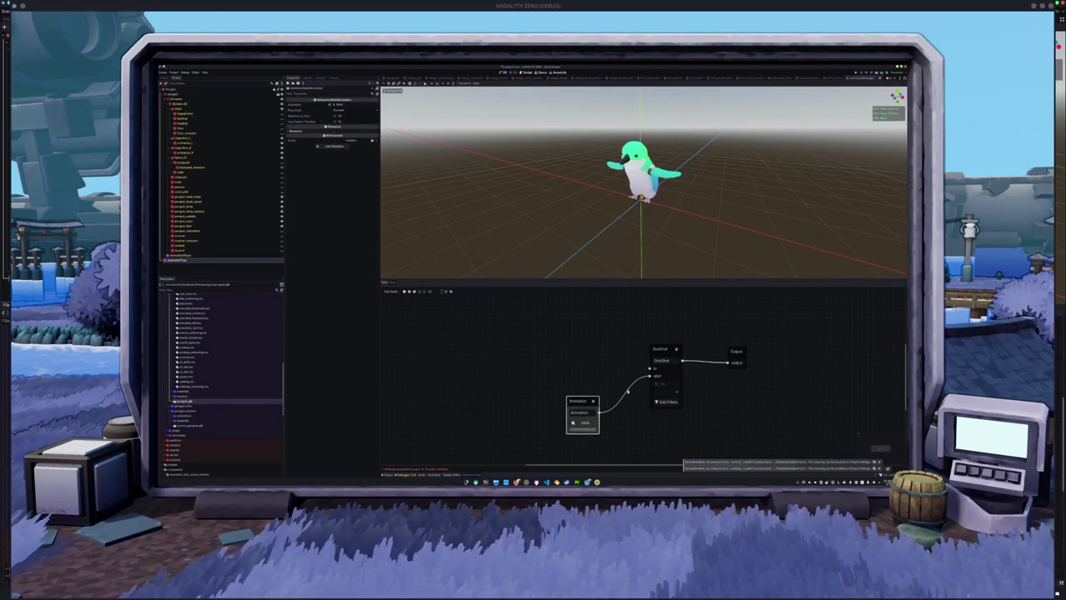
{"action": "mouse_move", "coordinate": [523, 369]}
{"action": "left_mouse_down"}
{"action": "mouse_move", "coordinate": [502, 345]}
{"action": "mouse_move", "coordinate": [487, 356]}
{"action": "left_mouse_up"}
{"action": "left_click", "coordinate": [530, 431]}
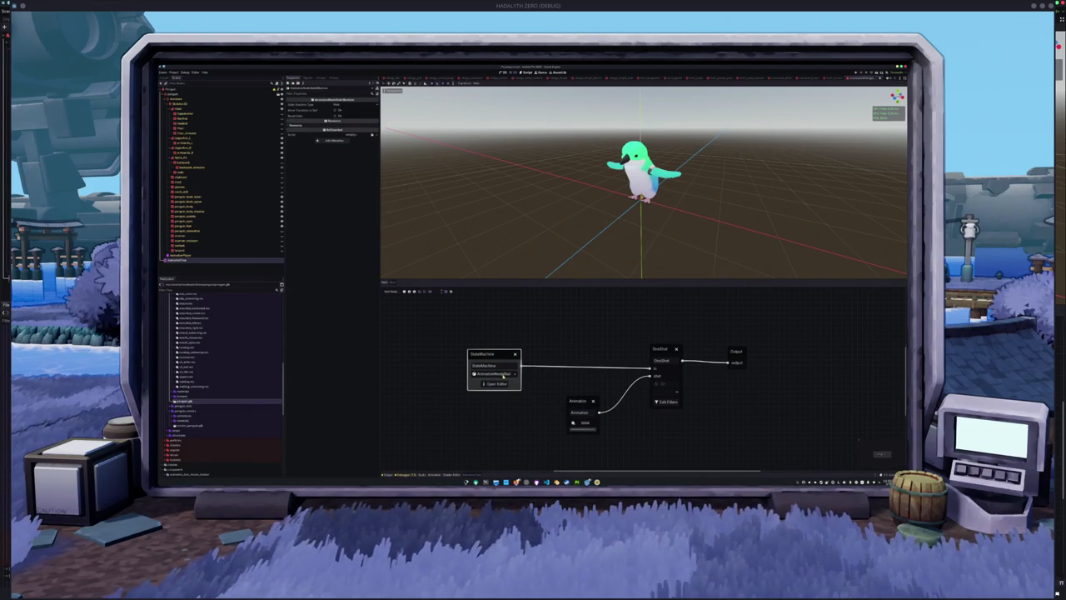
Step: Edit the StateMachine node's name field, clearing earlier text to retype it as BaseStateMachine
{"action": "double_click", "coordinate": [505, 364]}
{"action": "type", "text": "st"}
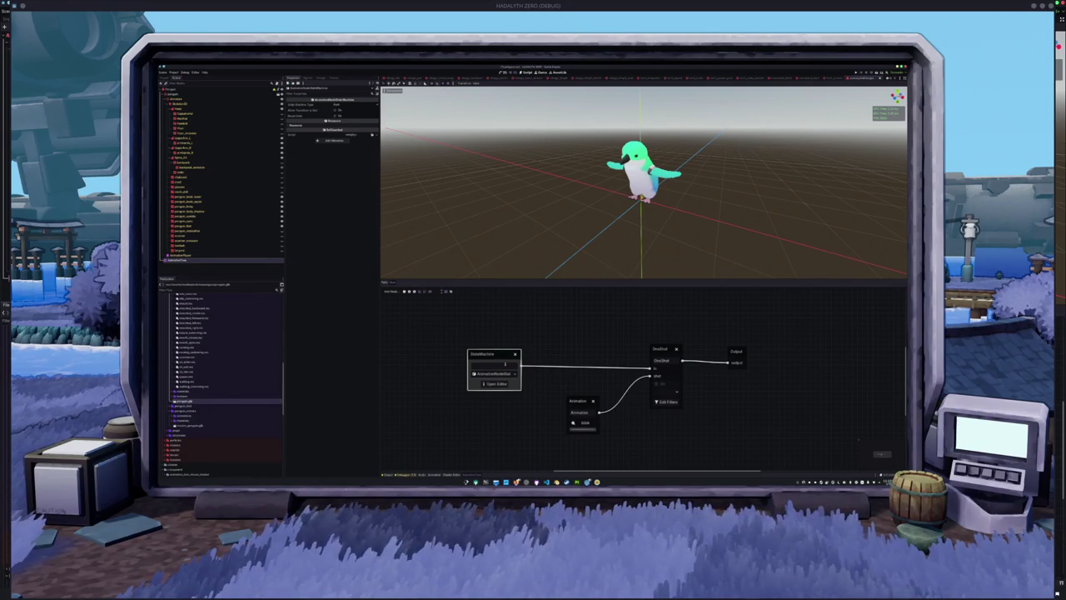
{"action": "type", "text": "StateMachine"}
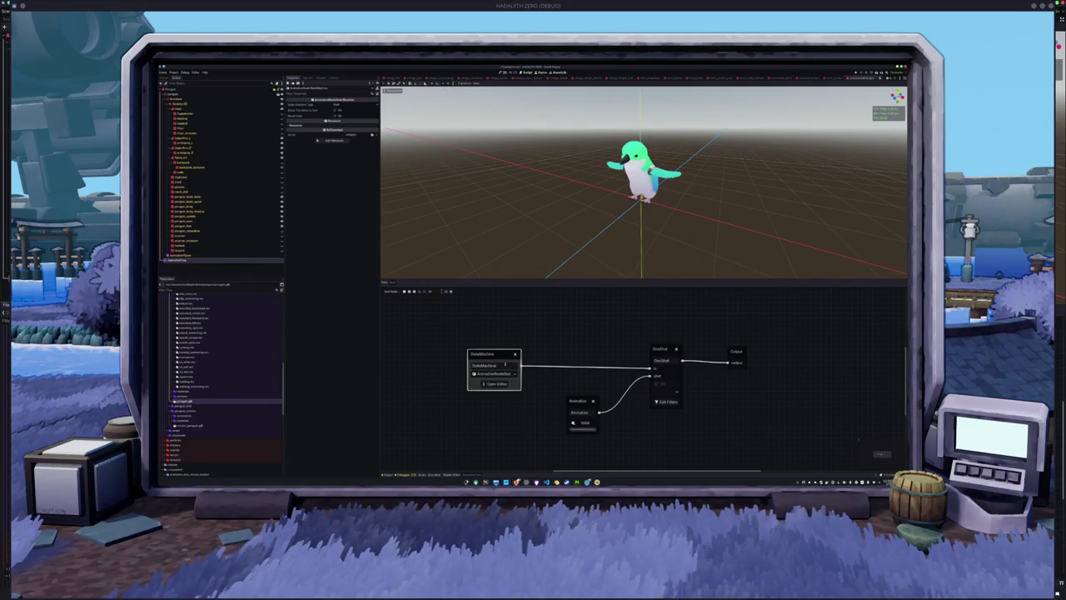
{"action": "key", "text": "ctrl+a"}
{"action": "key", "text": "BackSpace"}
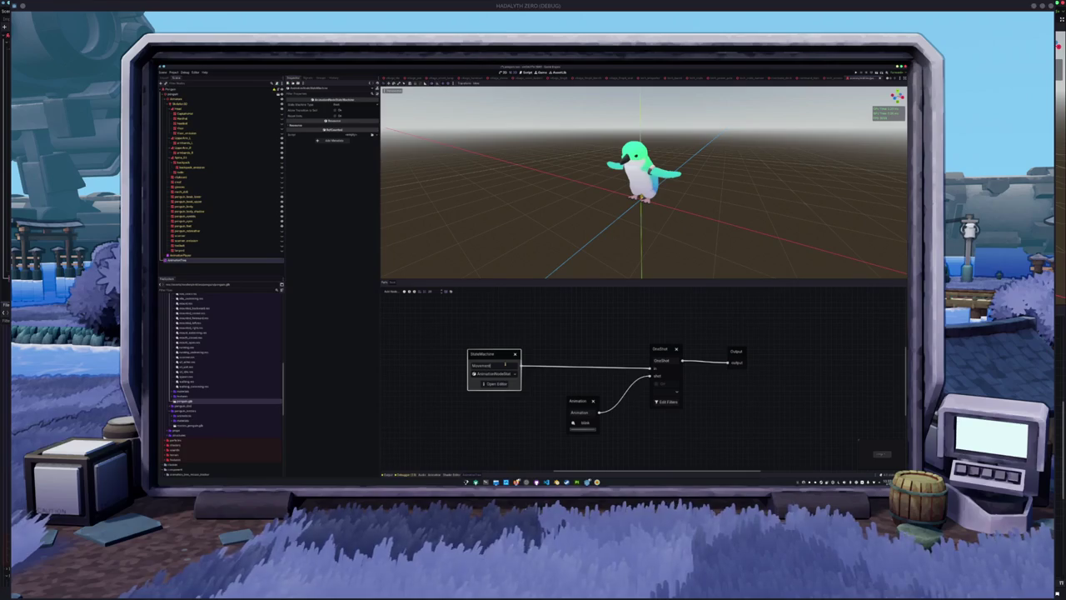
{"action": "key", "text": "ctrl+a"}
{"action": "key", "text": "BackSpace"}
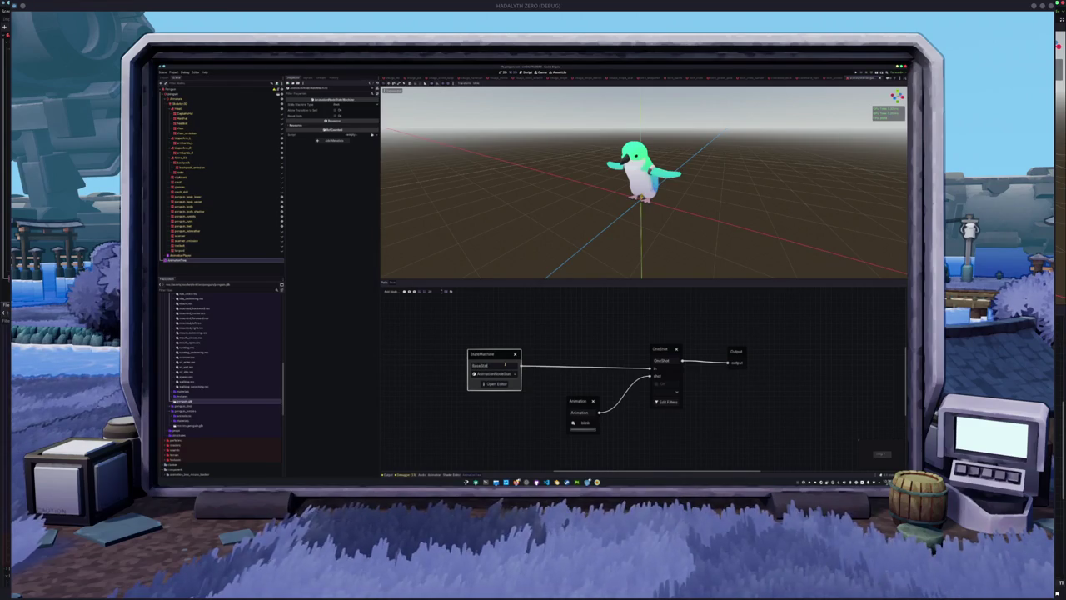
Step: Confirm the BaseStateMachine name and open its state graph
{"action": "type", "text": "eMachine"}
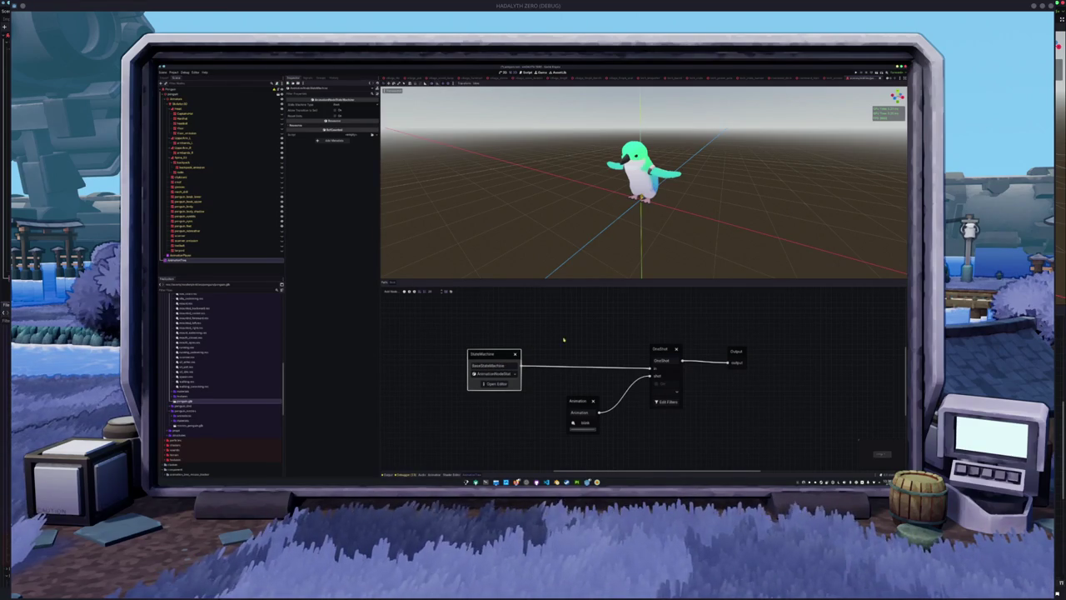
{"action": "left_click", "coordinate": [581, 346]}
{"action": "left_click", "coordinate": [481, 384]}
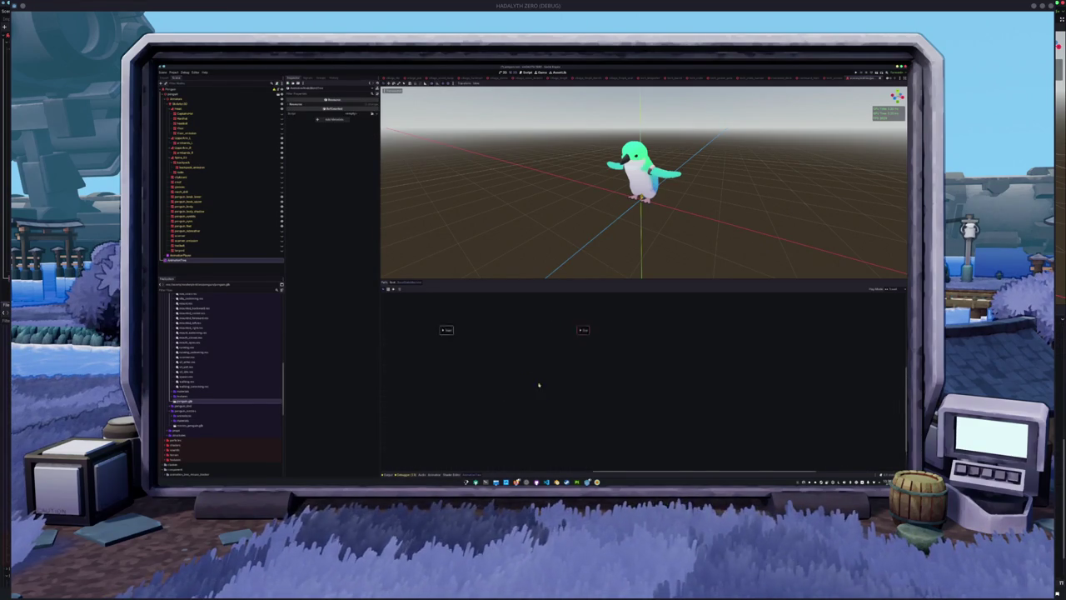
Step: Add a nested state machine named MovementStateMachine and enter it
{"action": "right_click", "coordinate": [553, 351]}
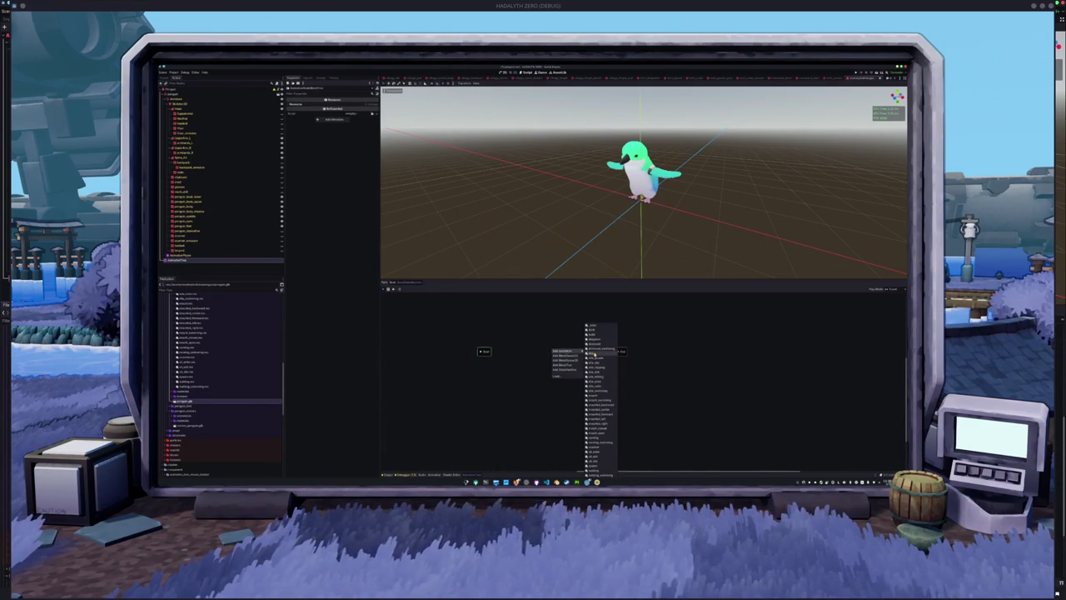
{"action": "left_click", "coordinate": [595, 353]}
{"action": "left_click", "coordinate": [552, 349]}
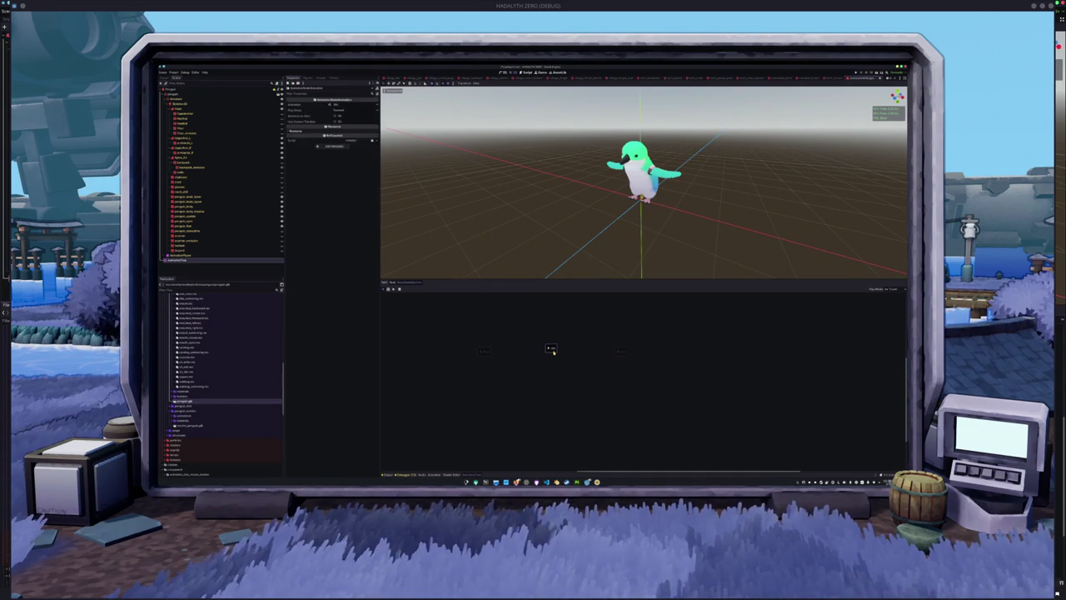
{"action": "right_click", "coordinate": [551, 351]}
{"action": "left_click", "coordinate": [566, 371]}
{"action": "double_click", "coordinate": [553, 351]}
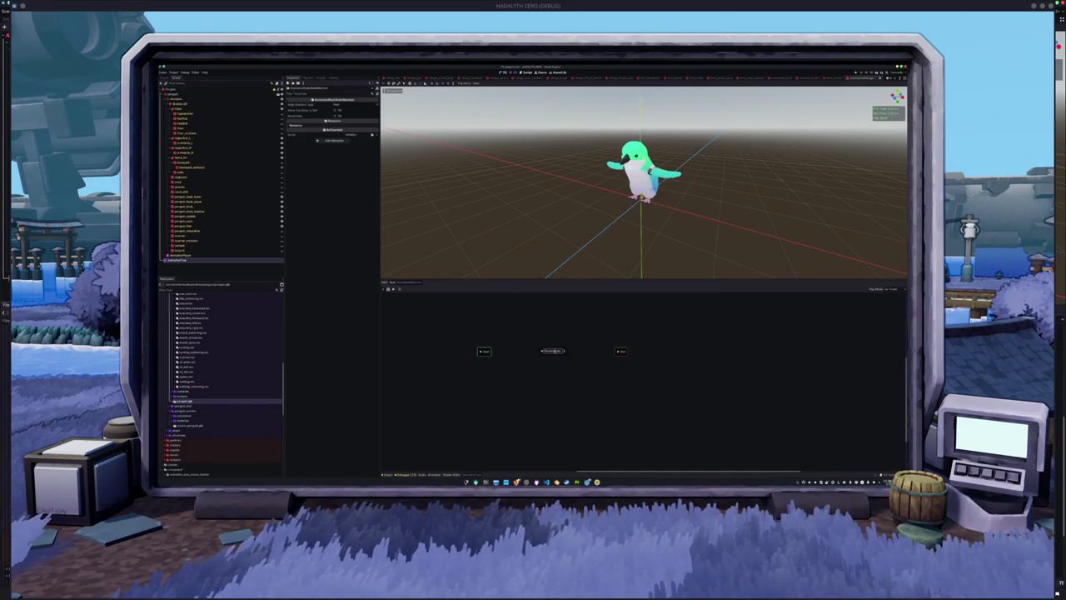
{"action": "key", "text": "Return"}
{"action": "double_click", "coordinate": [573, 351]}
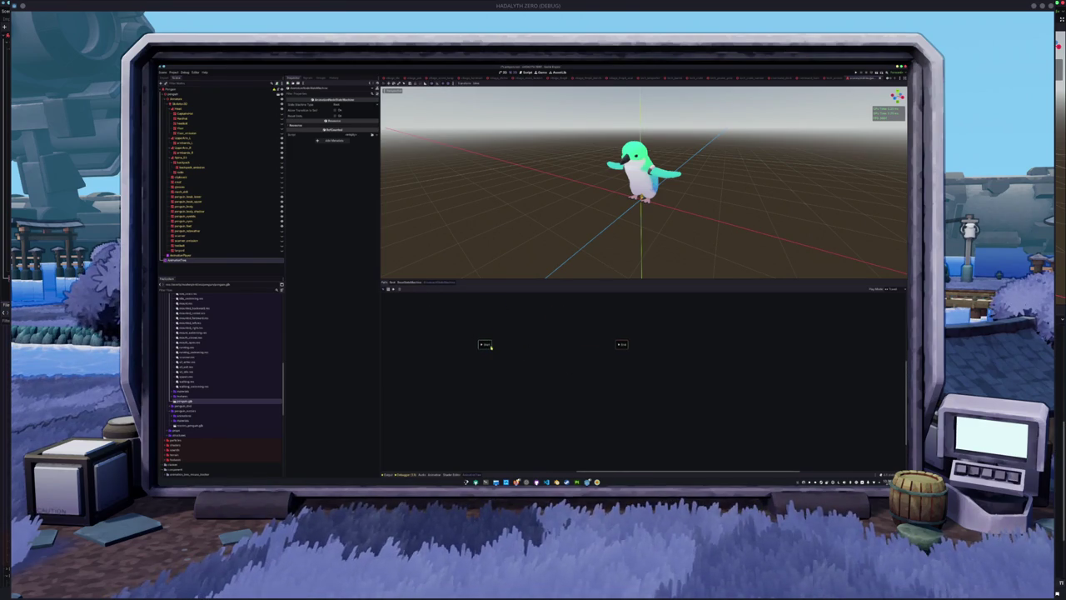
Step: Add a BlendTree state linked by transitions from Start and on to End
{"action": "left_click", "coordinate": [391, 289]}
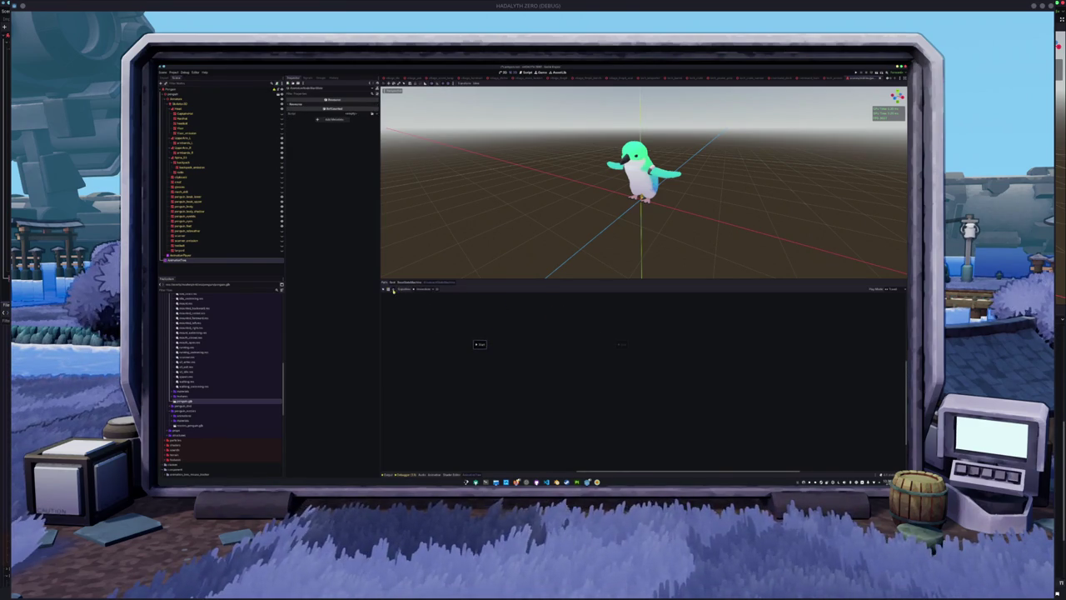
{"action": "left_click_drag", "start_coordinate": [485, 345], "coordinate": [538, 345]}
{"action": "mouse_move", "coordinate": [555, 348]}
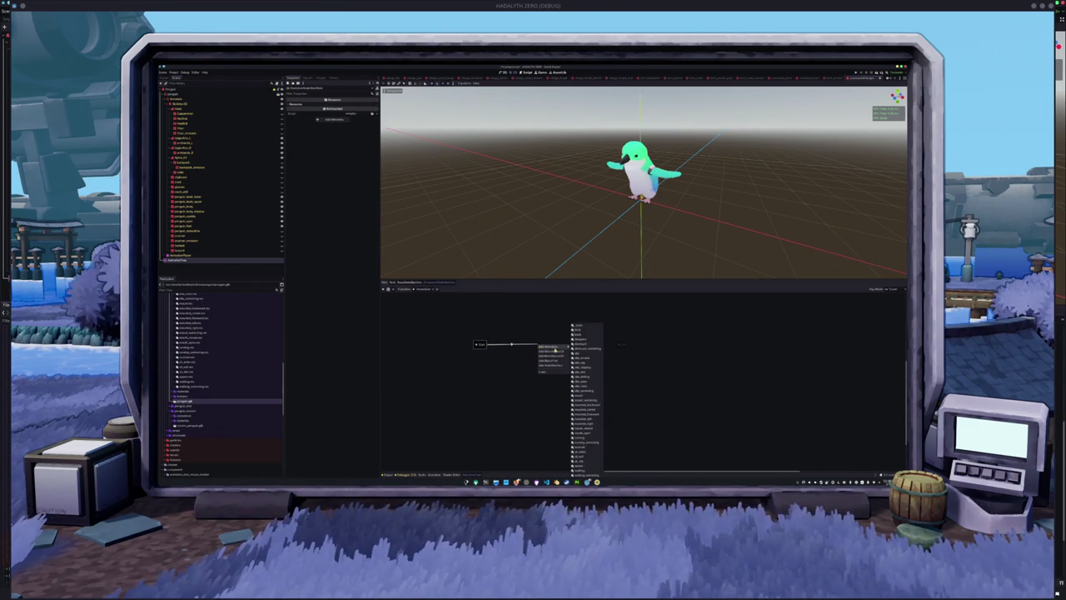
{"action": "left_click", "coordinate": [553, 361]}
{"action": "right_click", "coordinate": [537, 345]}
{"action": "left_click", "coordinate": [537, 355]}
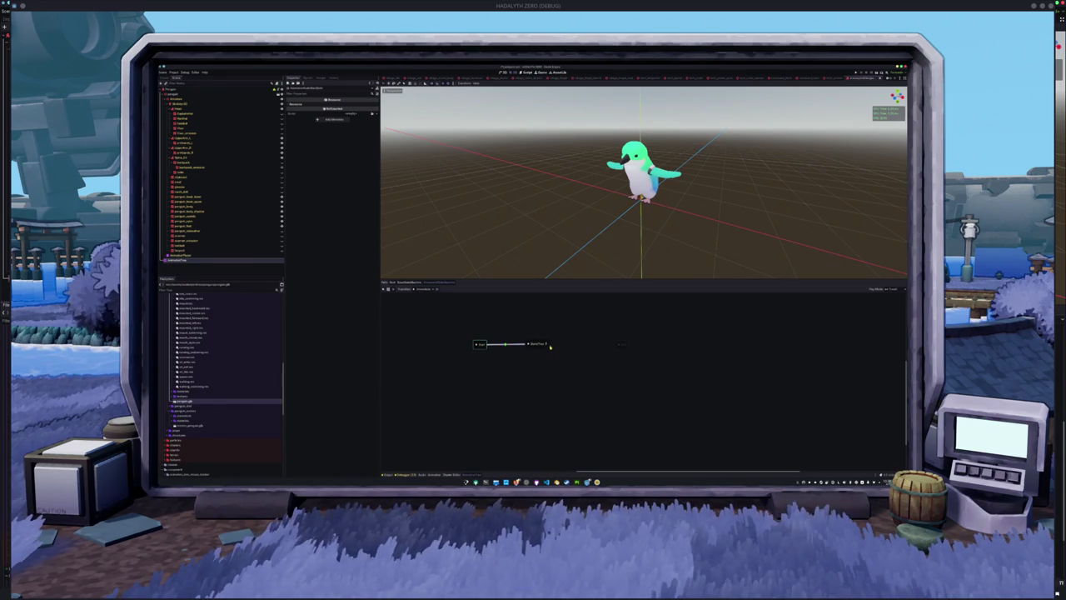
{"action": "left_click_drag", "start_coordinate": [548, 344], "coordinate": [622, 344]}
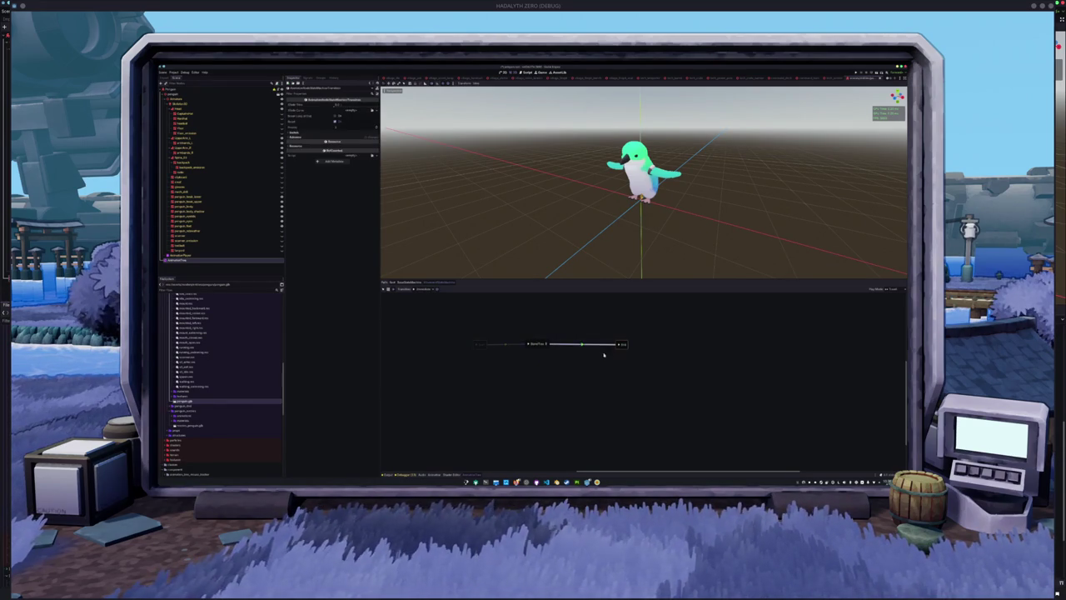
{"action": "key", "text": "Delete"}
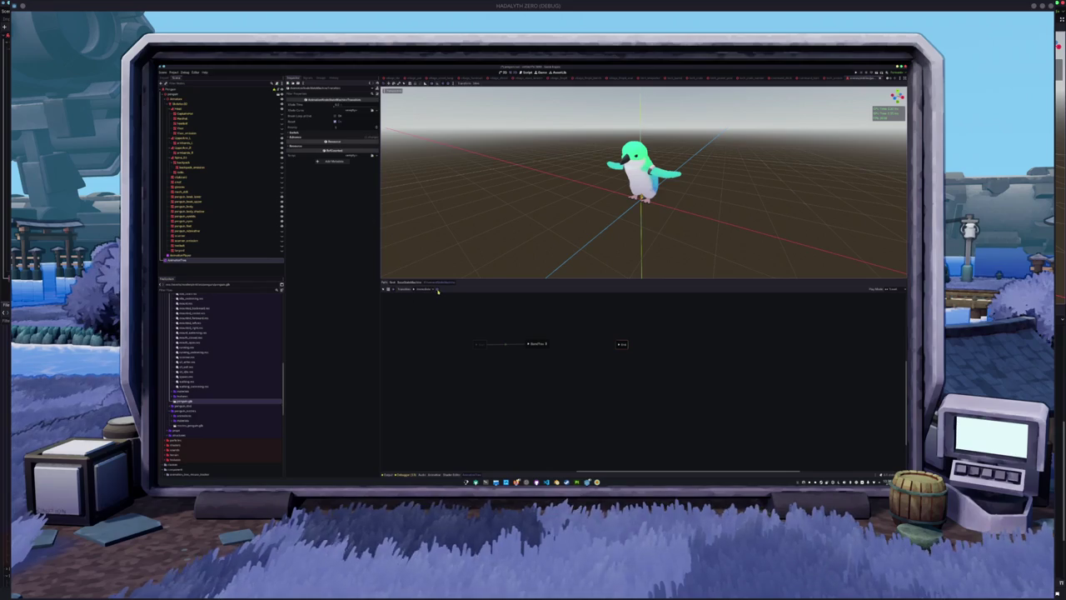
{"action": "left_click_drag", "start_coordinate": [548, 344], "coordinate": [621, 344]}
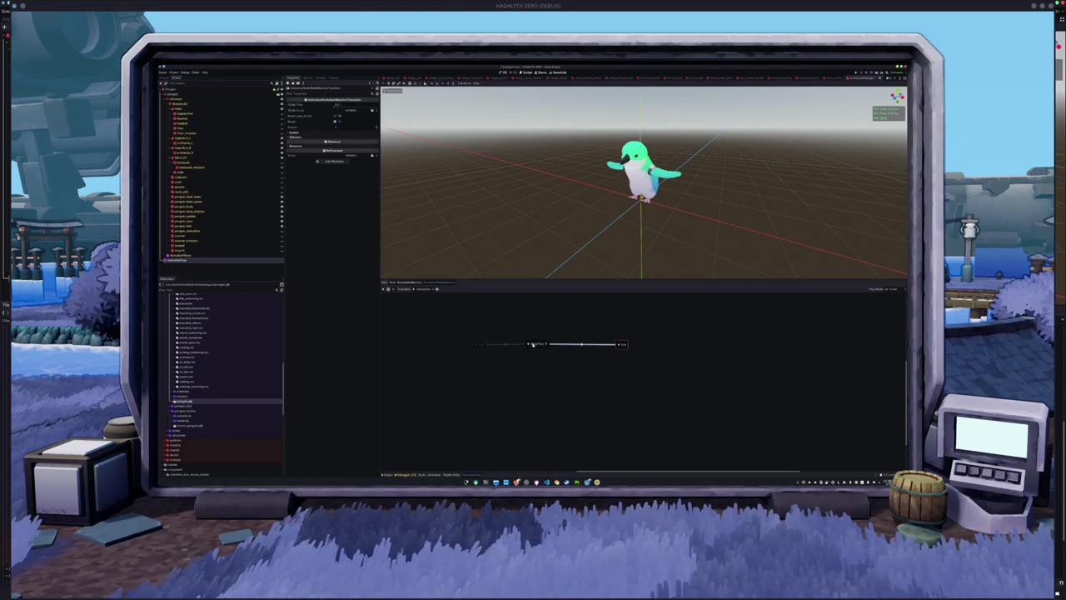
Step: Rename the BlendTree state to Idle and open its blend tree
{"action": "left_click", "coordinate": [541, 348]}
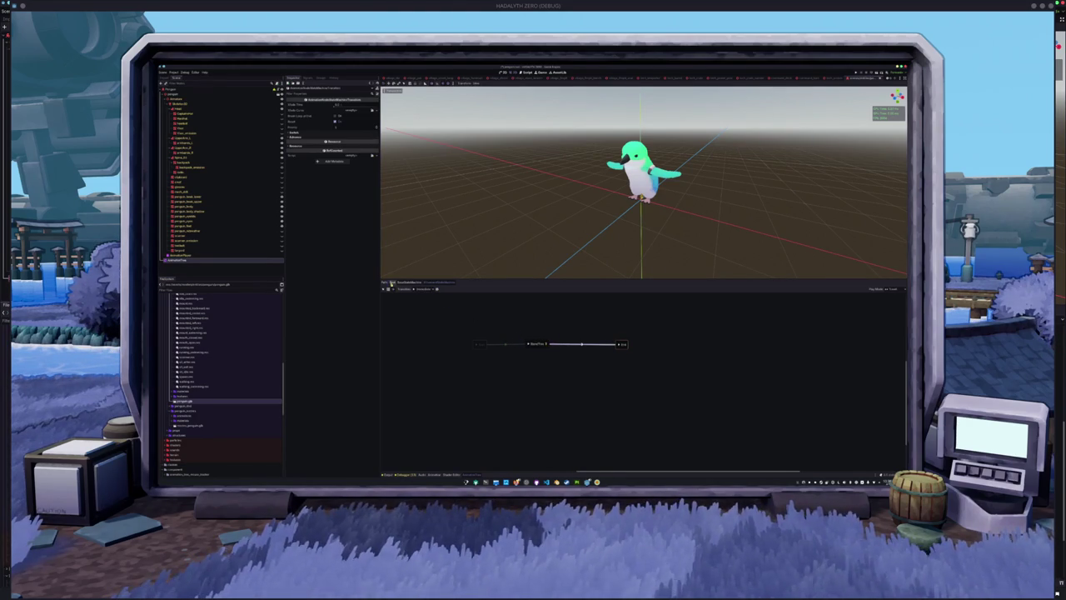
{"action": "double_click", "coordinate": [554, 333]}
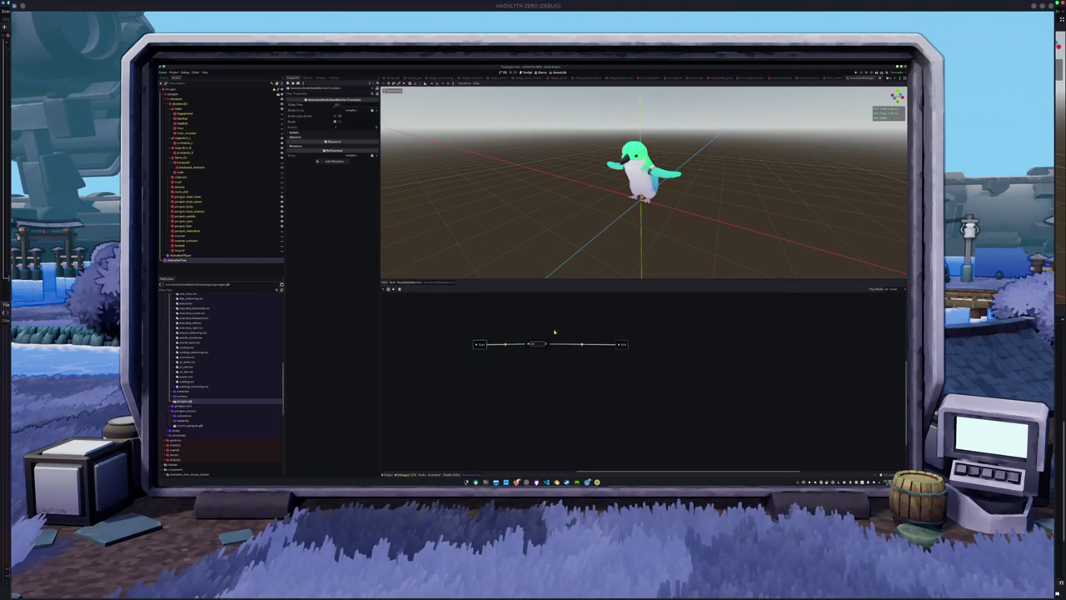
{"action": "type", "text": "Idle"}
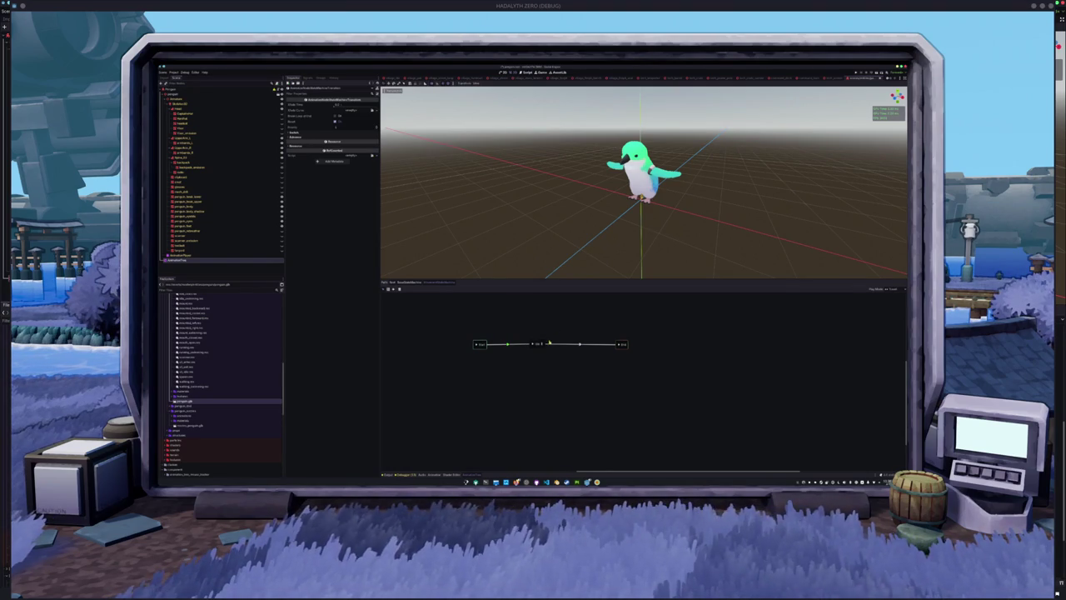
{"action": "left_click", "coordinate": [542, 345]}
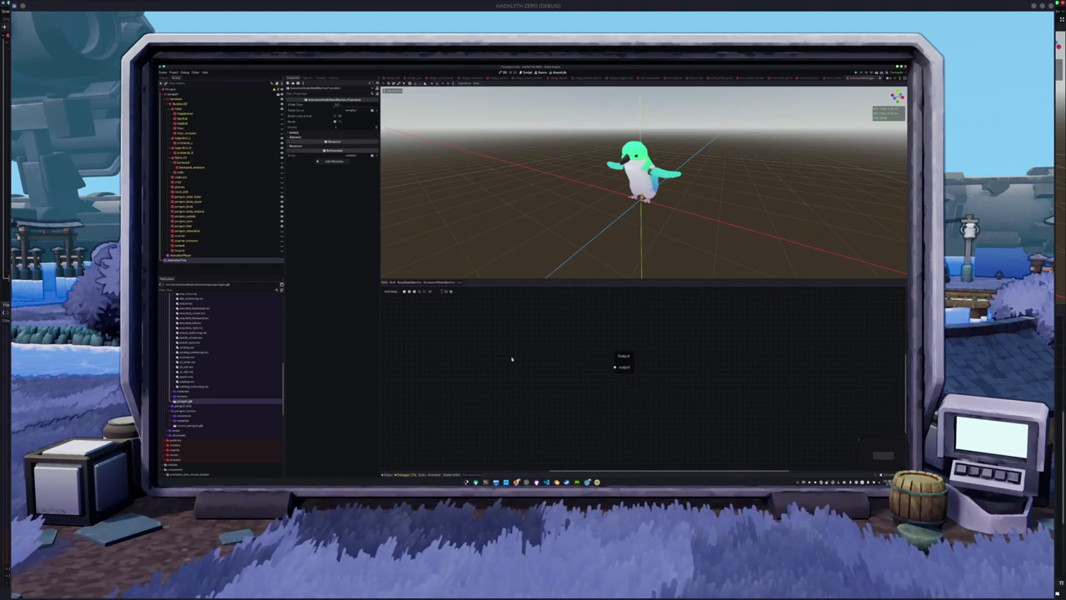
Step: Wire an Animation node playing idle into Output, then step back up to BaseStateMachine
{"action": "right_click", "coordinate": [514, 360]}
{"action": "left_click", "coordinate": [517, 362]}
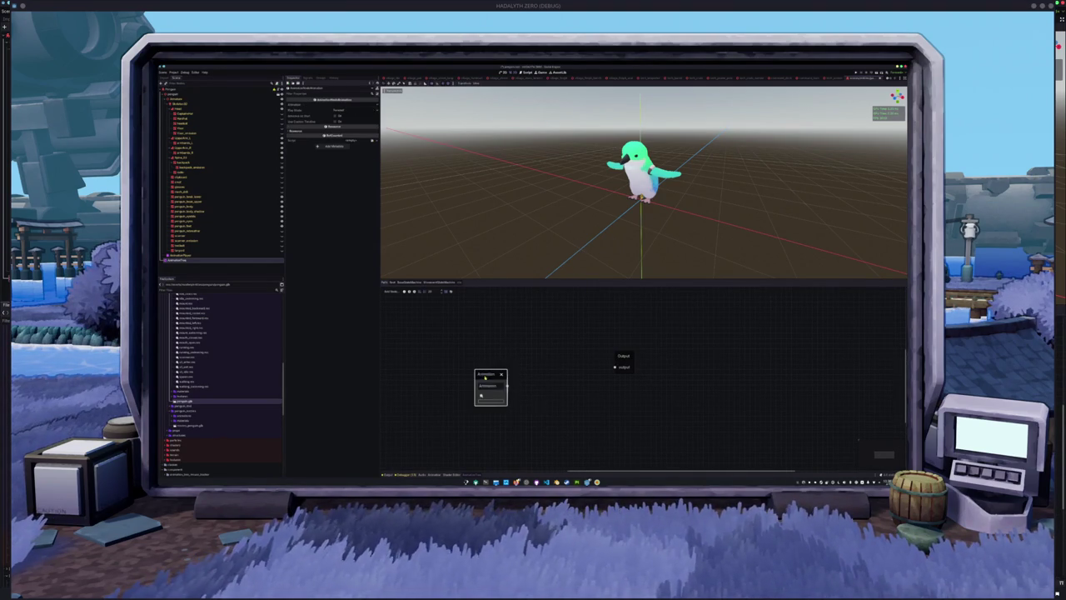
{"action": "left_click", "coordinate": [490, 386]}
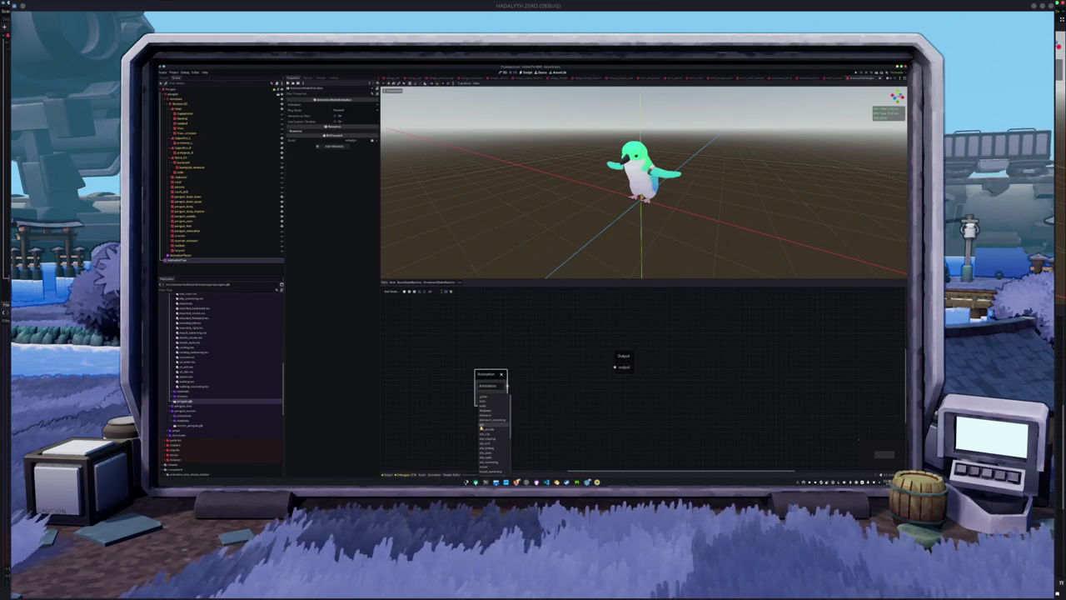
{"action": "left_click", "coordinate": [493, 398]}
{"action": "mouse_move", "coordinate": [506, 385]}
{"action": "left_mouse_down"}
{"action": "mouse_move", "coordinate": [624, 358]}
{"action": "mouse_move", "coordinate": [616, 366]}
{"action": "left_mouse_up"}
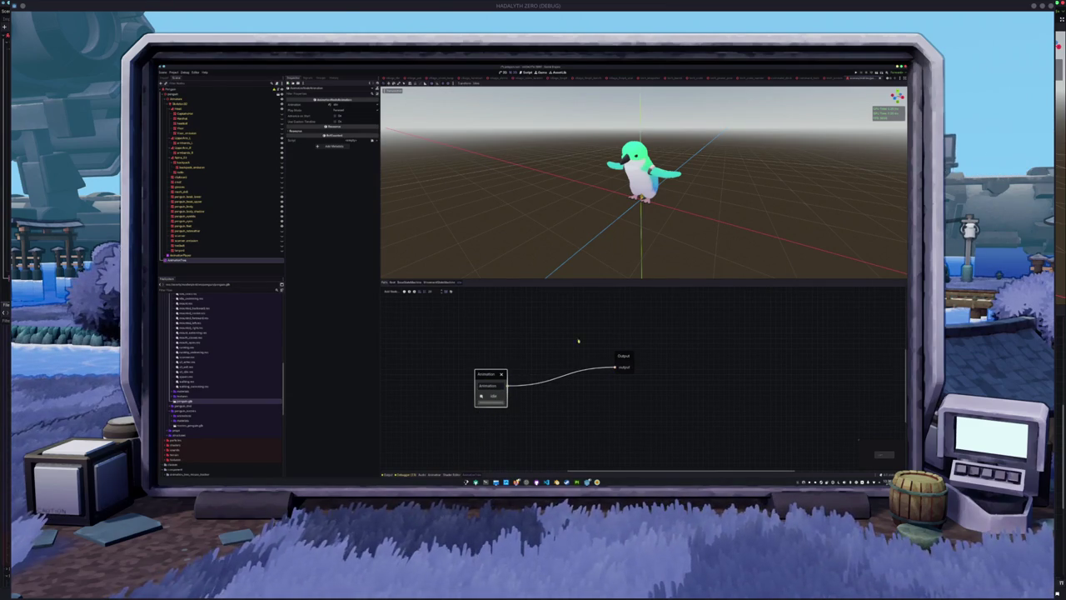
{"action": "left_click_drag", "start_coordinate": [489, 374], "coordinate": [479, 353]}
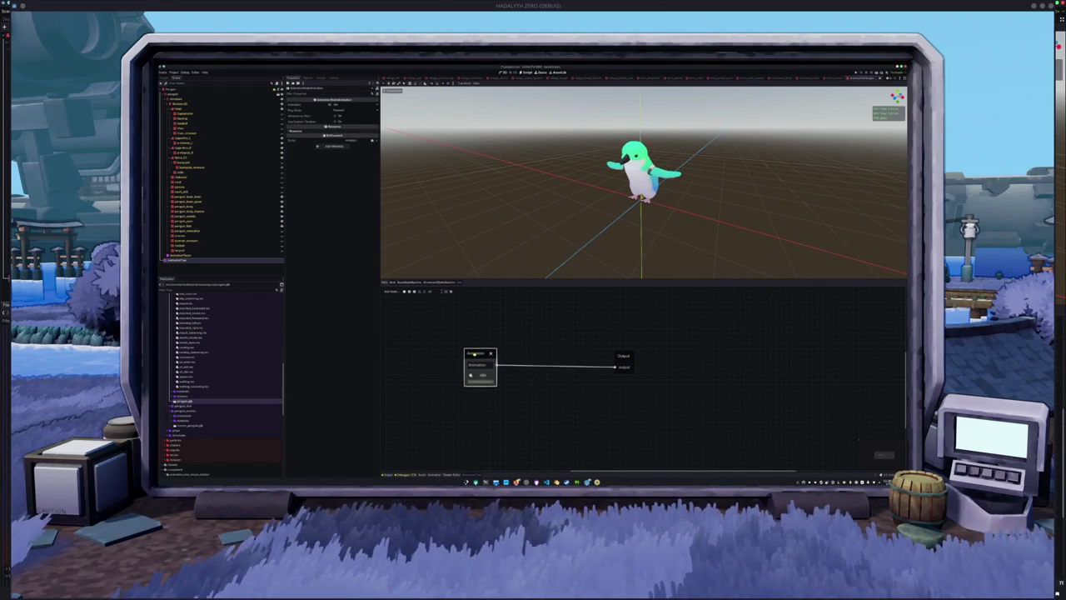
{"action": "left_click", "coordinate": [410, 292]}
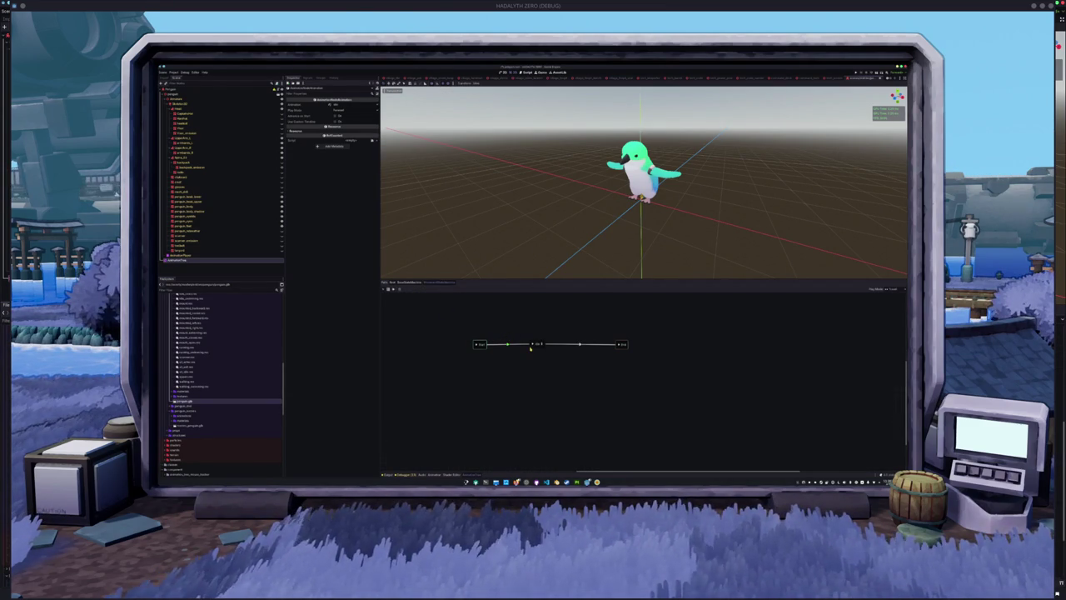
{"action": "left_click", "coordinate": [404, 290]}
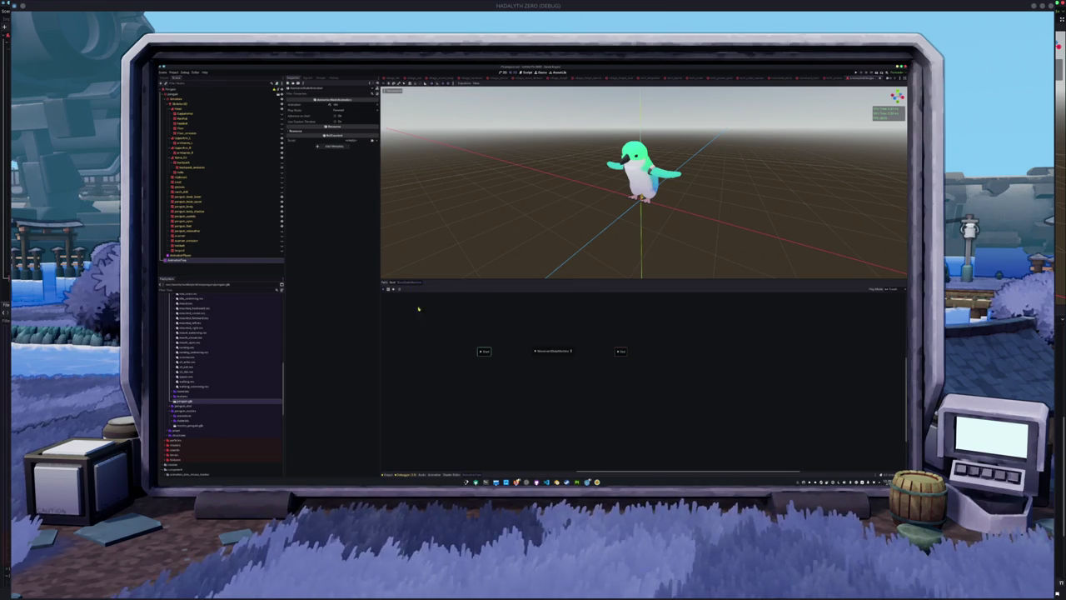
Step: Link Start to MovementStateMachine with a transition whose Advance Mode is Auto
{"action": "left_click", "coordinate": [393, 289]}
{"action": "left_click_drag", "start_coordinate": [488, 352], "coordinate": [620, 351]}
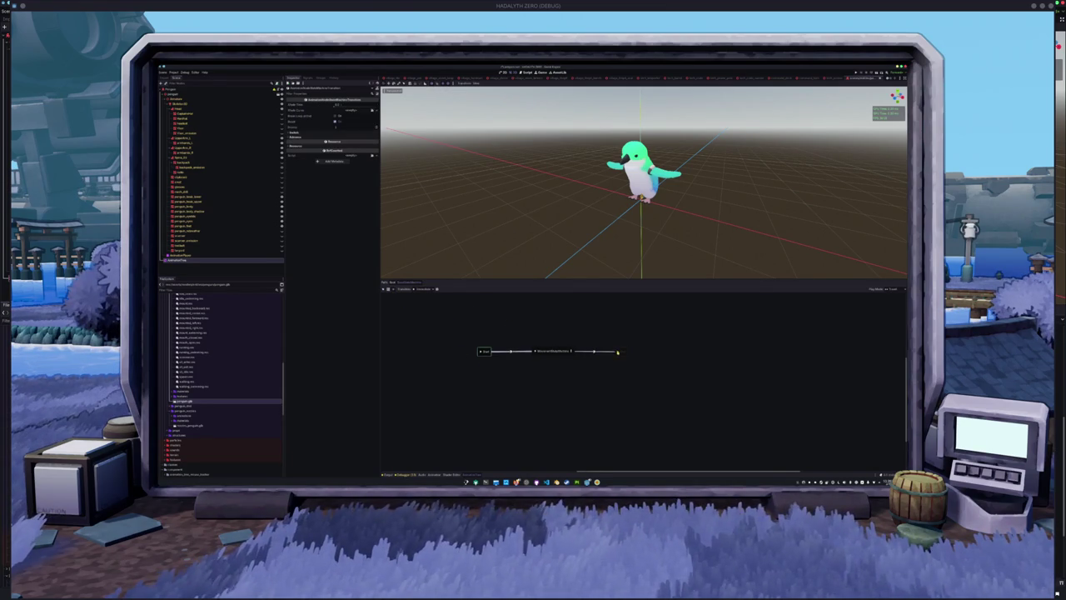
{"action": "left_click", "coordinate": [383, 289]}
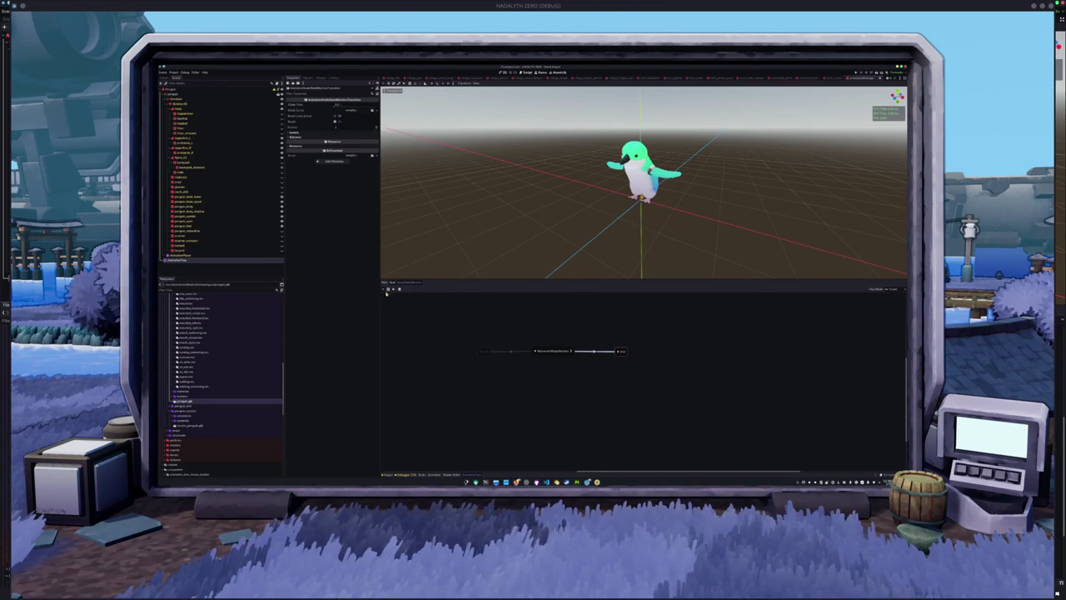
{"action": "left_click", "coordinate": [512, 351]}
{"action": "left_click", "coordinate": [296, 136]}
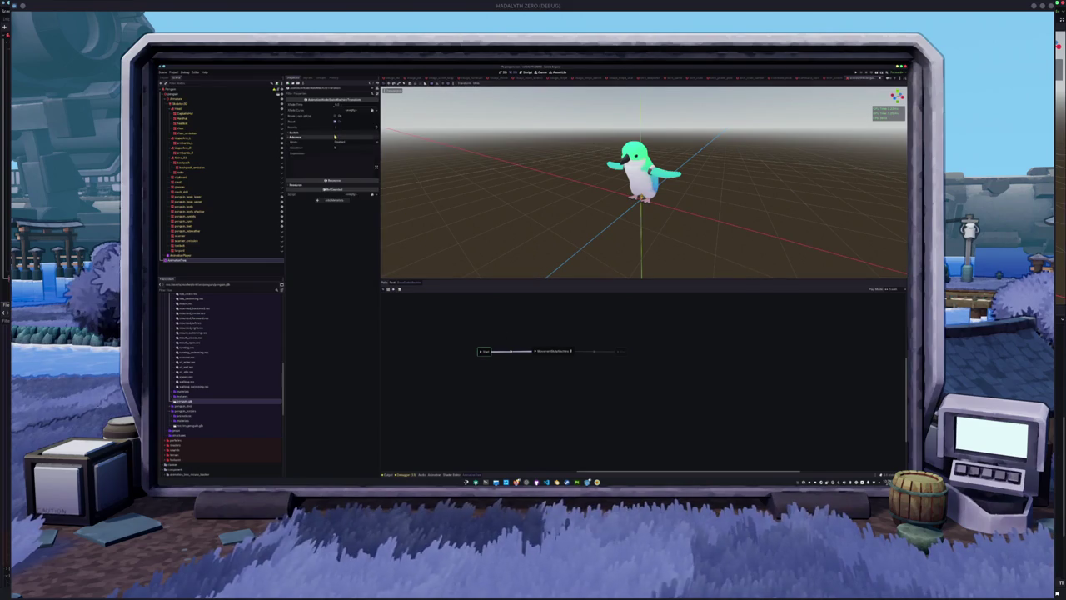
{"action": "left_click", "coordinate": [340, 144]}
{"action": "left_click", "coordinate": [342, 157]}
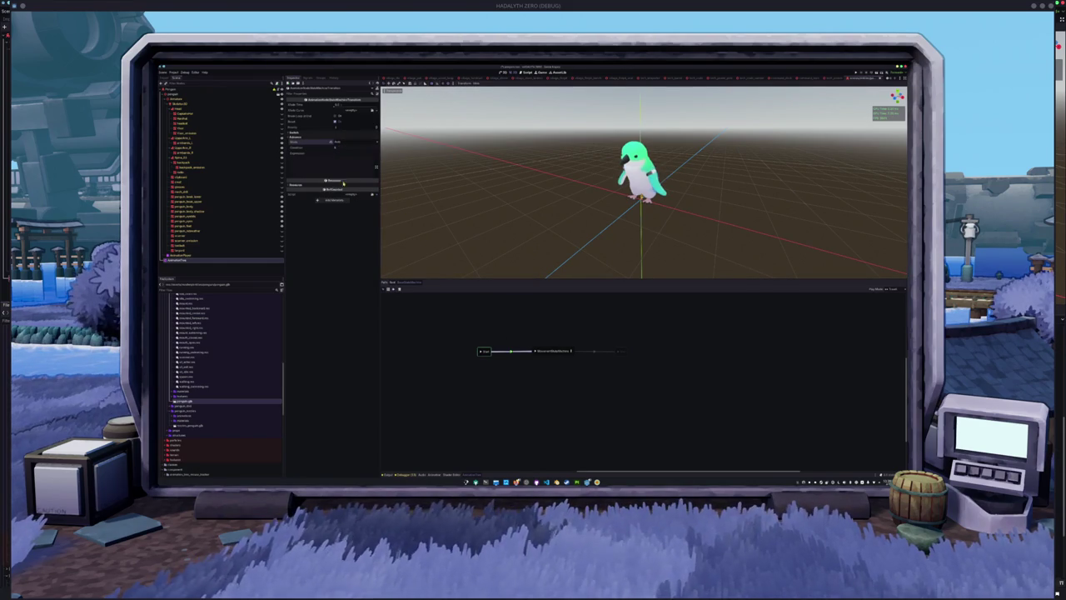
Step: Move Start left, End right and MovementStateMachine slightly right to spread the chain
{"action": "mouse_move", "coordinate": [545, 245]}
{"action": "left_mouse_down"}
{"action": "mouse_move", "coordinate": [516, 255]}
{"action": "mouse_move", "coordinate": [531, 263]}
{"action": "left_mouse_up"}
{"action": "left_click_drag", "start_coordinate": [484, 350], "coordinate": [411, 349]}
{"action": "mouse_move", "coordinate": [618, 350]}
{"action": "left_mouse_down"}
{"action": "mouse_move", "coordinate": [766, 336]}
{"action": "mouse_move", "coordinate": [762, 351]}
{"action": "left_mouse_up"}
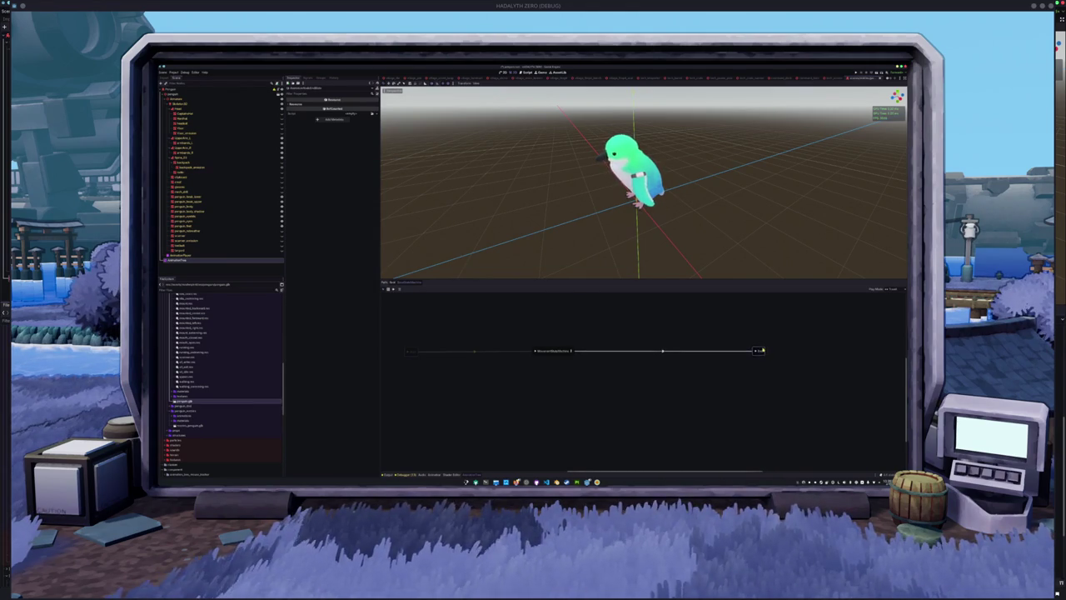
{"action": "left_click", "coordinate": [693, 323]}
{"action": "mouse_move", "coordinate": [560, 351]}
{"action": "left_mouse_down"}
{"action": "mouse_move", "coordinate": [595, 351]}
{"action": "mouse_move", "coordinate": [585, 349]}
{"action": "left_mouse_up"}
{"action": "mouse_move", "coordinate": [566, 225]}
{"action": "left_mouse_down"}
{"action": "mouse_move", "coordinate": [578, 235]}
{"action": "mouse_move", "coordinate": [563, 258]}
{"action": "mouse_move", "coordinate": [590, 240]}
{"action": "left_mouse_up"}
{"action": "mouse_move", "coordinate": [549, 332]}
{"action": "left_mouse_down"}
{"action": "mouse_move", "coordinate": [611, 335]}
{"action": "mouse_move", "coordinate": [602, 338]}
{"action": "left_mouse_up"}
{"action": "mouse_move", "coordinate": [597, 267]}
{"action": "left_mouse_down"}
{"action": "mouse_move", "coordinate": [592, 209]}
{"action": "mouse_move", "coordinate": [631, 211]}
{"action": "mouse_move", "coordinate": [518, 164]}
{"action": "left_mouse_up"}
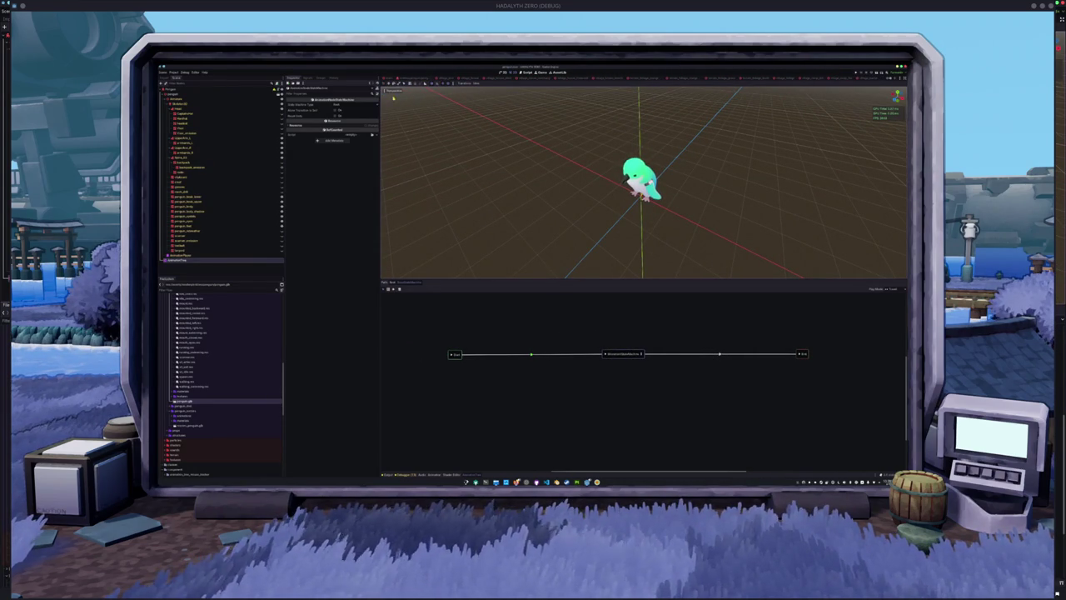
Step: Back in the root blend tree, filter one bone track on the OneShot and start renaming it
{"action": "left_click", "coordinate": [392, 284]}
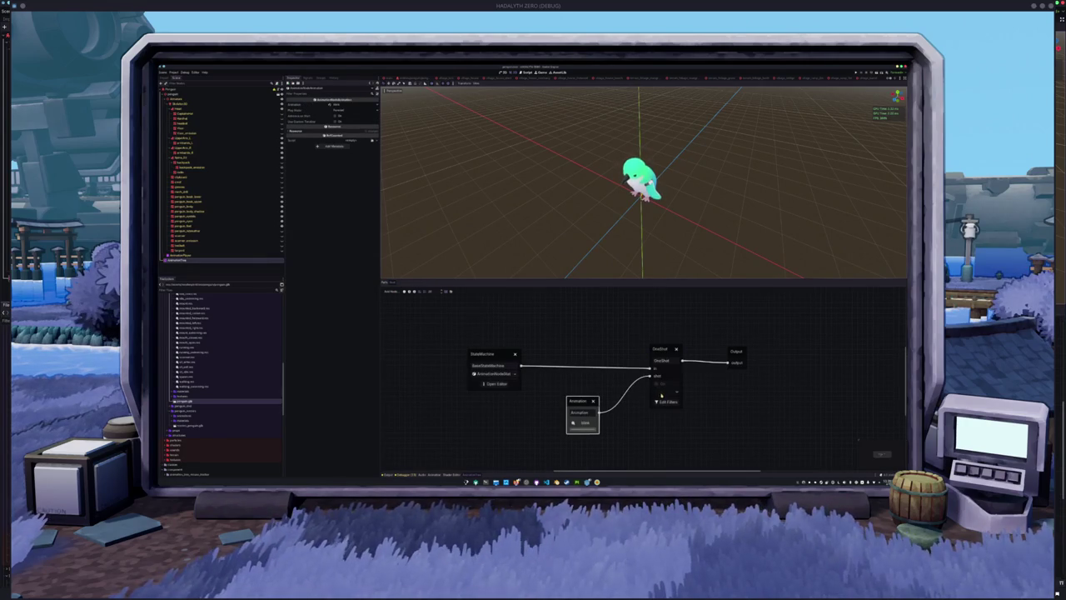
{"action": "left_click", "coordinate": [659, 404]}
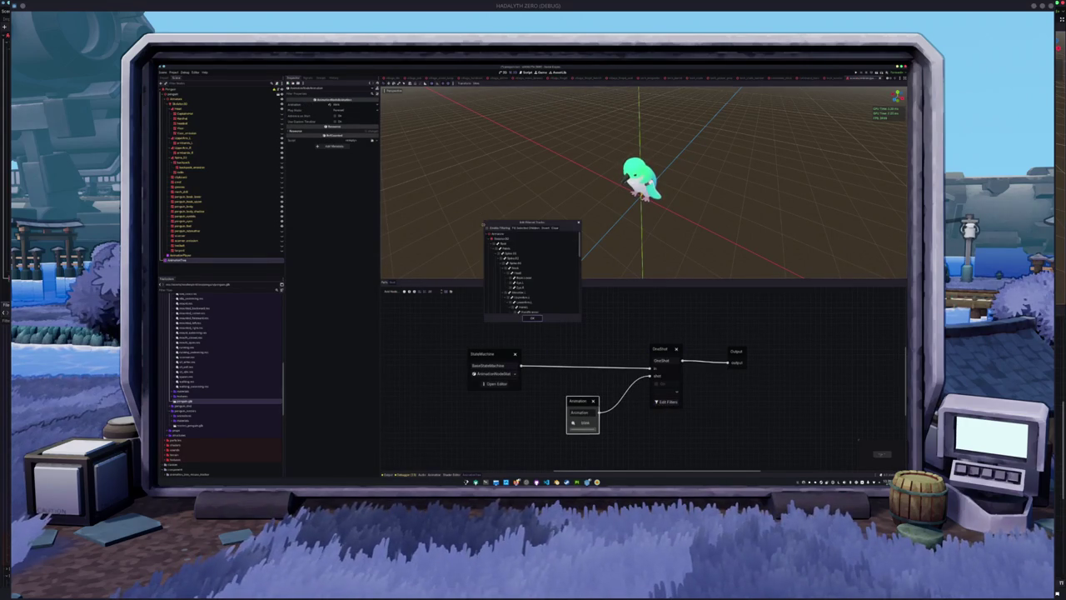
{"action": "left_click", "coordinate": [513, 287]}
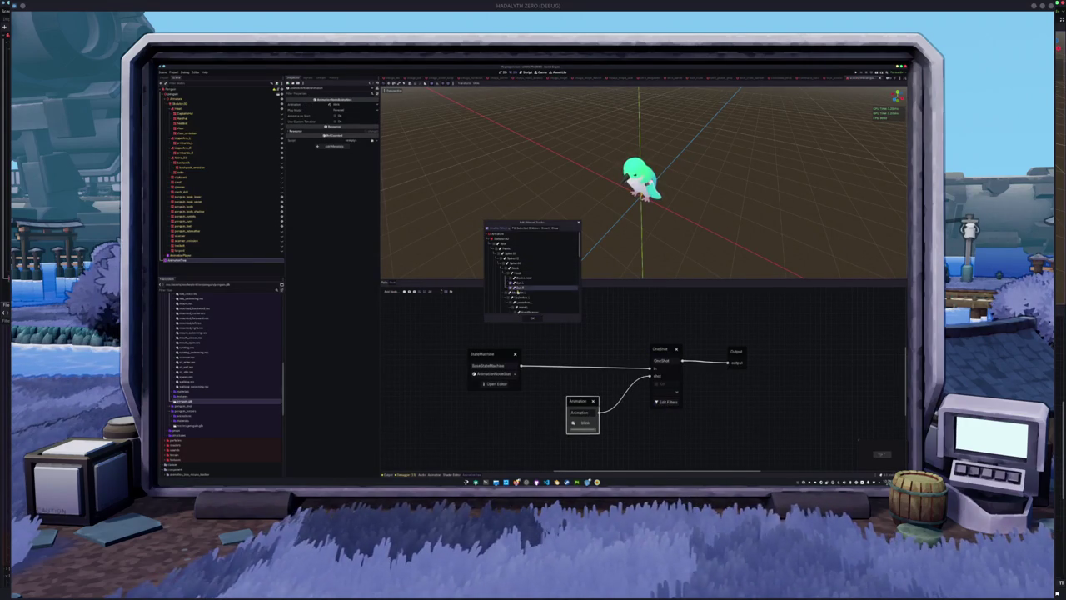
{"action": "left_click", "coordinate": [535, 317]}
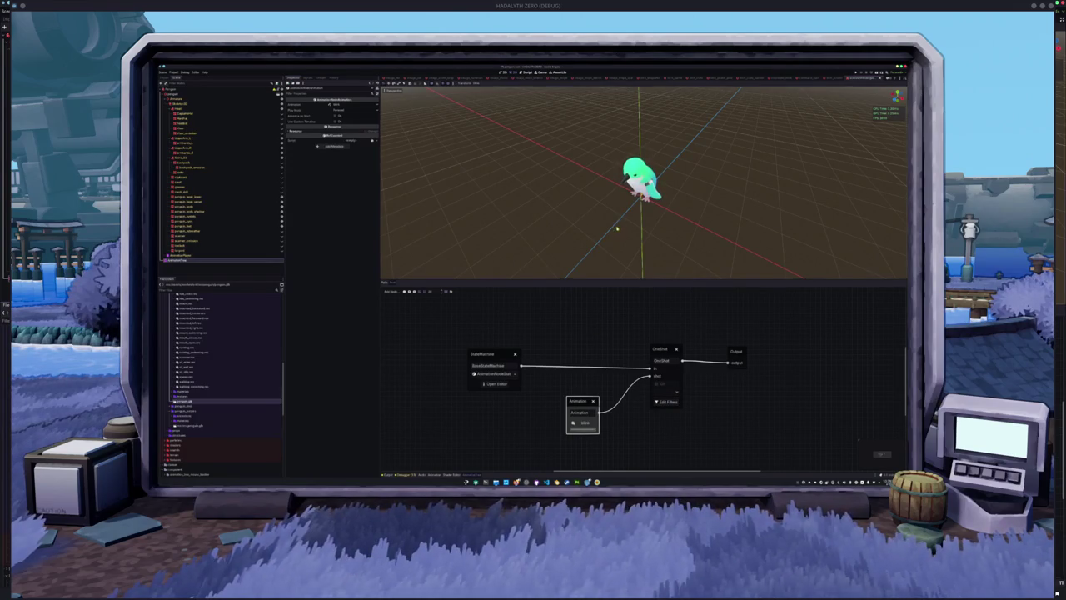
{"action": "left_click_drag", "start_coordinate": [613, 228], "coordinate": [676, 340]}
{"action": "double_click", "coordinate": [662, 360]}
{"action": "type", "text": "Blink"}
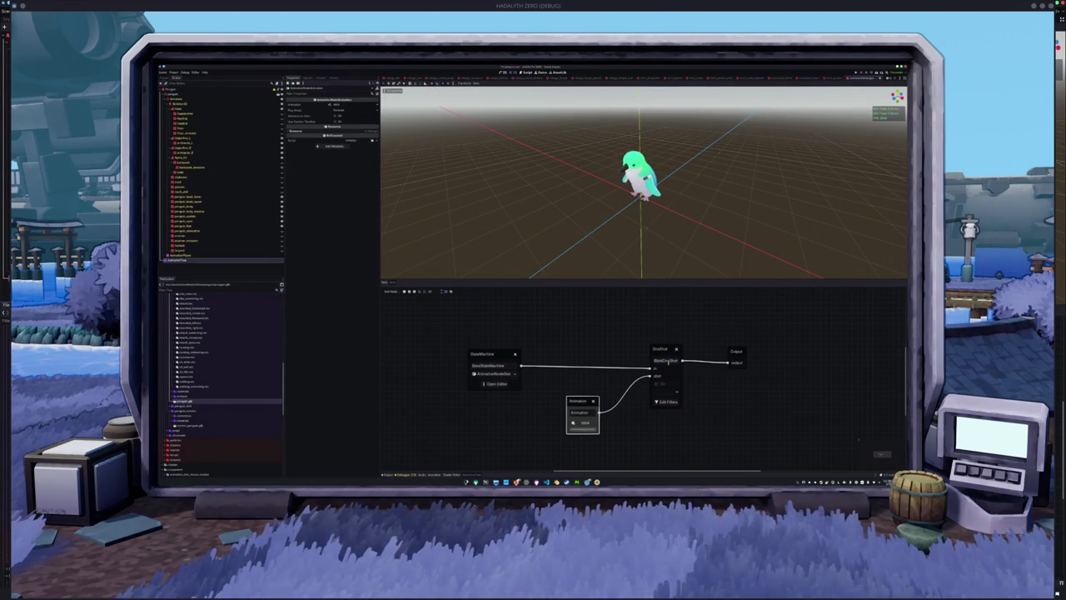
Step: Move the StateMachine node left, open its graph and inspect the nested MovementStateMachine
{"action": "left_click_drag", "start_coordinate": [495, 354], "coordinate": [436, 354]}
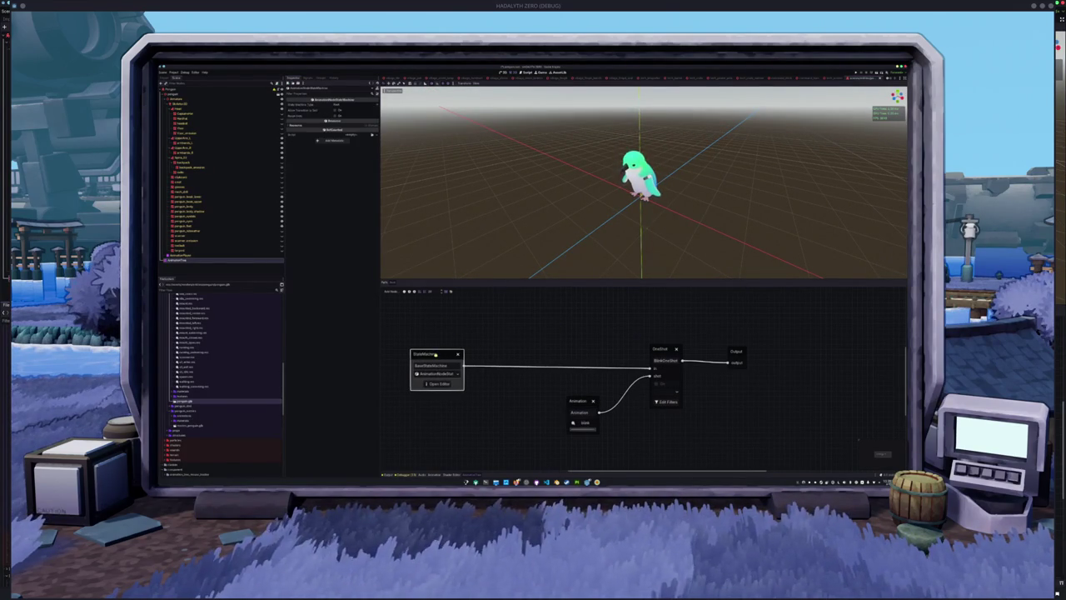
{"action": "scroll", "coordinate": [497, 328], "scroll_direction": "left", "scroll_amount": 3}
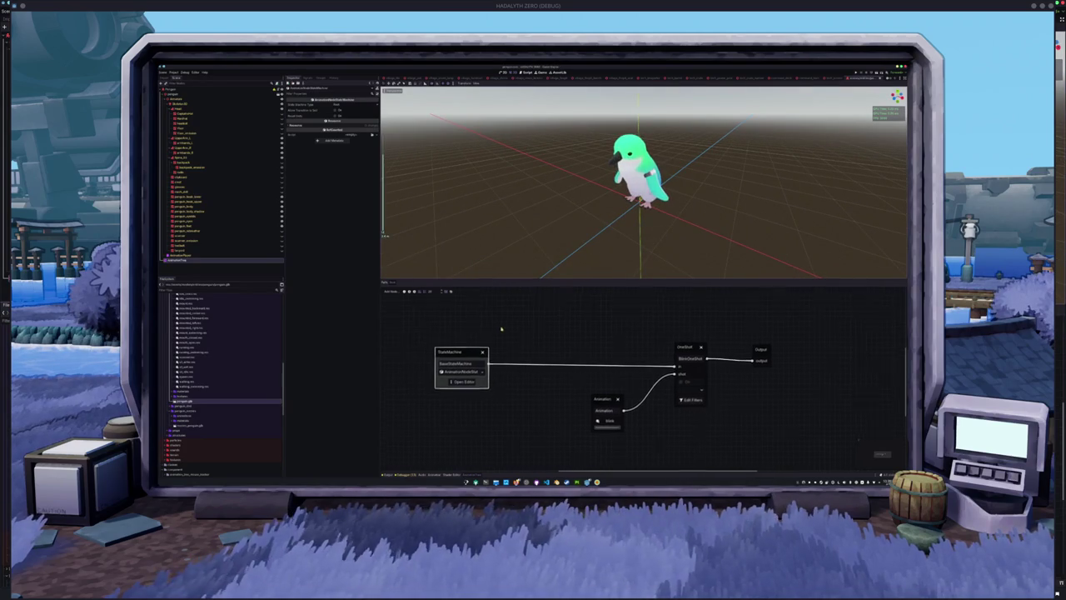
{"action": "left_click", "coordinate": [464, 382]}
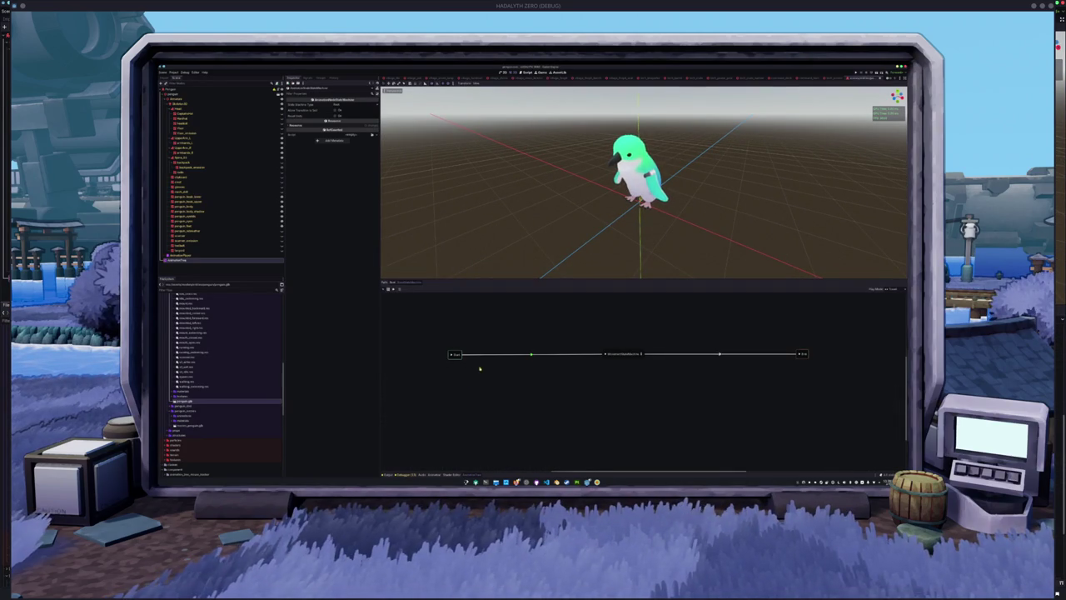
{"action": "left_click", "coordinate": [641, 357]}
{"action": "left_click", "coordinate": [567, 356]}
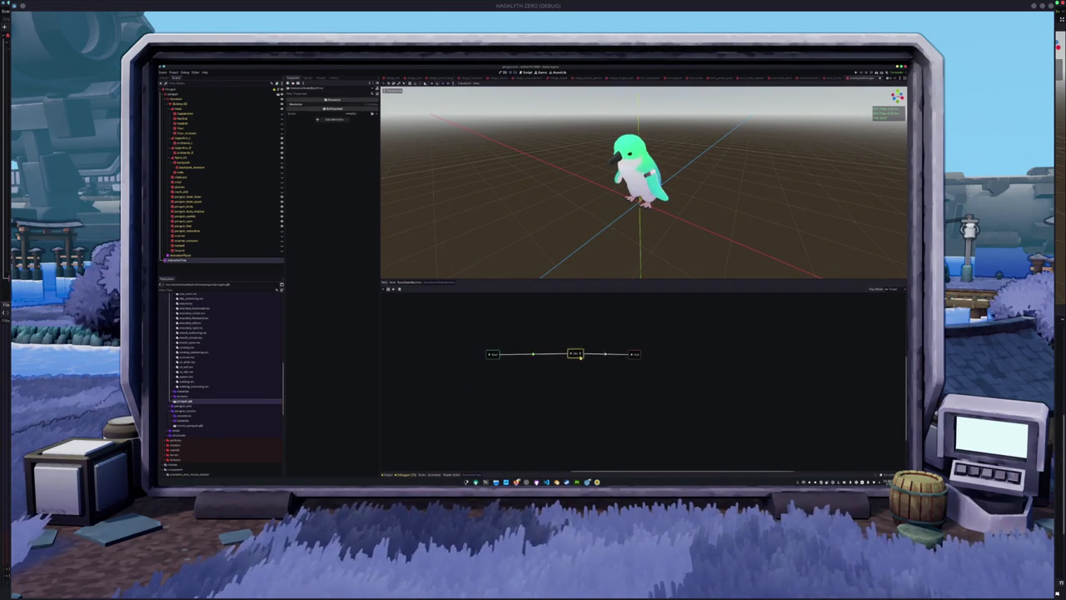
Step: Return to the parent state machine graph and pick the transition-connect tool
{"action": "left_click", "coordinate": [430, 283]}
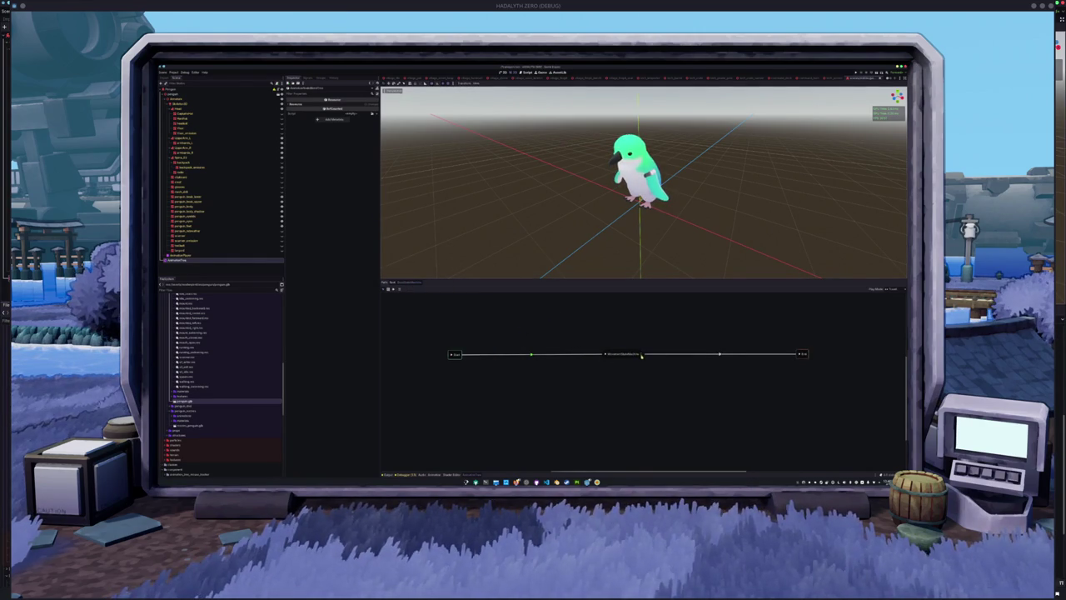
{"action": "scroll", "coordinate": [566, 323], "scroll_direction": "right", "scroll_amount": 2}
{"action": "left_click", "coordinate": [401, 328]}
Step: Chain two new animation states below MovementStateMachine with transitions, one after the other
{"action": "left_click_drag", "start_coordinate": [569, 354], "coordinate": [540, 393]}
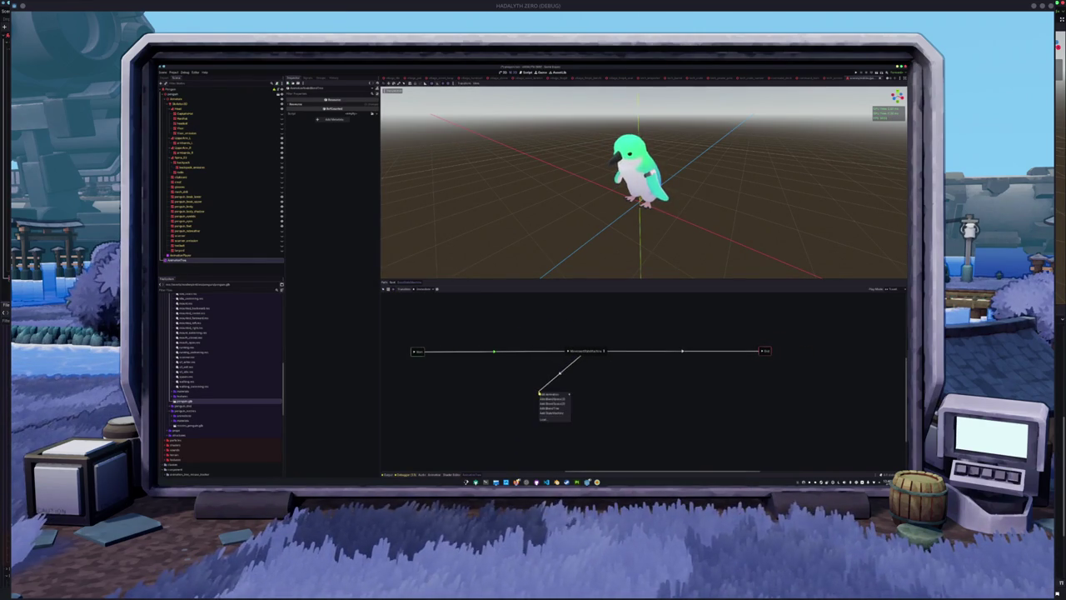
{"action": "mouse_move", "coordinate": [562, 396]}
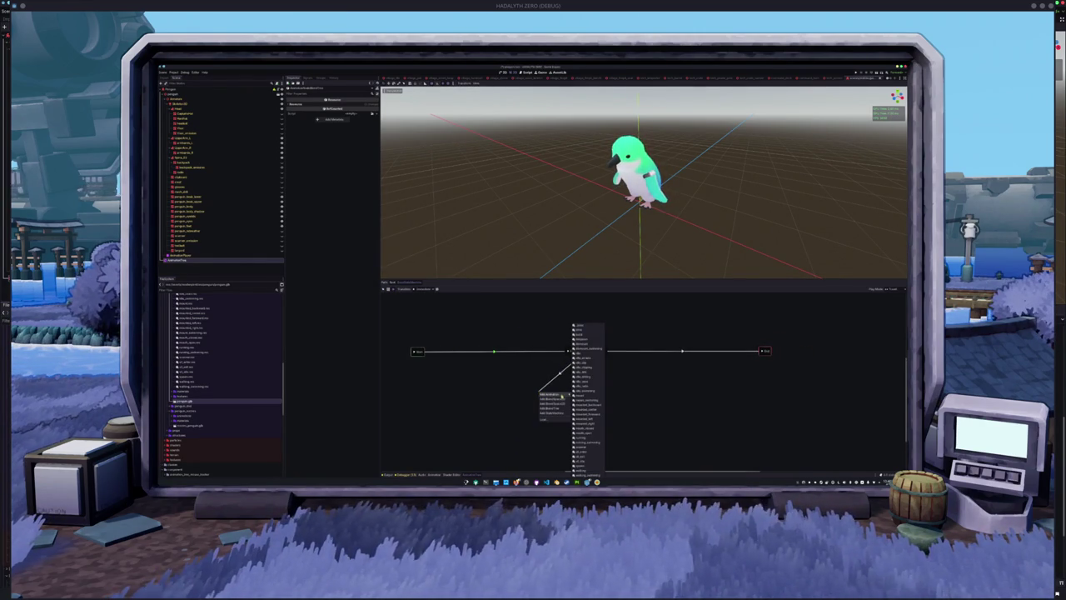
{"action": "left_click", "coordinate": [590, 458]}
{"action": "left_click_drag", "start_coordinate": [550, 366], "coordinate": [550, 397]}
{"action": "mouse_move", "coordinate": [567, 397]}
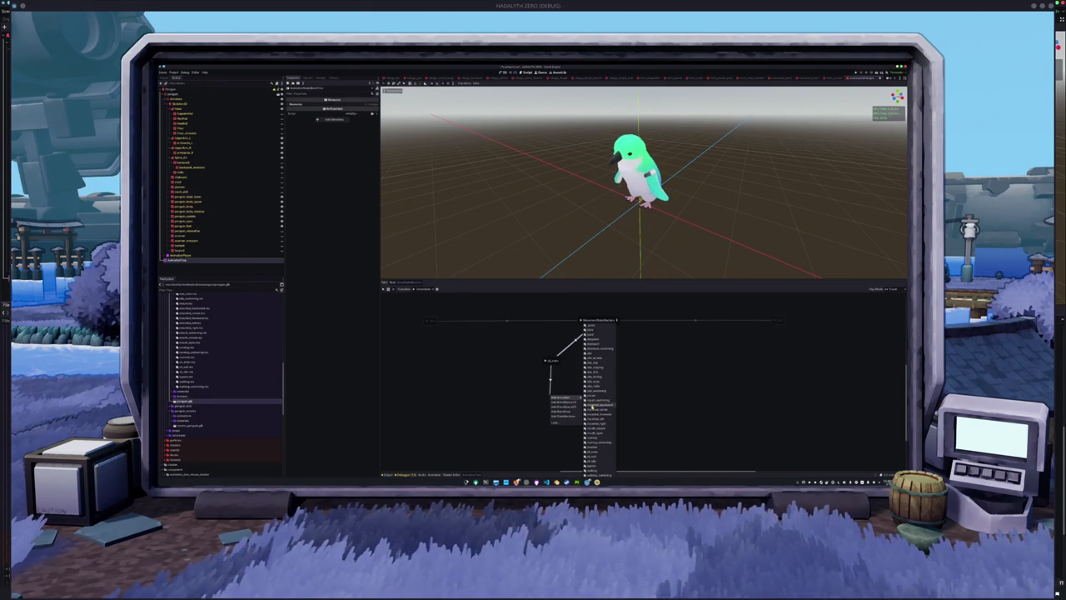
{"action": "left_click", "coordinate": [599, 461]}
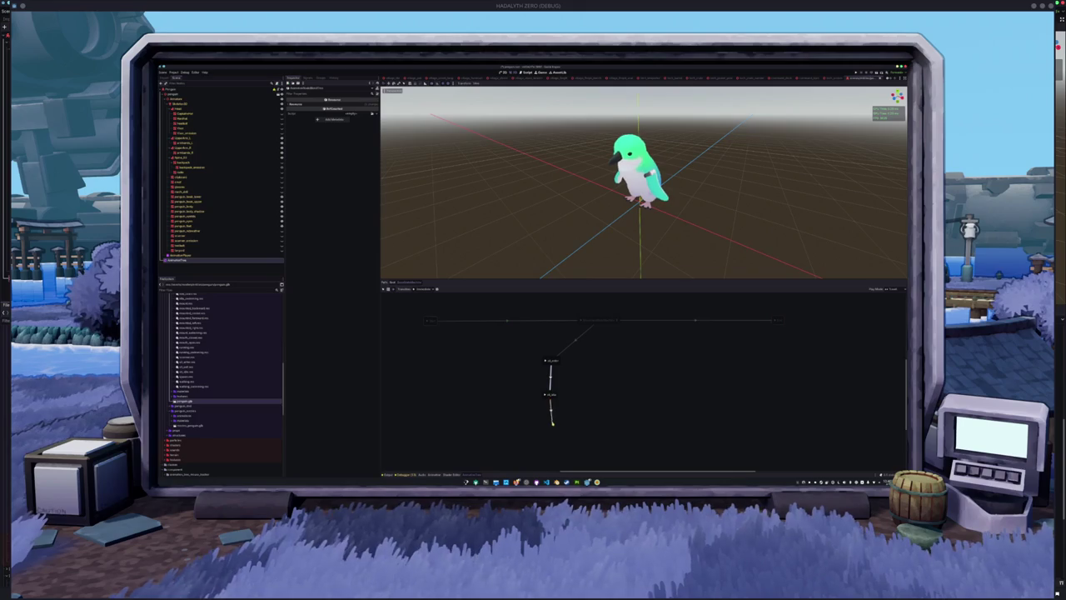
Step: Add a third animation state in empty graph space and reposition it below the others
{"action": "right_click", "coordinate": [552, 428]}
{"action": "mouse_move", "coordinate": [566, 434]}
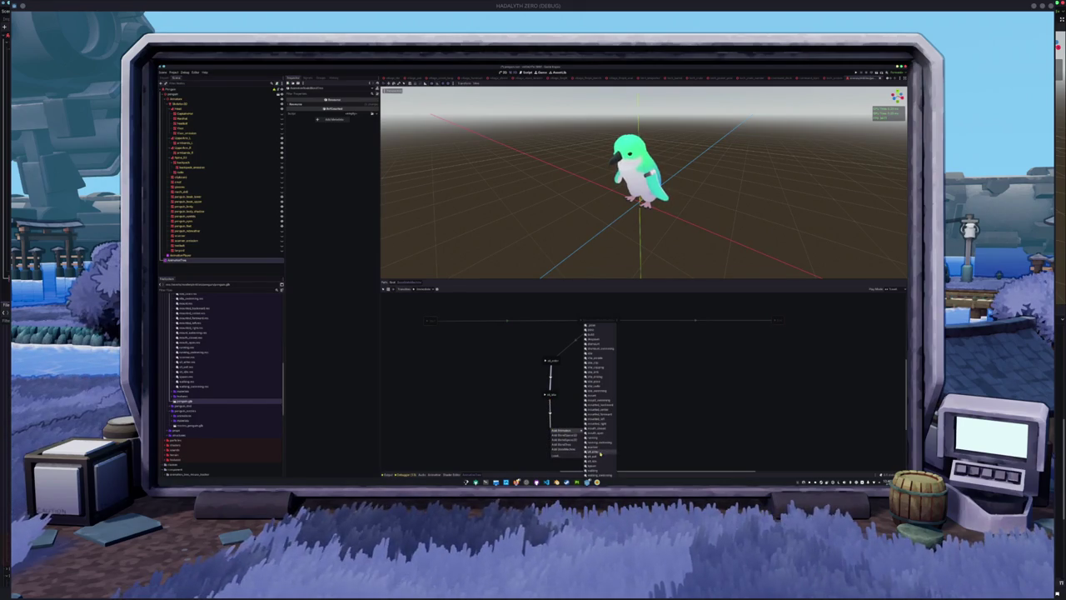
{"action": "left_click", "coordinate": [598, 457]}
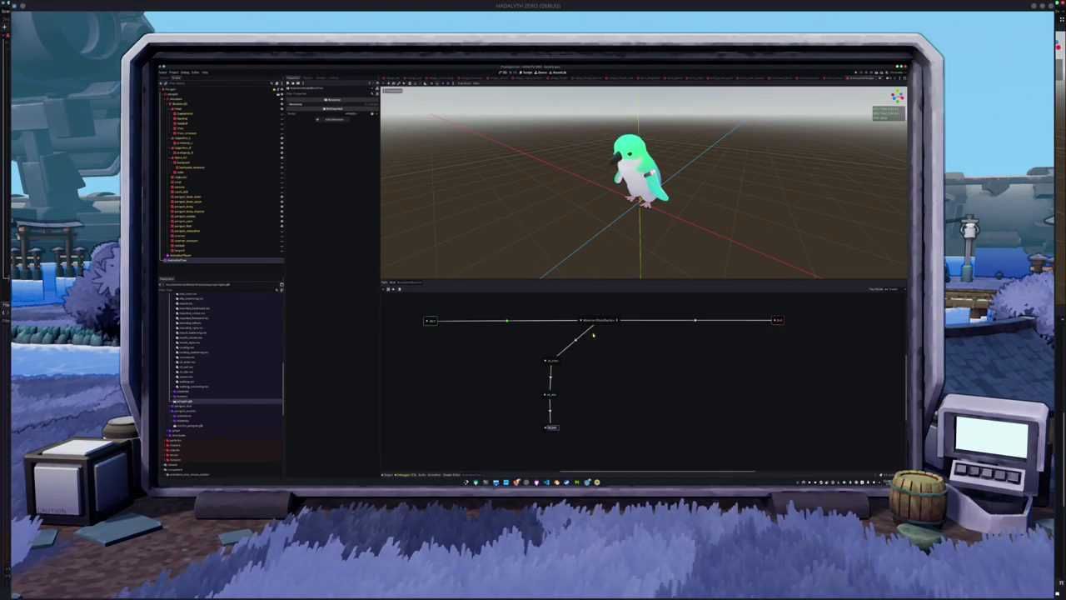
{"action": "left_click_drag", "start_coordinate": [553, 427], "coordinate": [591, 388]}
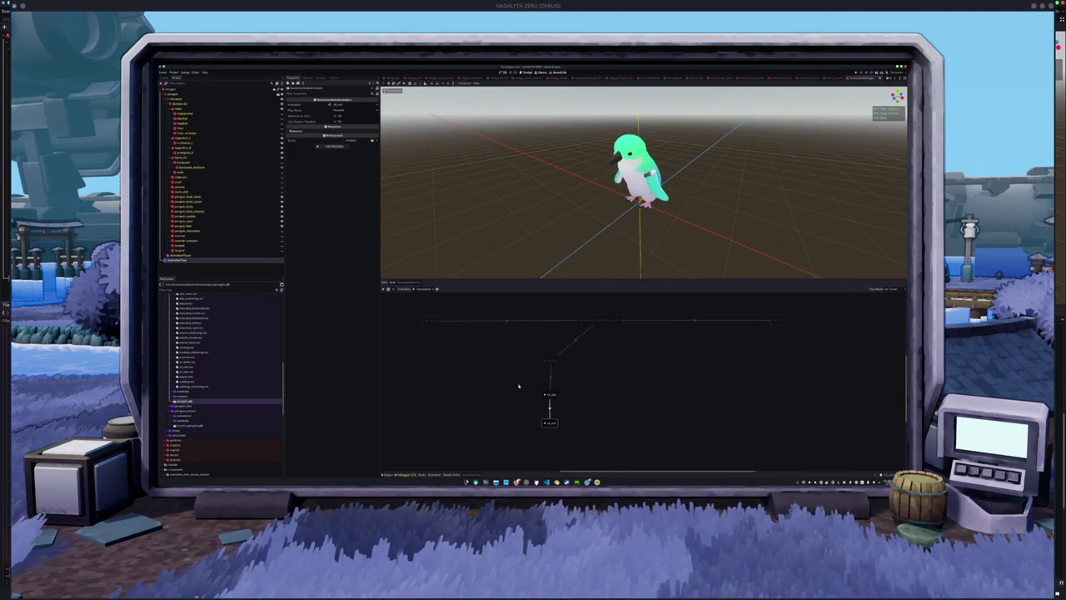
Step: Link the bottom state back to MovementStateMachine, then preview the three animation states
{"action": "left_click_drag", "start_coordinate": [594, 337], "coordinate": [596, 321]}
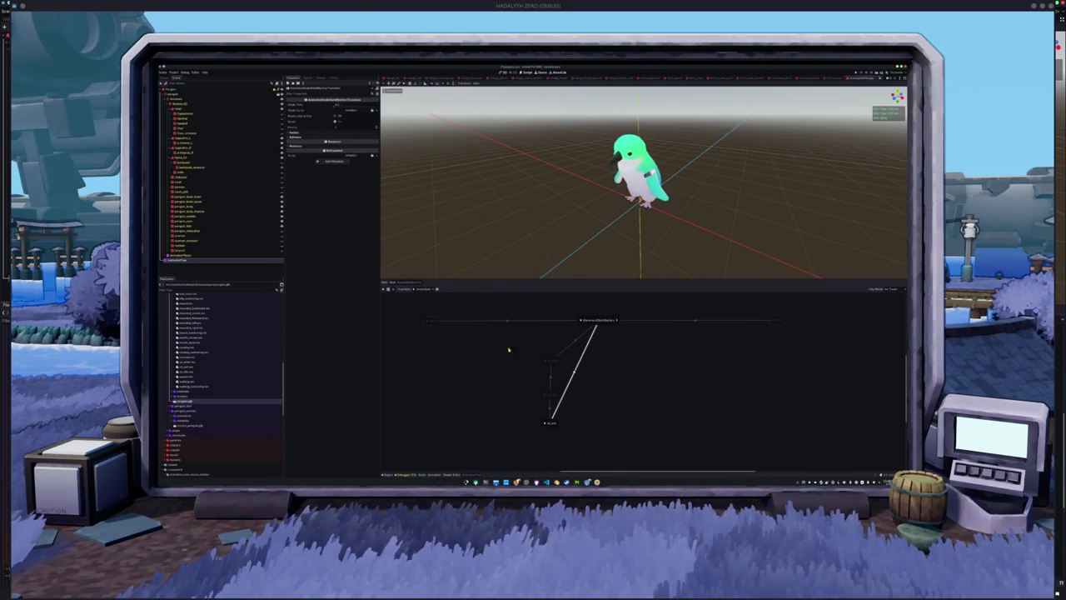
{"action": "mouse_move", "coordinate": [549, 422]}
{"action": "left_mouse_down"}
{"action": "mouse_move", "coordinate": [548, 364]}
{"action": "mouse_move", "coordinate": [556, 415]}
{"action": "left_mouse_up"}
{"action": "left_click", "coordinate": [546, 397]}
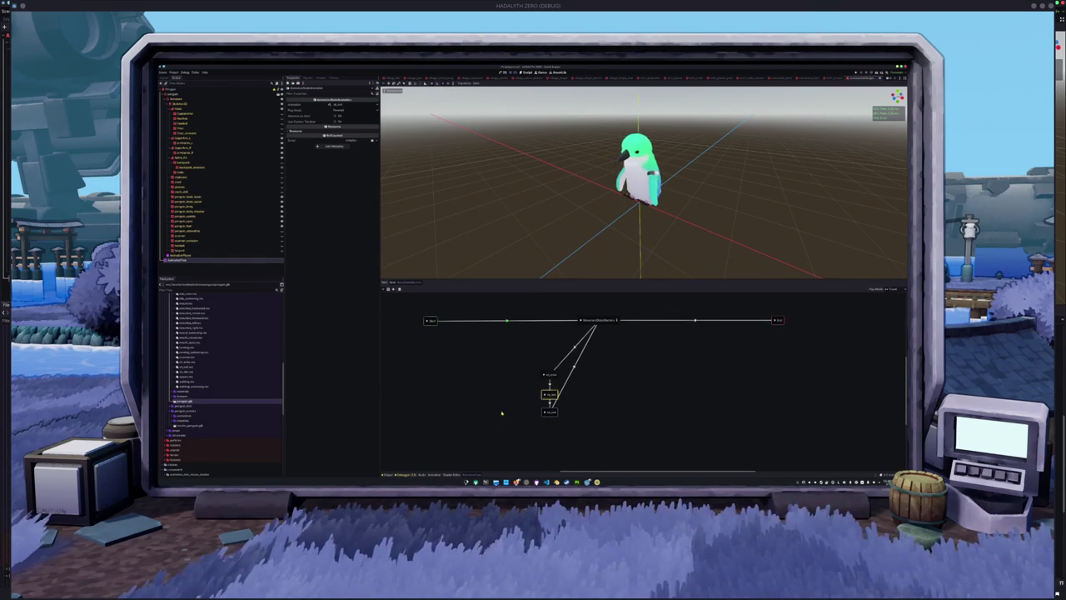
{"action": "left_click", "coordinate": [546, 374]}
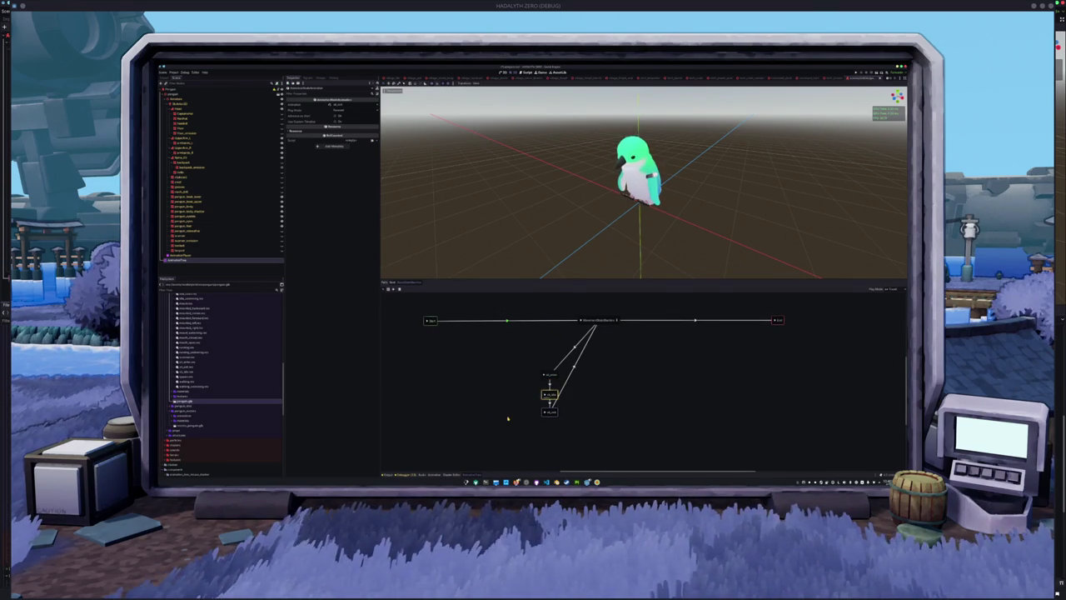
{"action": "left_click", "coordinate": [547, 412]}
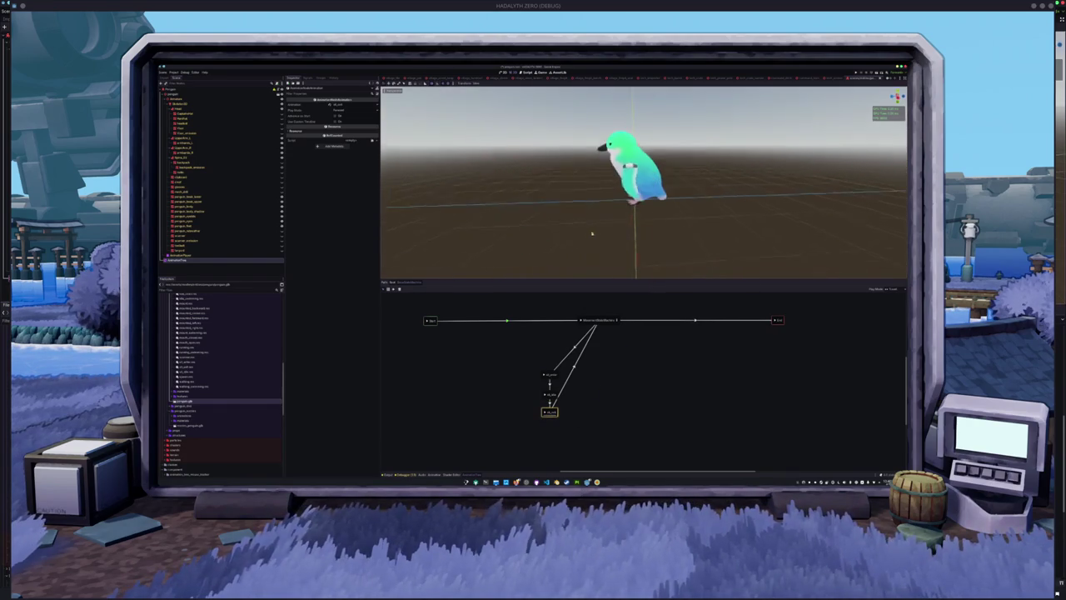
{"action": "left_click", "coordinate": [580, 322]}
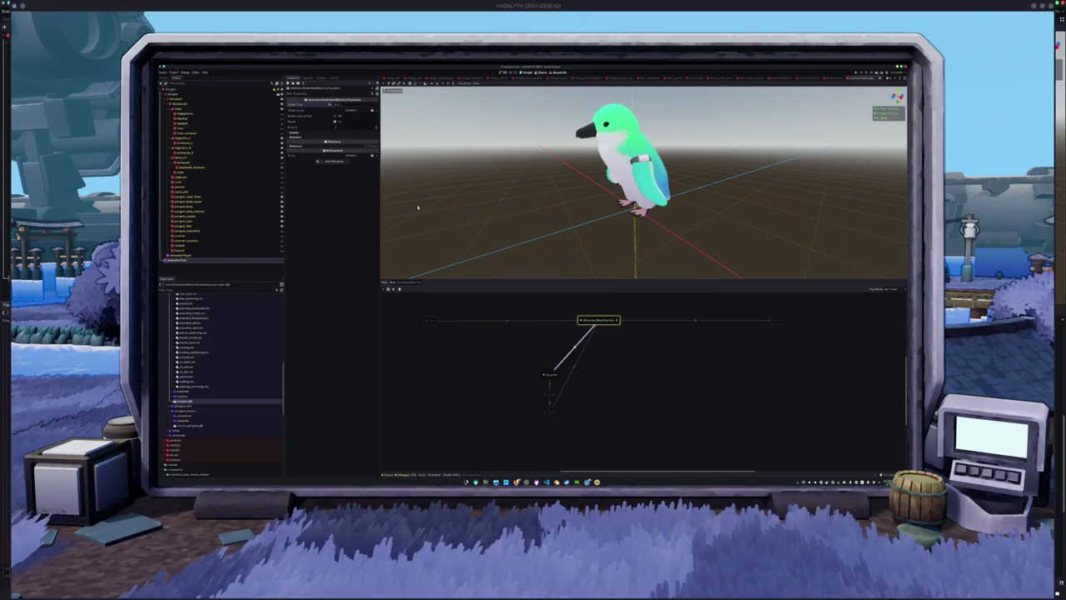
Step: Inspect the lower transitions' settings and preview each state's animation again
{"action": "left_click", "coordinate": [550, 385]}
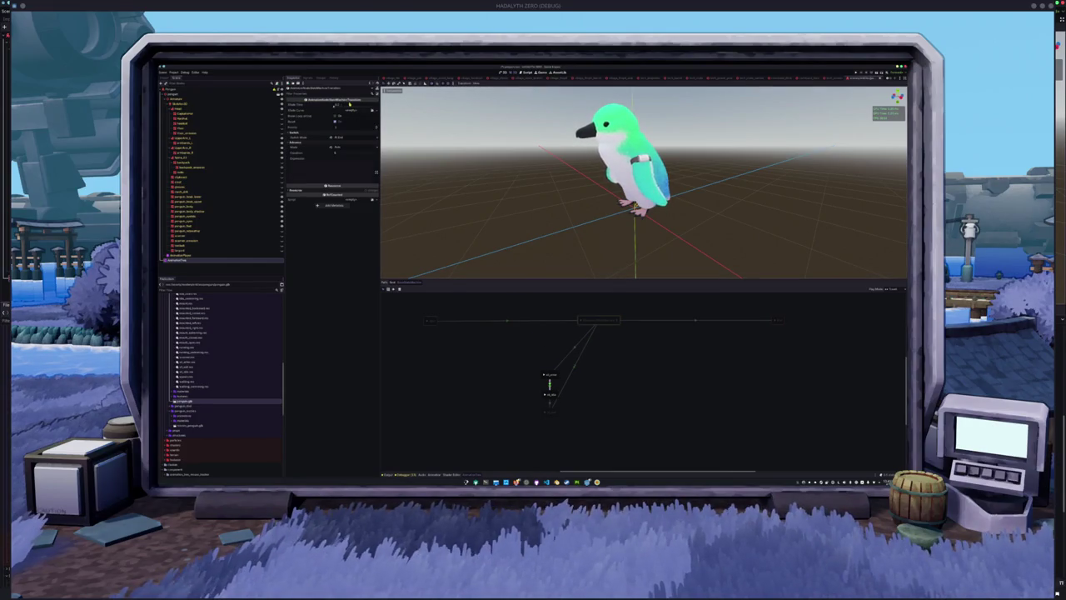
{"action": "left_click", "coordinate": [549, 402]}
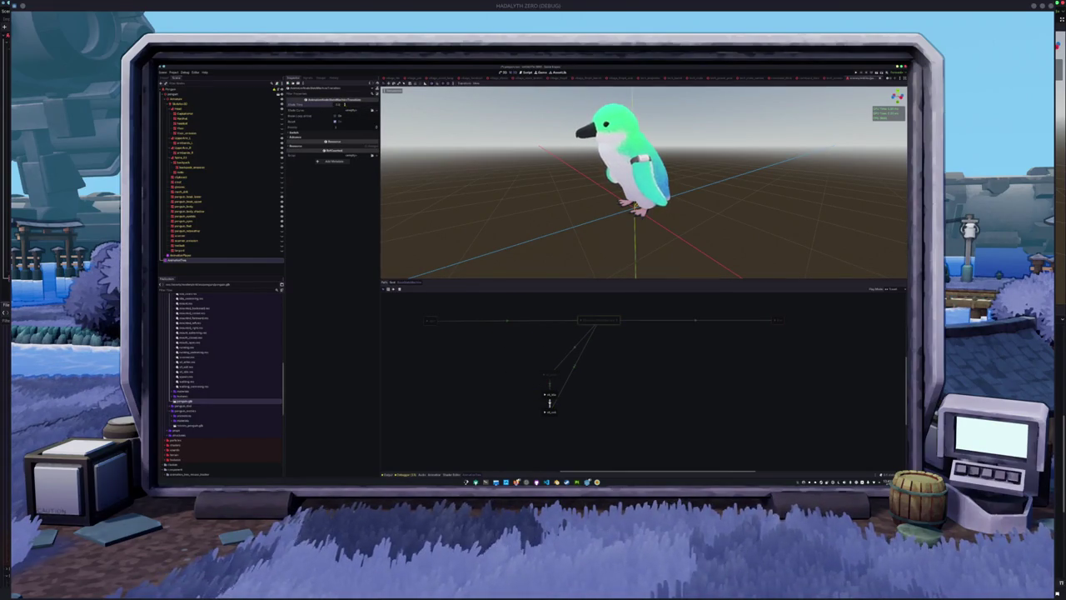
{"action": "left_click", "coordinate": [550, 401]}
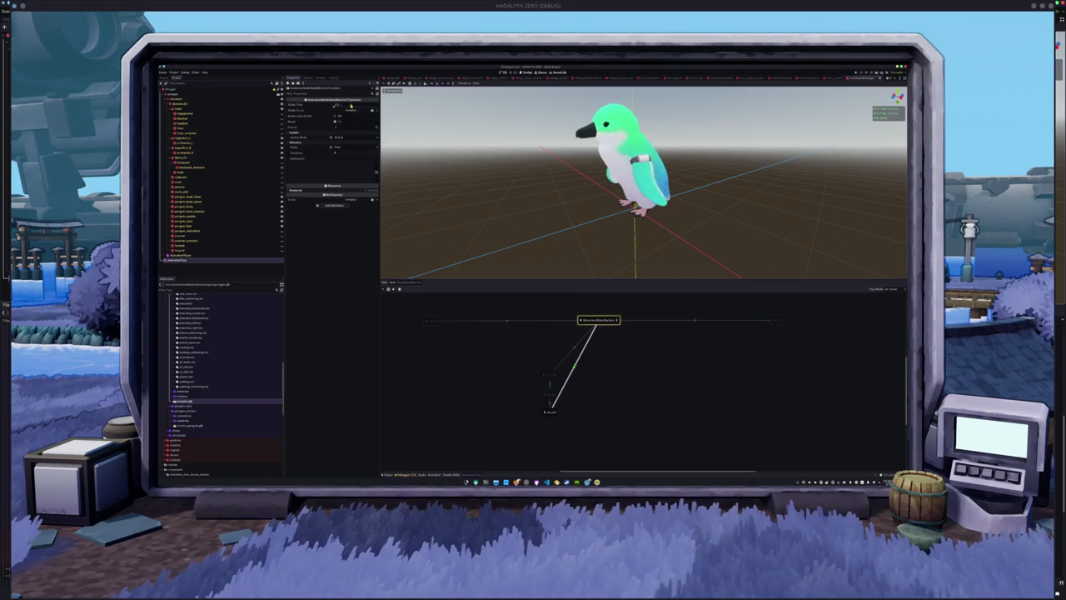
{"action": "left_click", "coordinate": [488, 387]}
{"action": "left_click", "coordinate": [547, 411]}
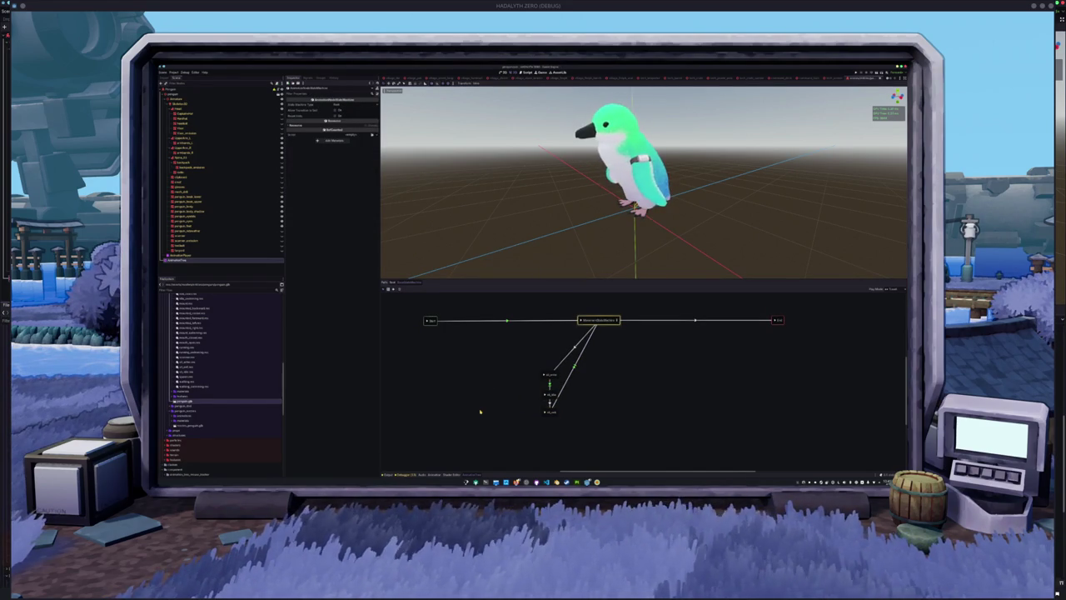
{"action": "left_click", "coordinate": [546, 374]}
{"action": "left_click", "coordinate": [549, 394]}
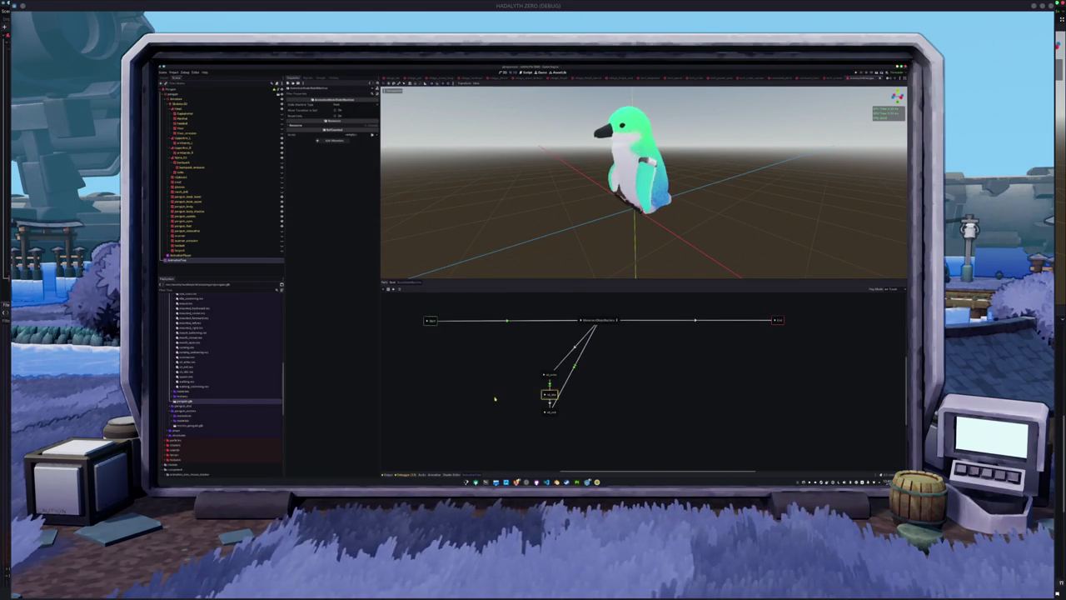
{"action": "left_click", "coordinate": [546, 411]}
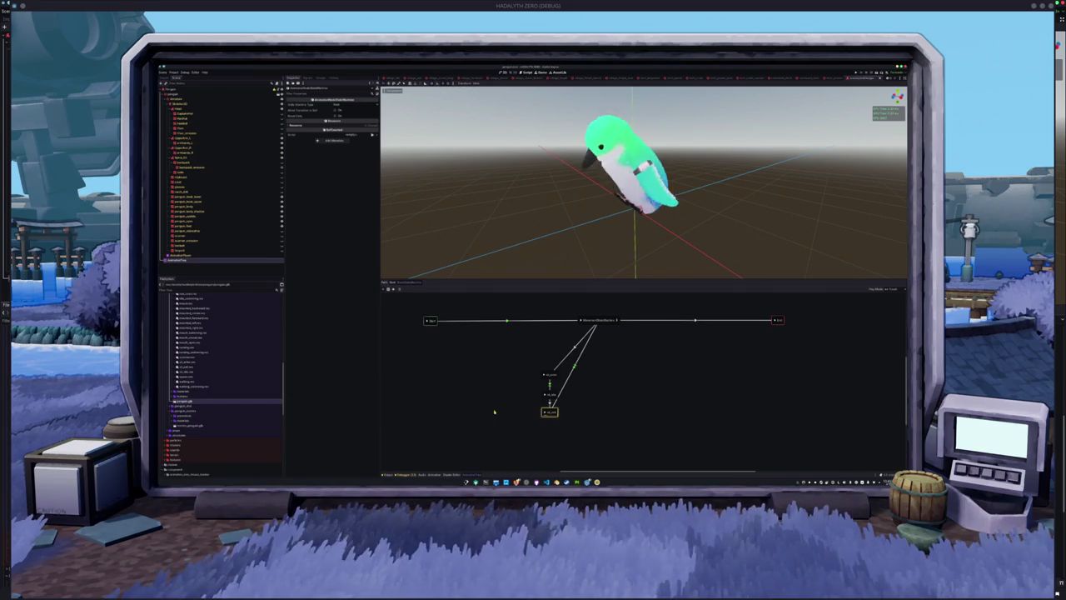
Step: Check the Start-to-StateMachine transition, then return to the root blend tree
{"action": "left_click", "coordinate": [597, 320]}
{"action": "left_click_drag", "start_coordinate": [597, 319], "coordinate": [560, 340]}
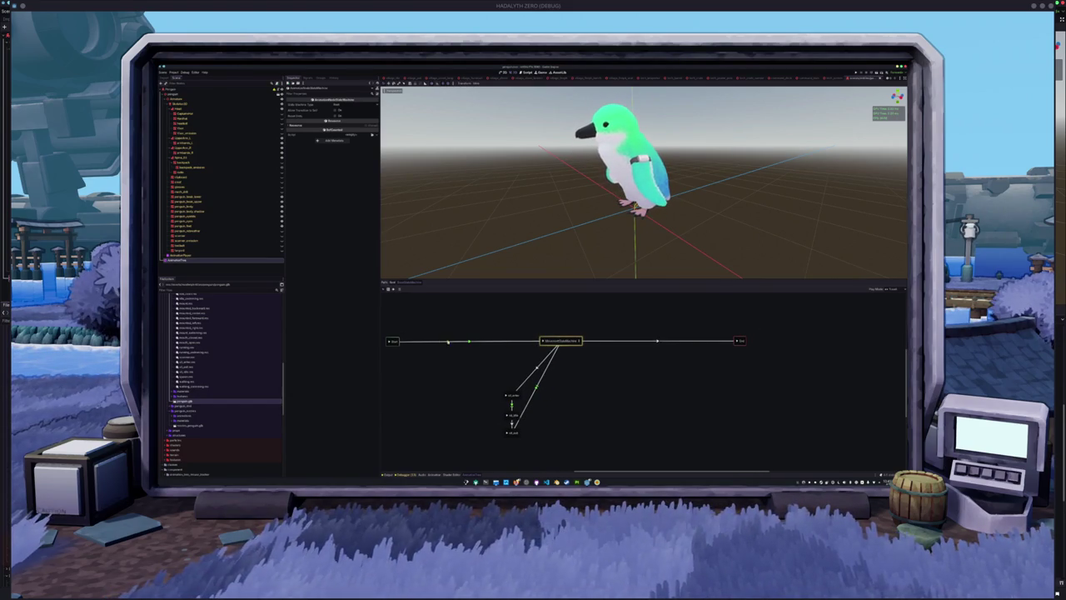
{"action": "left_click", "coordinate": [472, 342]}
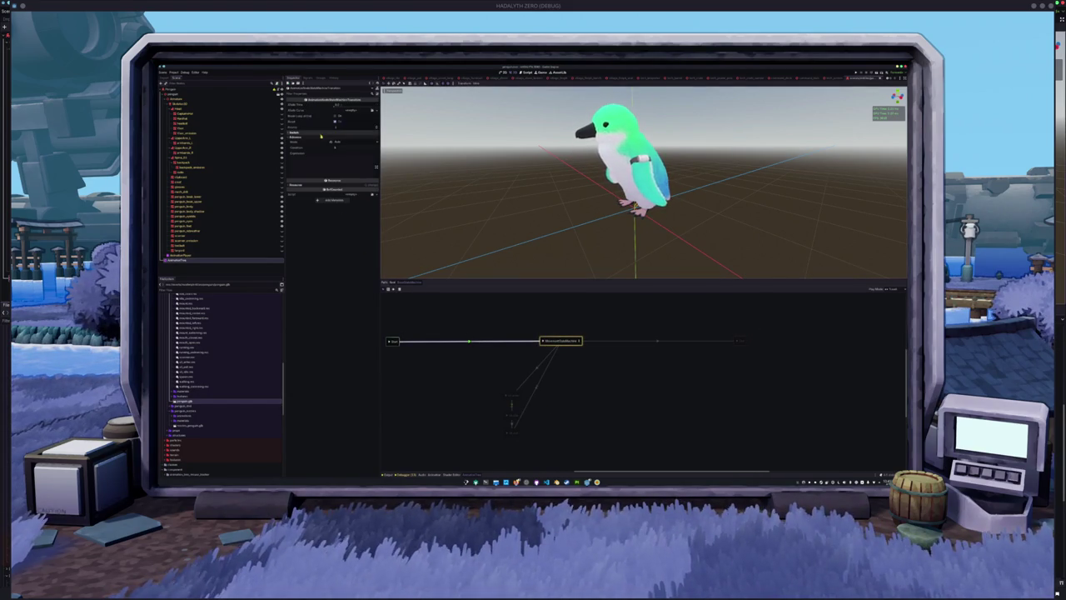
{"action": "left_click", "coordinate": [392, 283]}
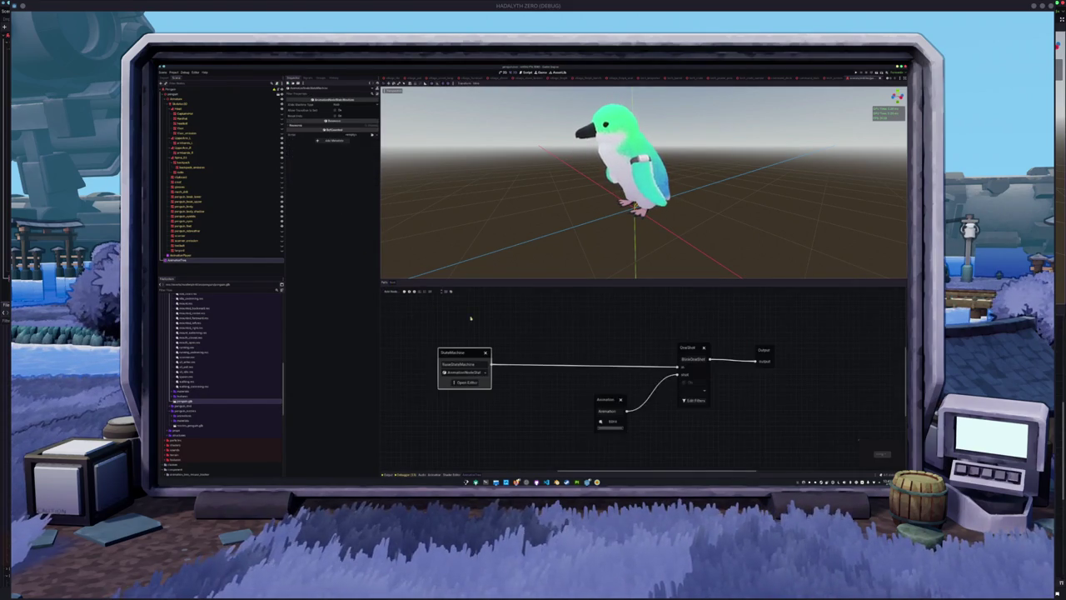
Step: Shift the StateMachine and Animation nodes right, then enter the nested MovementStateMachine graph
{"action": "scroll", "coordinate": [539, 344], "scroll_direction": "down", "scroll_amount": 1}
{"action": "mouse_move", "coordinate": [454, 350]}
{"action": "left_mouse_down"}
{"action": "mouse_move", "coordinate": [504, 351]}
{"action": "mouse_move", "coordinate": [468, 345]}
{"action": "left_mouse_up"}
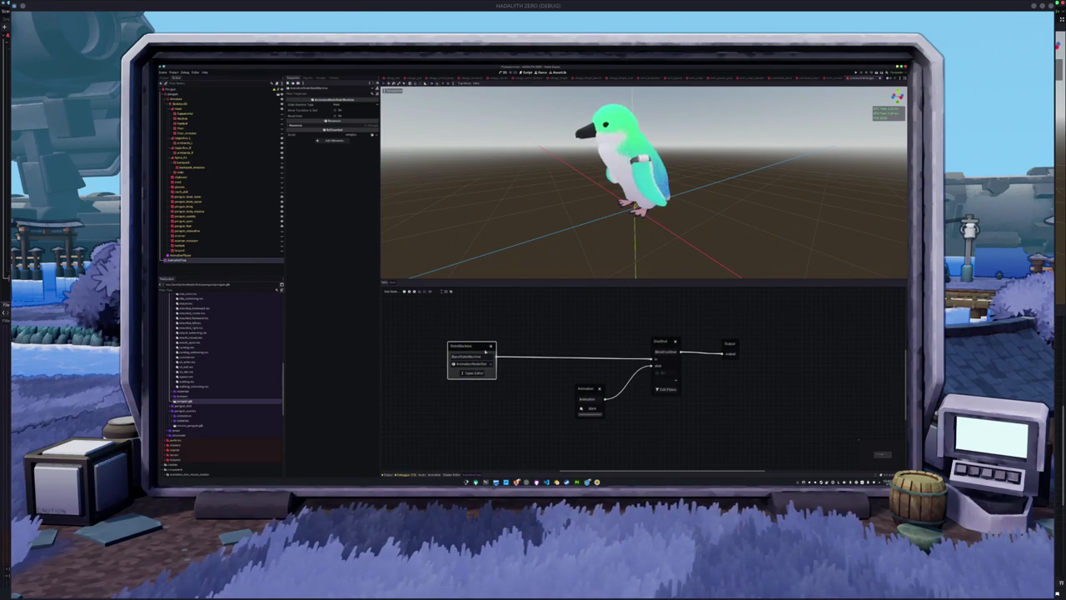
{"action": "left_click_drag", "start_coordinate": [585, 391], "coordinate": [603, 396]}
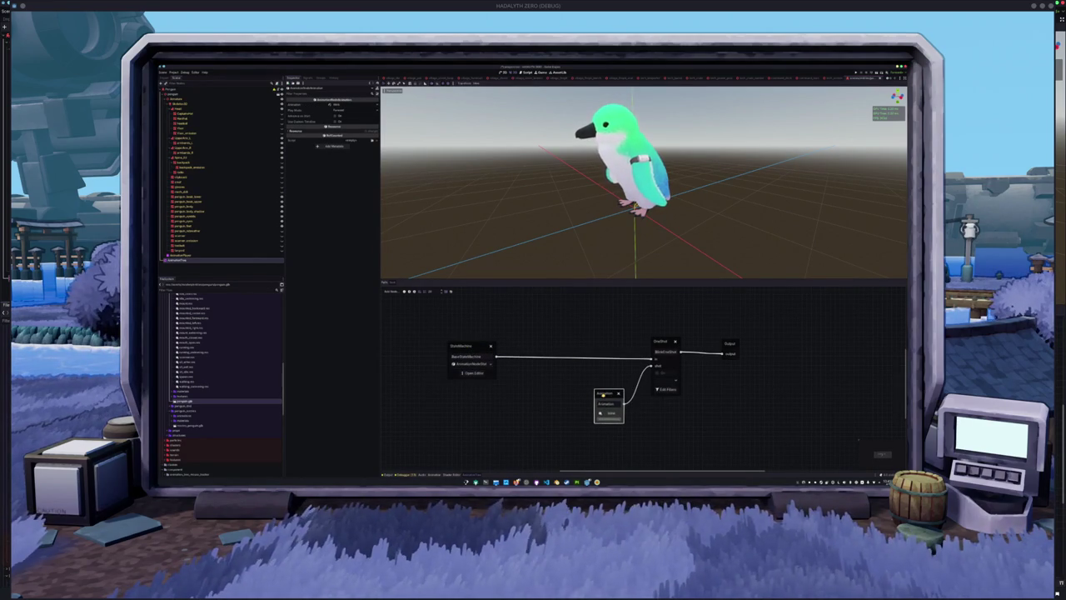
{"action": "left_click", "coordinate": [471, 372]}
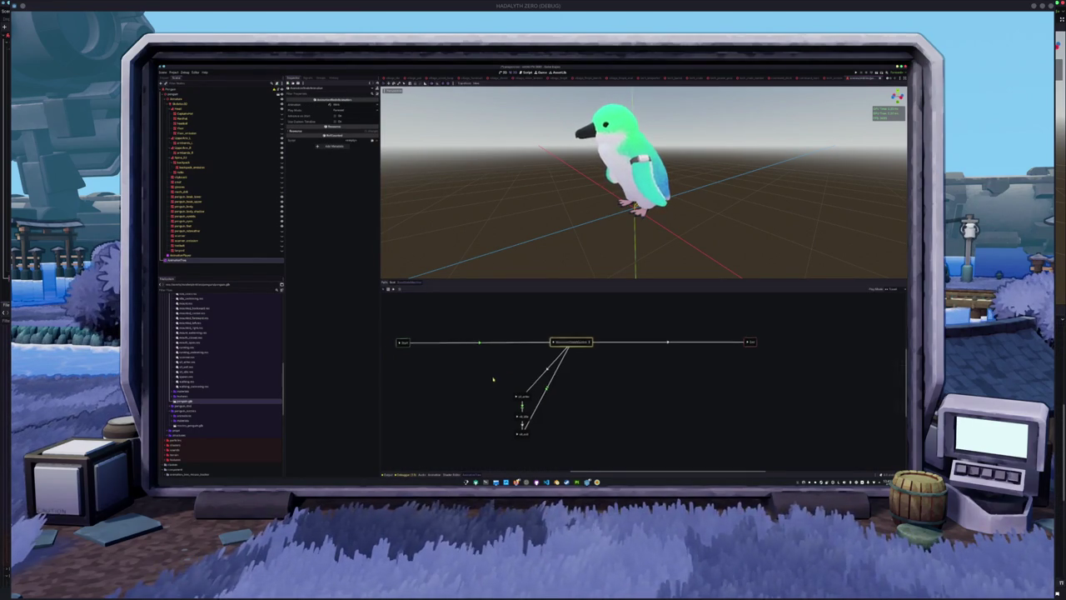
{"action": "double_click", "coordinate": [589, 341]}
Step: Add a BlendTree state linked from Idle and delete the extra walking state
{"action": "right_click", "coordinate": [538, 331]}
{"action": "mouse_move", "coordinate": [553, 333]}
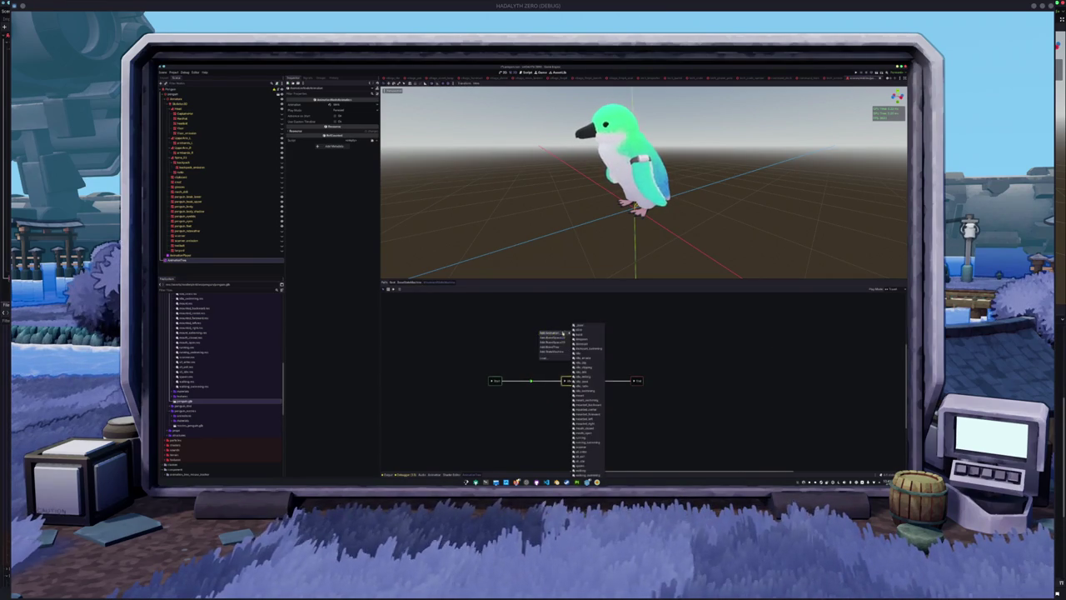
{"action": "left_click", "coordinate": [499, 325]}
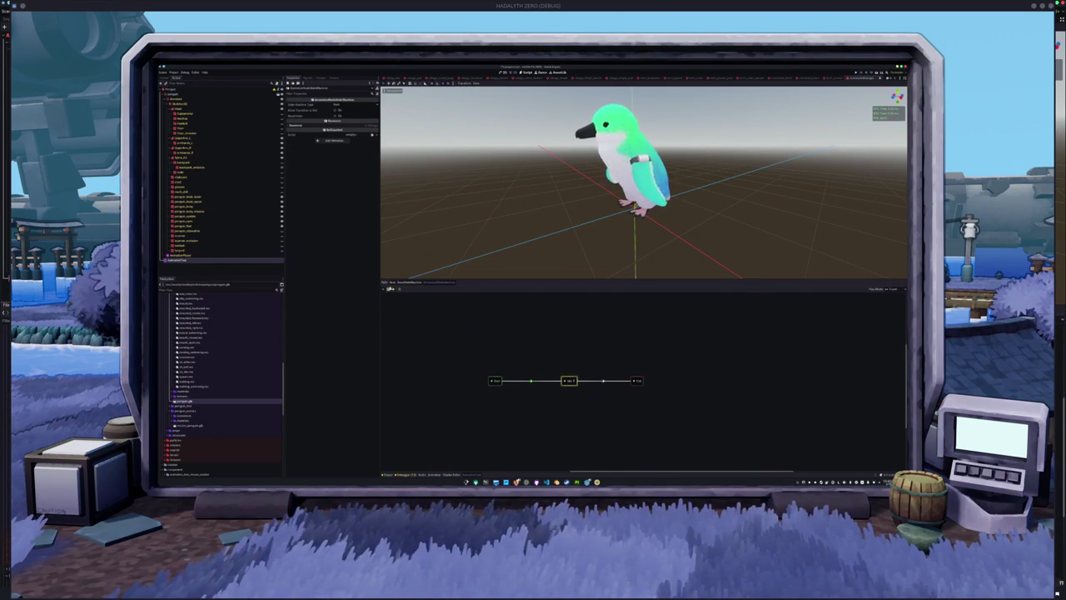
{"action": "left_click_drag", "start_coordinate": [564, 375], "coordinate": [533, 339]}
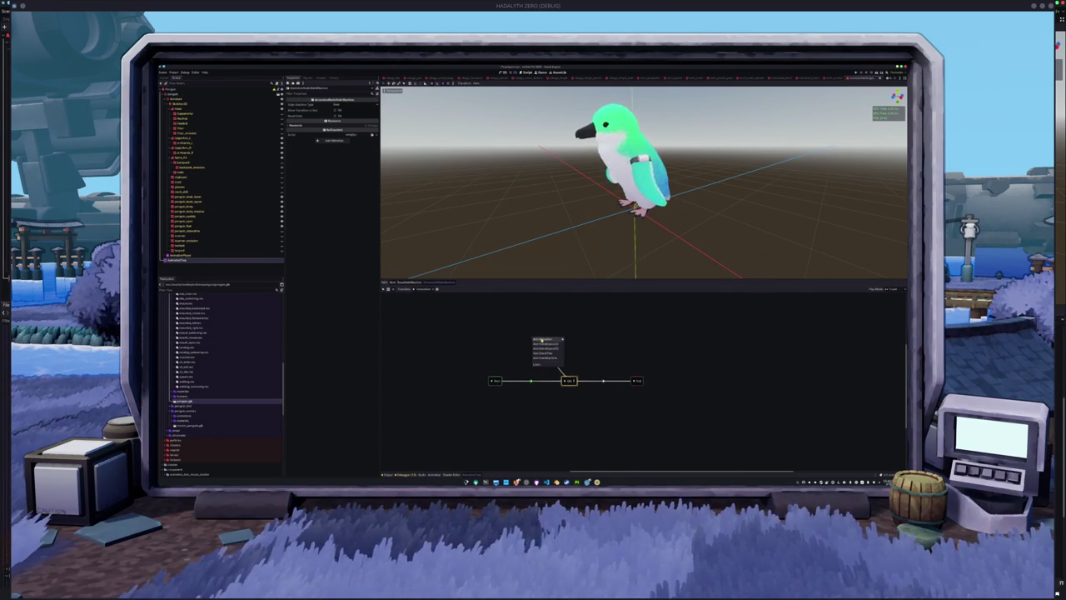
{"action": "mouse_move", "coordinate": [546, 340]}
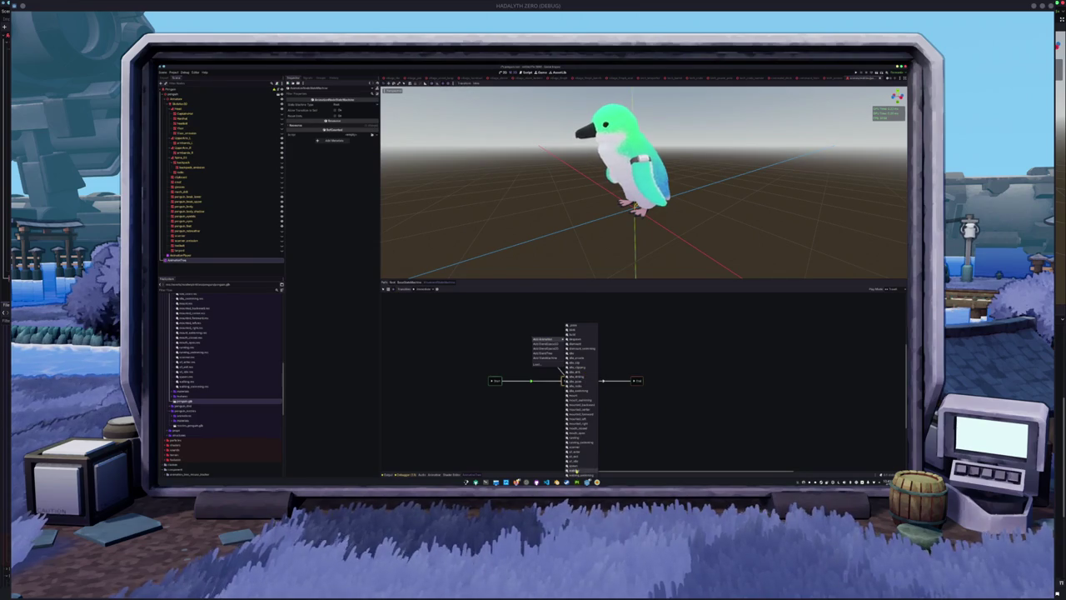
{"action": "left_click", "coordinate": [570, 433]}
{"action": "left_click_drag", "start_coordinate": [569, 380], "coordinate": [601, 339]}
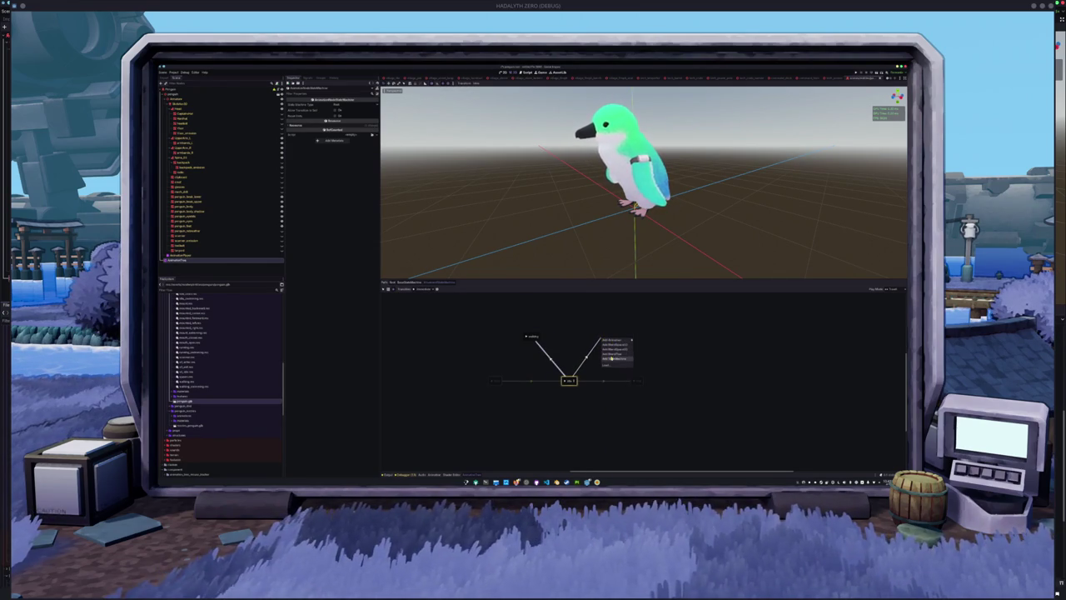
{"action": "left_click", "coordinate": [612, 353]}
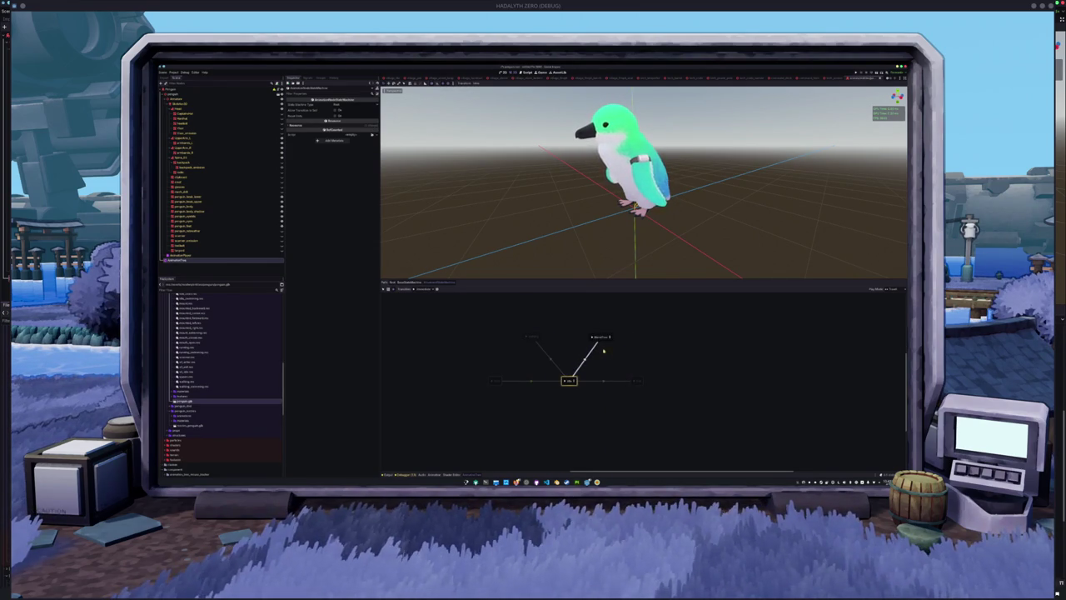
{"action": "left_click", "coordinate": [533, 338]}
{"action": "left_click", "coordinate": [533, 340]}
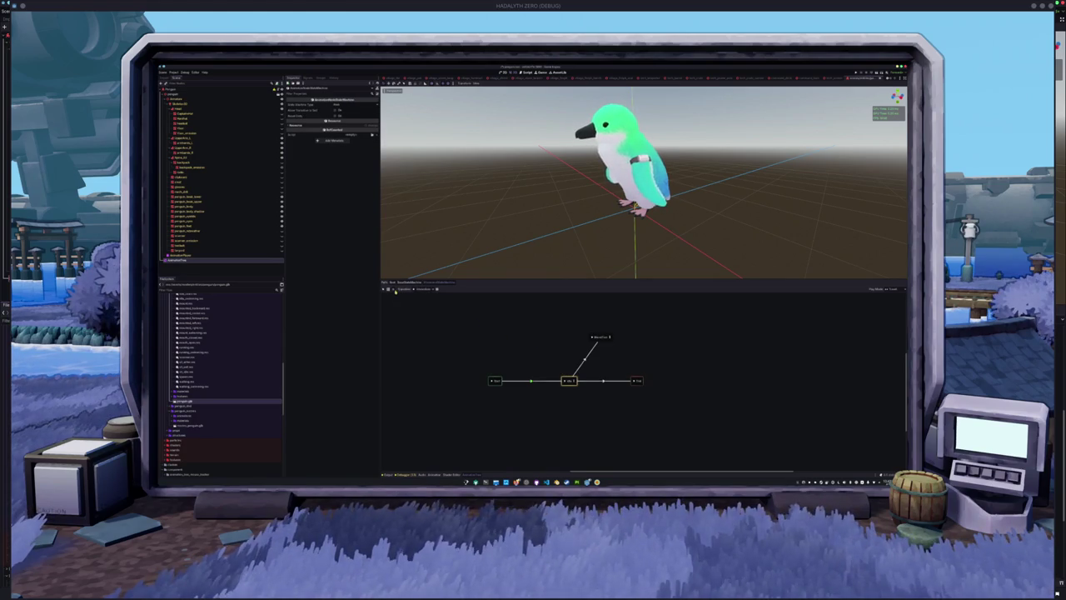
Step: Add a BlendSpace state and connect it to the central Idle state
{"action": "right_click", "coordinate": [540, 345]}
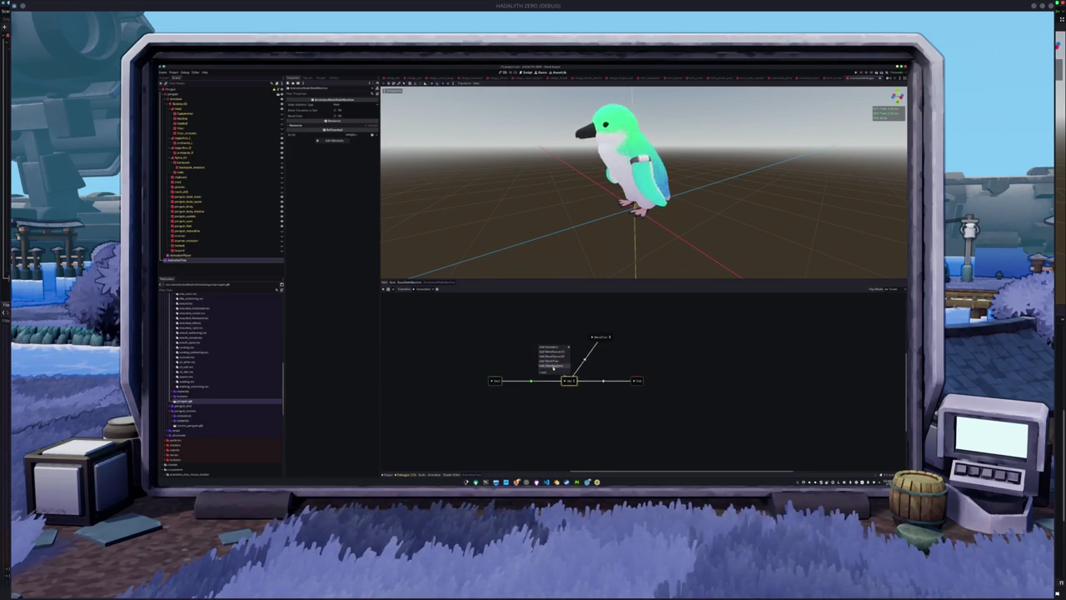
{"action": "left_click", "coordinate": [553, 351]}
{"action": "right_click", "coordinate": [541, 342]}
{"action": "left_click", "coordinate": [552, 349]}
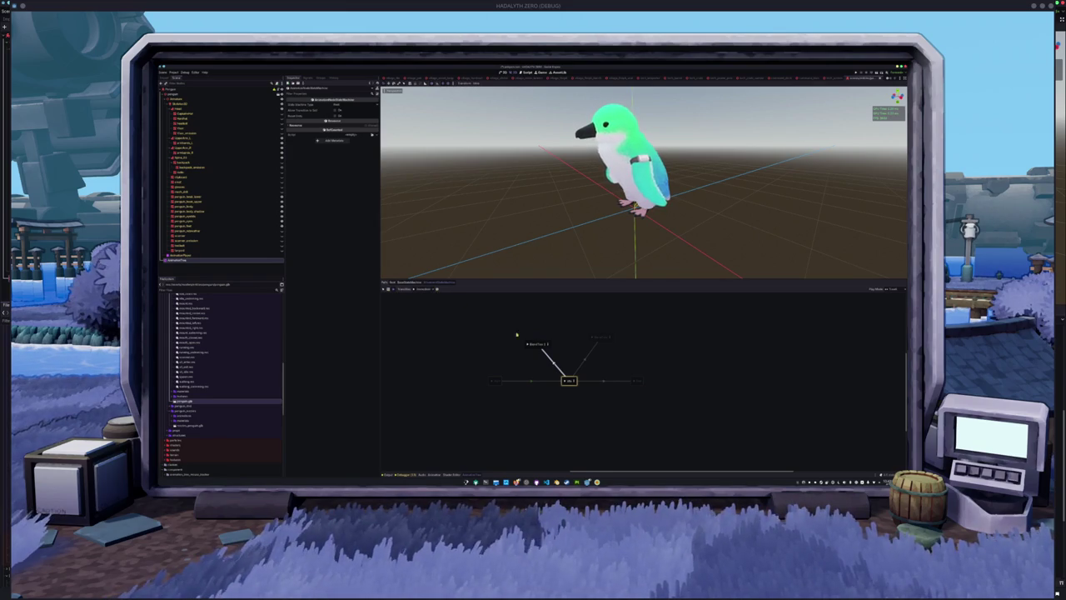
Step: Connect the BlendSpace state to the BlendTree state and review states and transitions in the Inspector
{"action": "left_click_drag", "start_coordinate": [549, 345], "coordinate": [598, 337]}
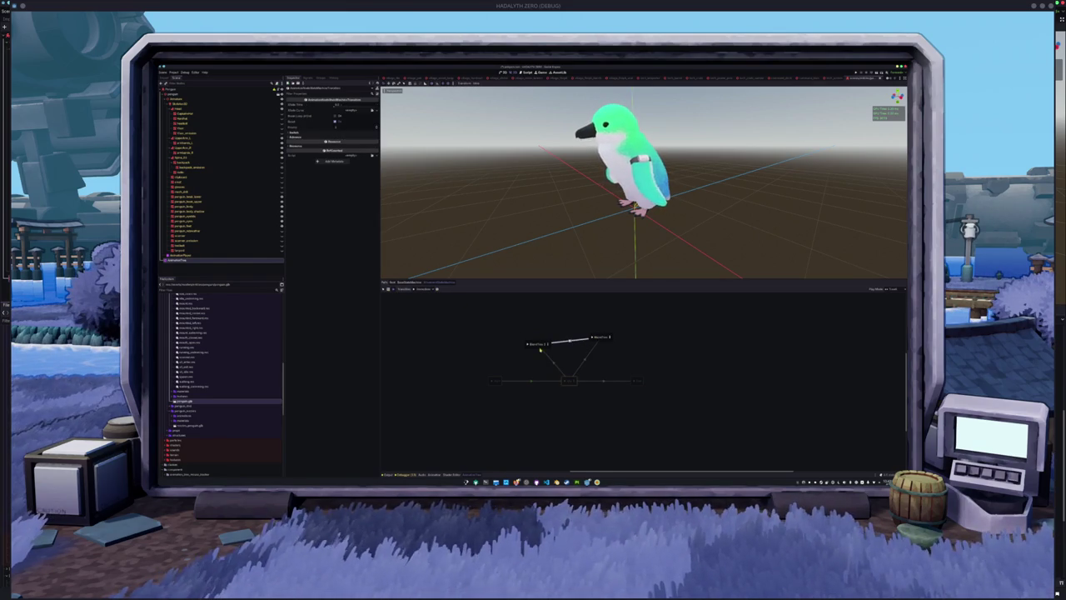
{"action": "left_click", "coordinate": [569, 381]}
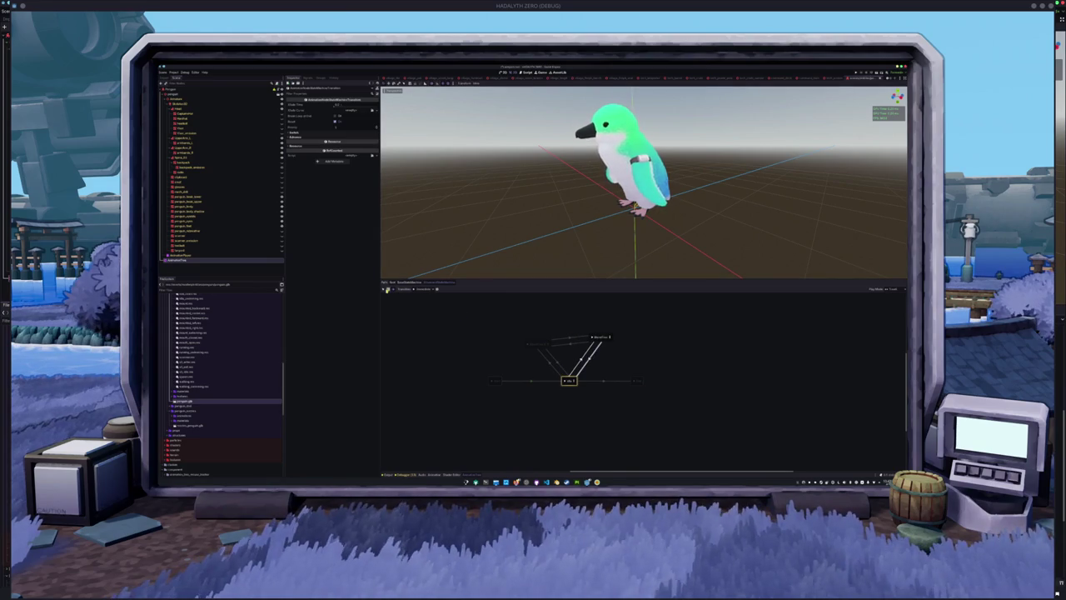
{"action": "left_click", "coordinate": [537, 340]}
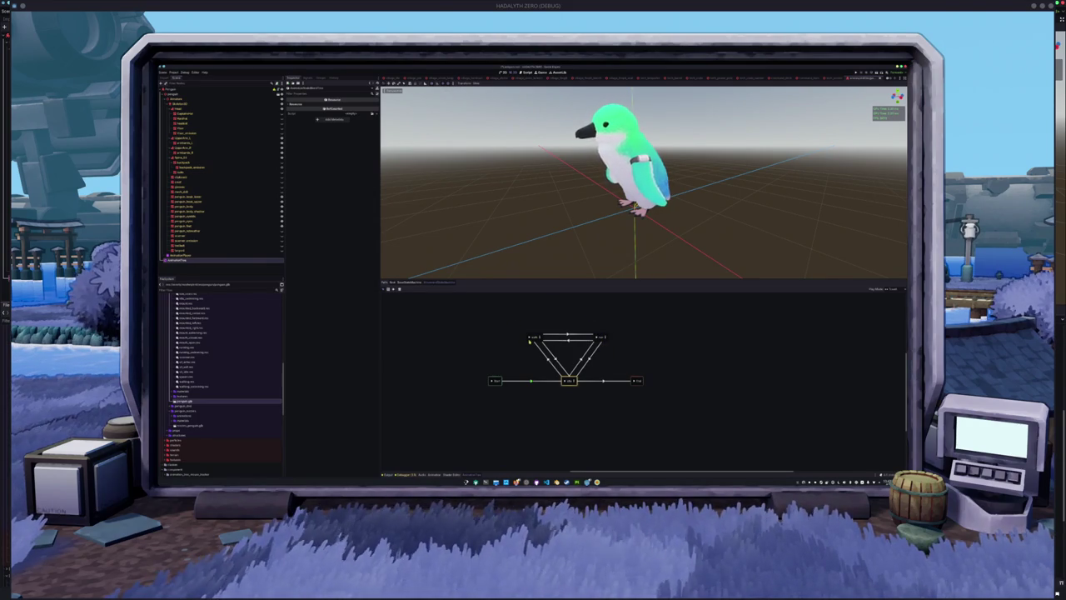
{"action": "left_click", "coordinate": [570, 379]}
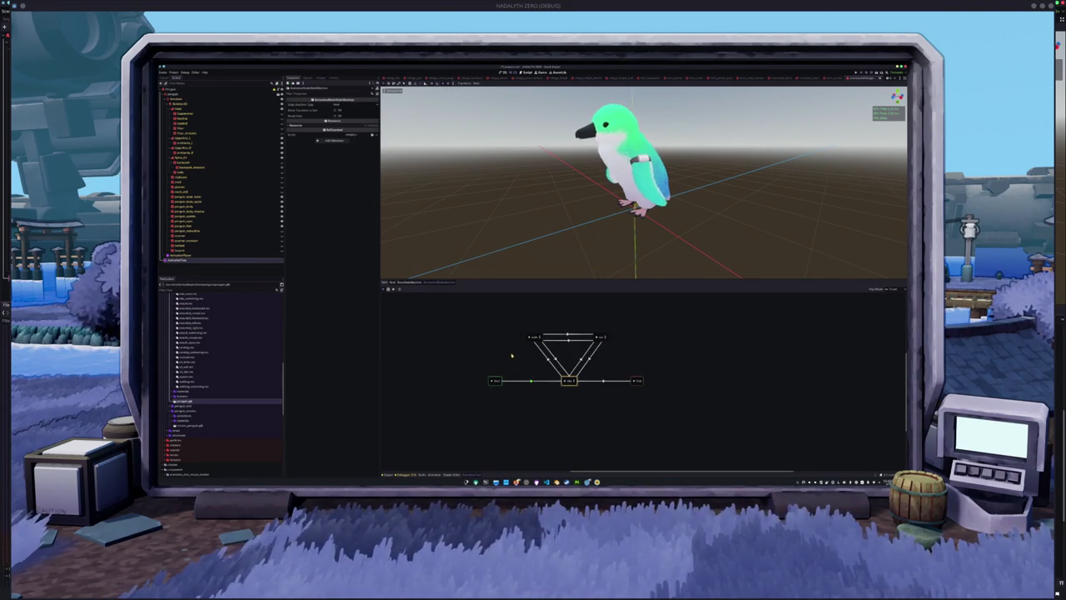
{"action": "left_click", "coordinate": [608, 337]}
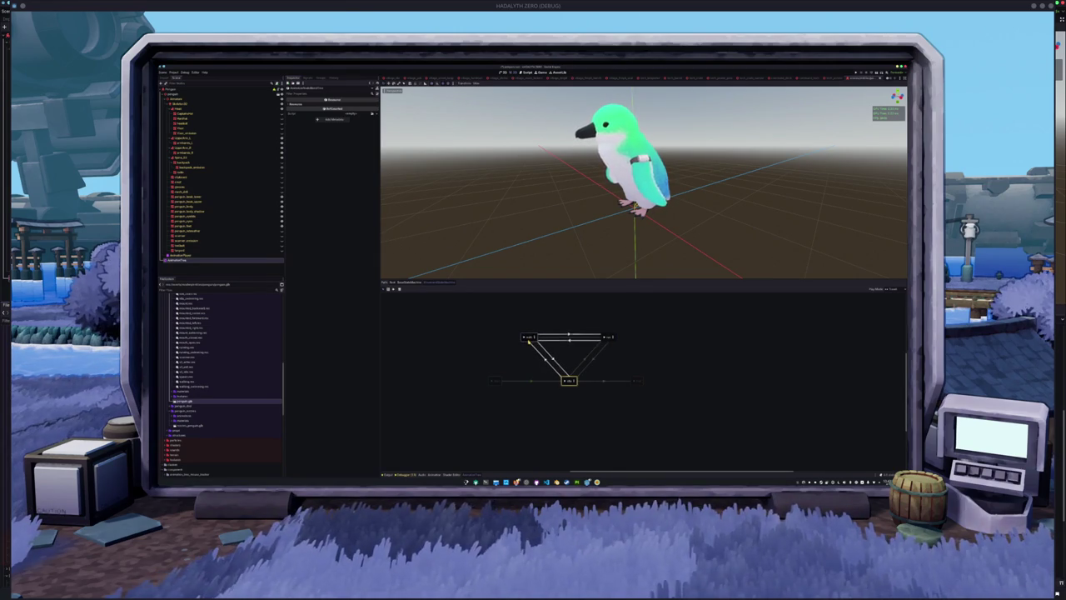
{"action": "left_click", "coordinate": [500, 367]}
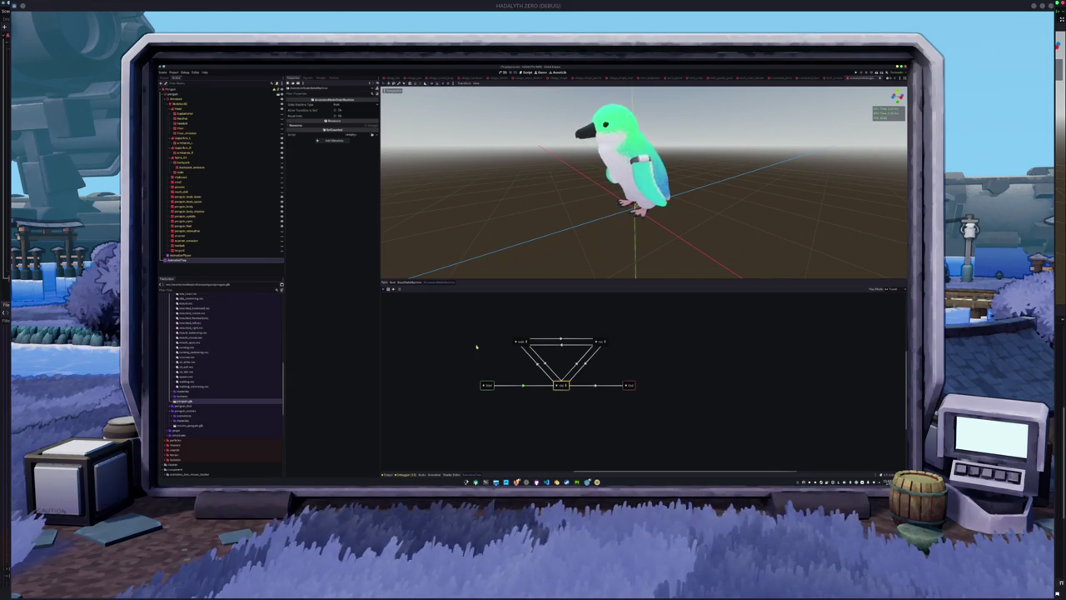
{"action": "left_click", "coordinate": [534, 358]}
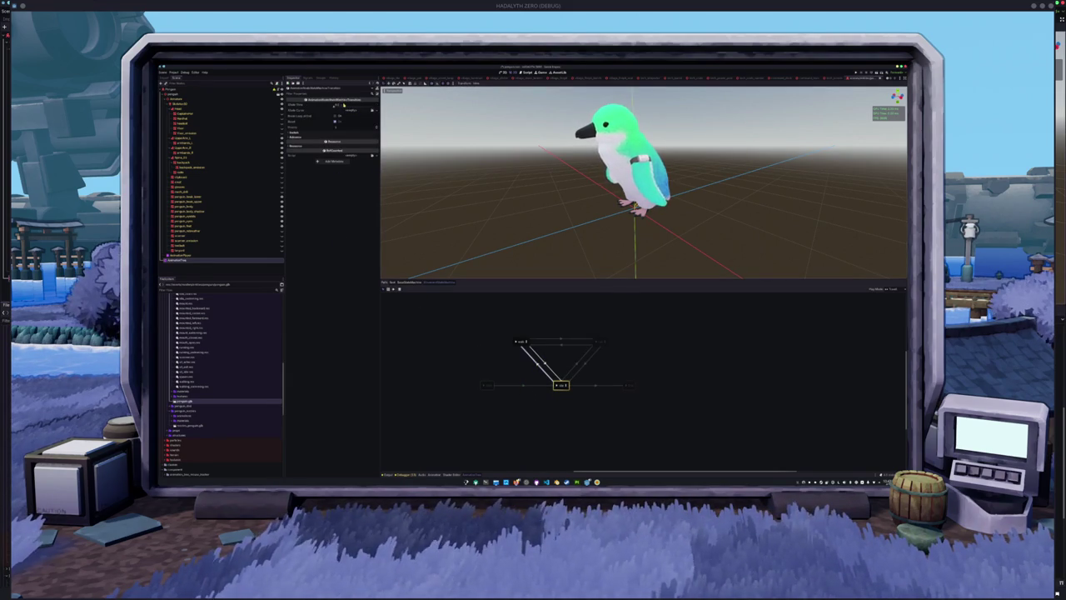
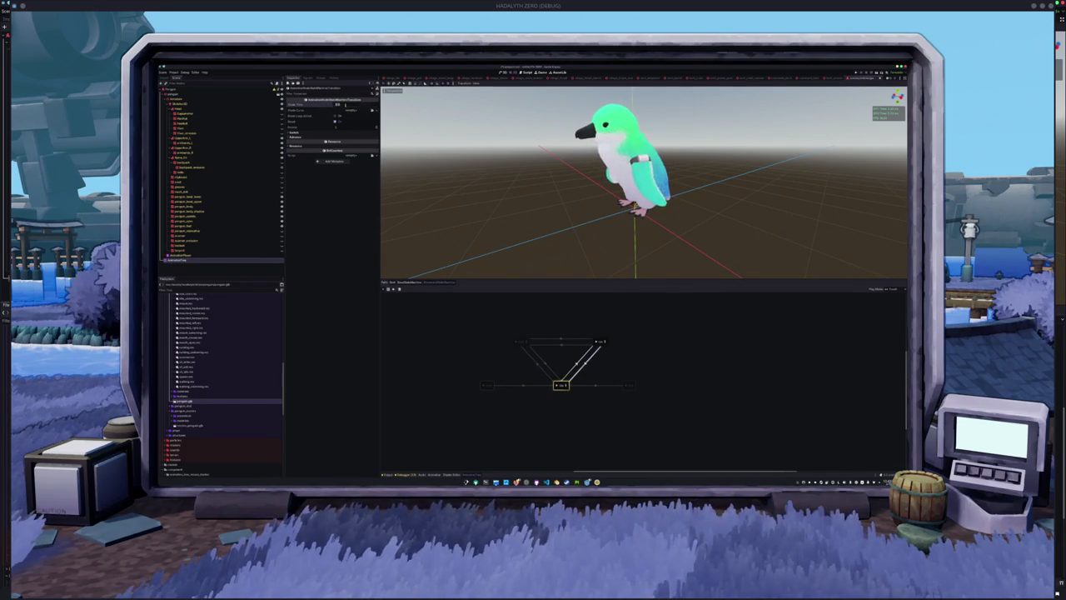
Step: Give the first state a blend tree whose Animation node plays walking into Output
{"action": "left_click", "coordinate": [512, 346]}
{"action": "double_click", "coordinate": [514, 344]}
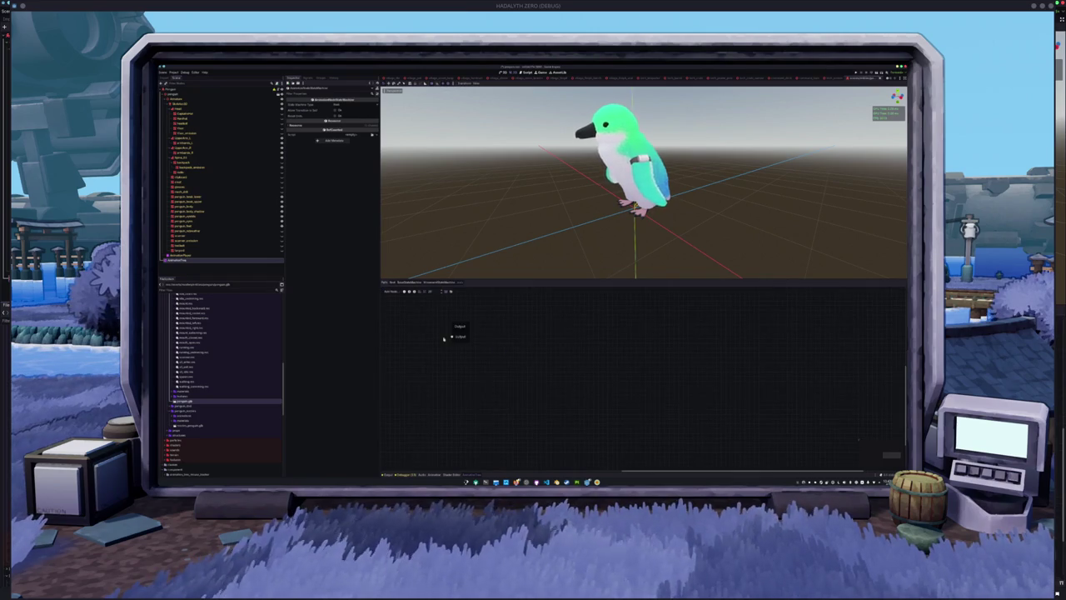
{"action": "right_click", "coordinate": [468, 355]}
{"action": "left_click", "coordinate": [479, 361]}
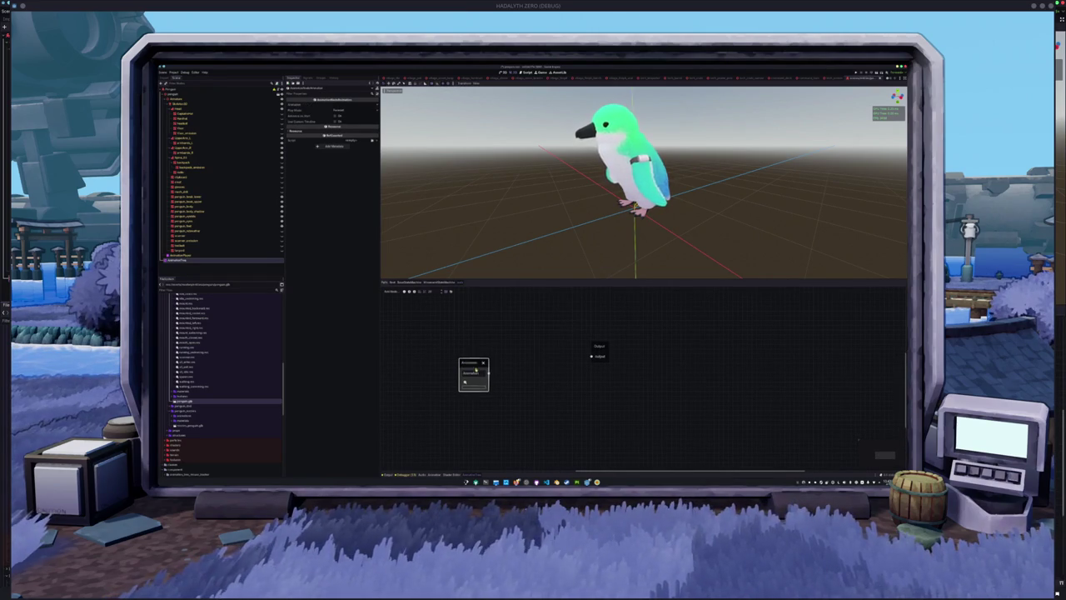
{"action": "left_click", "coordinate": [473, 381]}
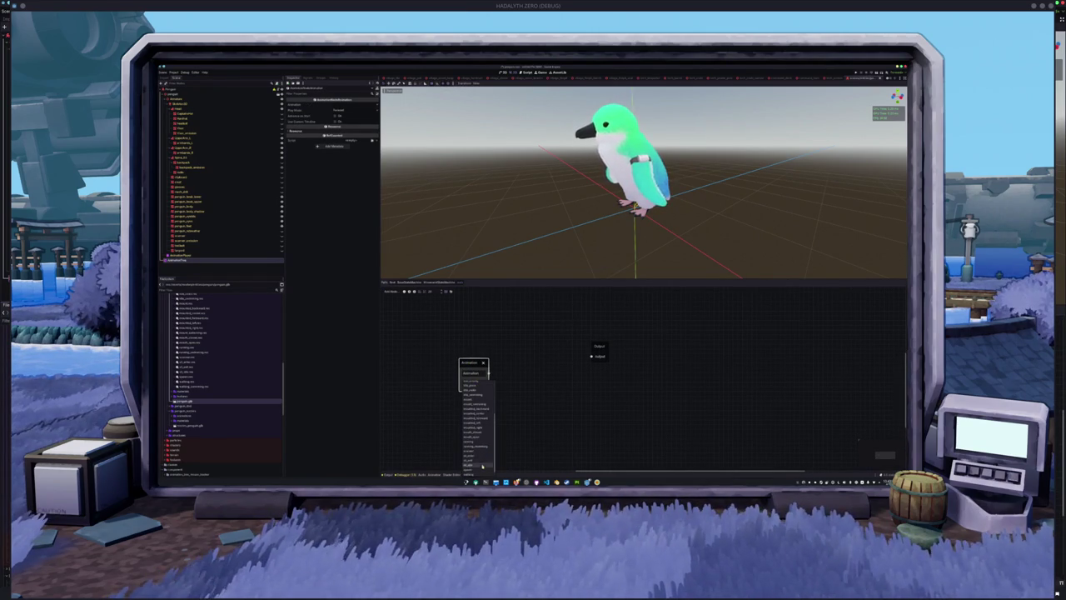
{"action": "left_click", "coordinate": [474, 444]}
{"action": "left_click_drag", "start_coordinate": [489, 372], "coordinate": [591, 356]}
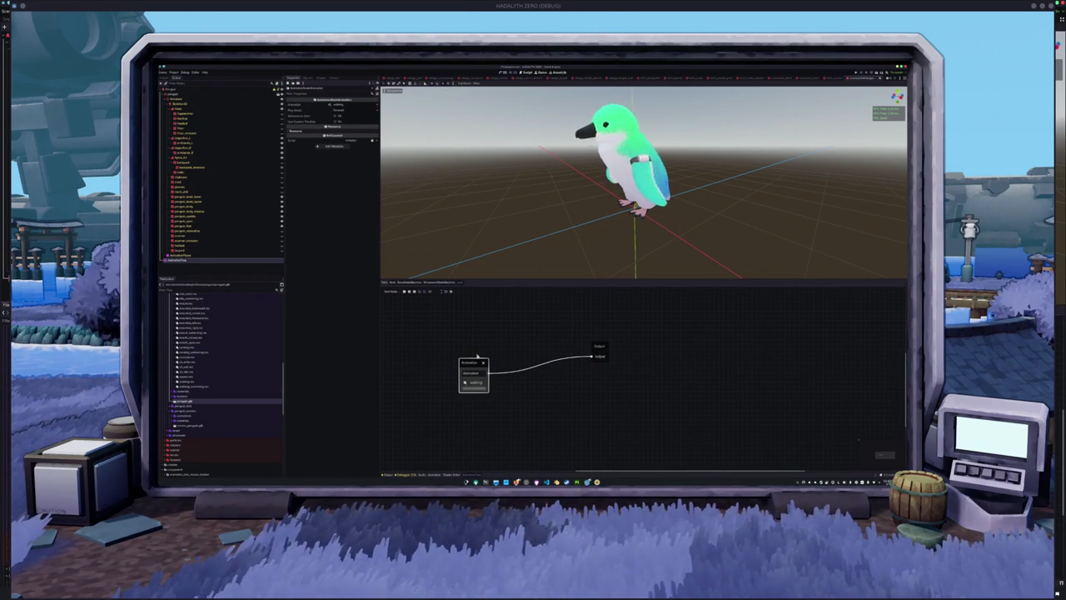
{"action": "left_click_drag", "start_coordinate": [472, 363], "coordinate": [471, 349]}
{"action": "left_click", "coordinate": [519, 341]}
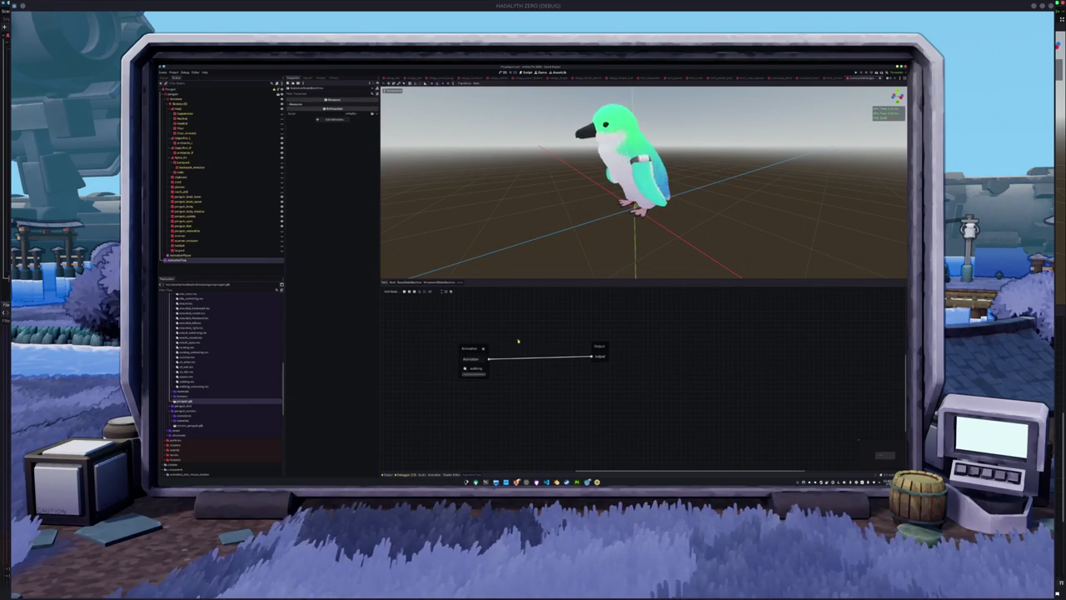
Step: Give a second state an Animation node playing mouth_open, wired to Output
{"action": "left_click", "coordinate": [447, 290]}
{"action": "left_click", "coordinate": [459, 364]}
{"action": "scroll", "coordinate": [516, 371], "scroll_direction": "left", "scroll_amount": 5}
{"action": "right_click", "coordinate": [455, 362]}
{"action": "left_click", "coordinate": [465, 366]}
{"action": "left_click", "coordinate": [469, 389]}
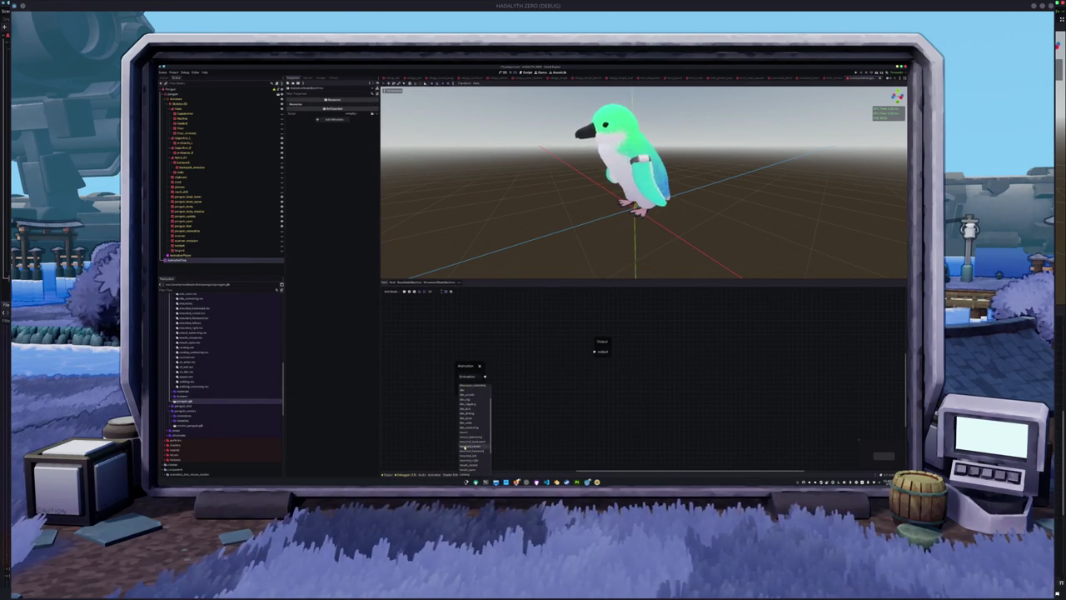
{"action": "left_click", "coordinate": [465, 470]}
{"action": "left_click_drag", "start_coordinate": [487, 376], "coordinate": [594, 351]}
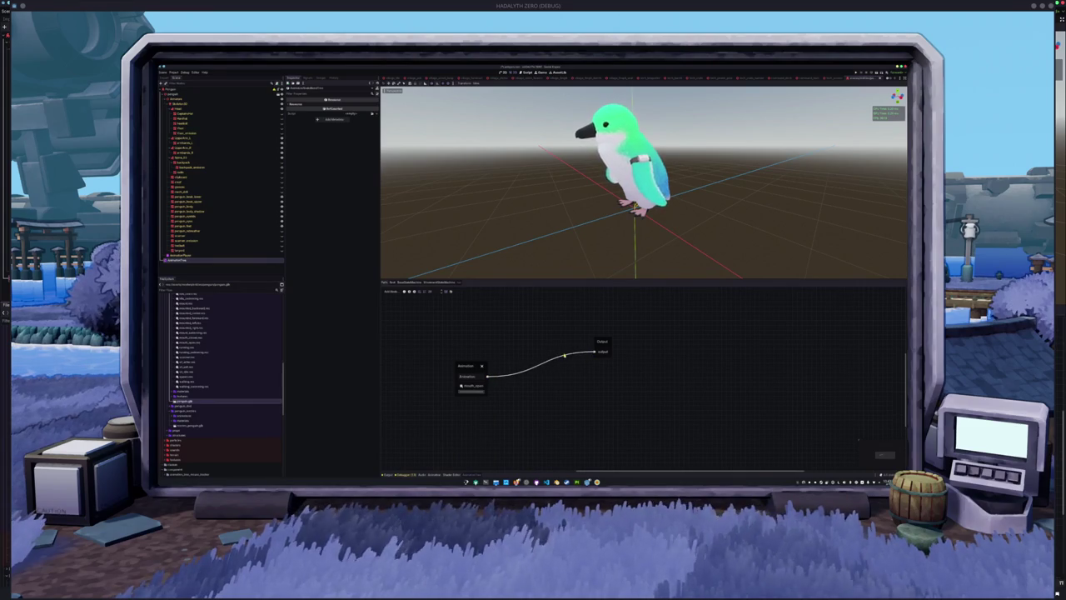
{"action": "left_click_drag", "start_coordinate": [468, 366], "coordinate": [470, 344]}
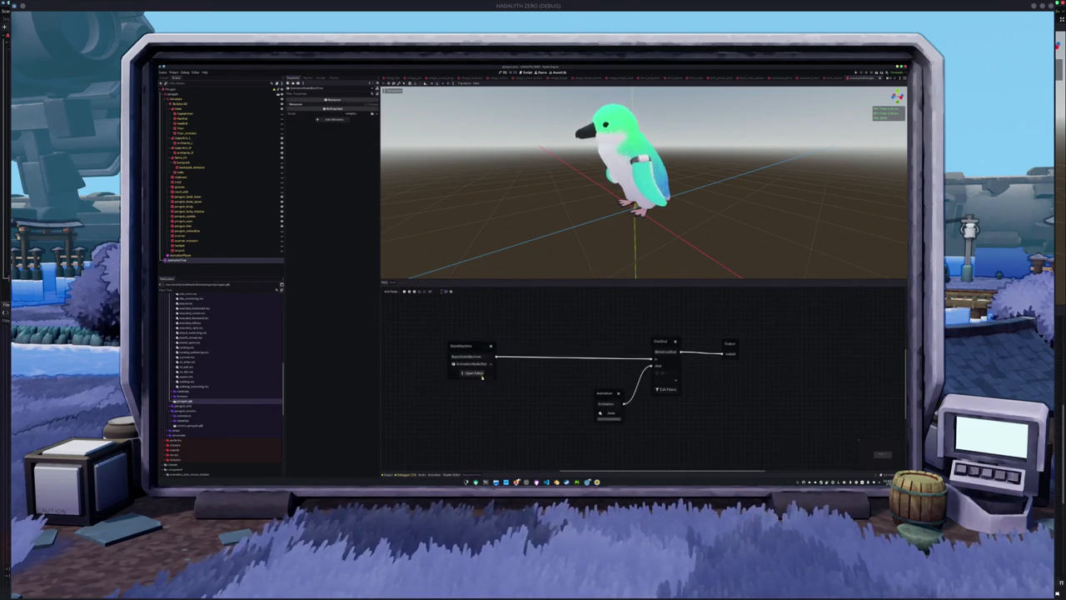
Step: Back in the state machine, preview the top-left and top-right states' animations
{"action": "left_click", "coordinate": [473, 369]}
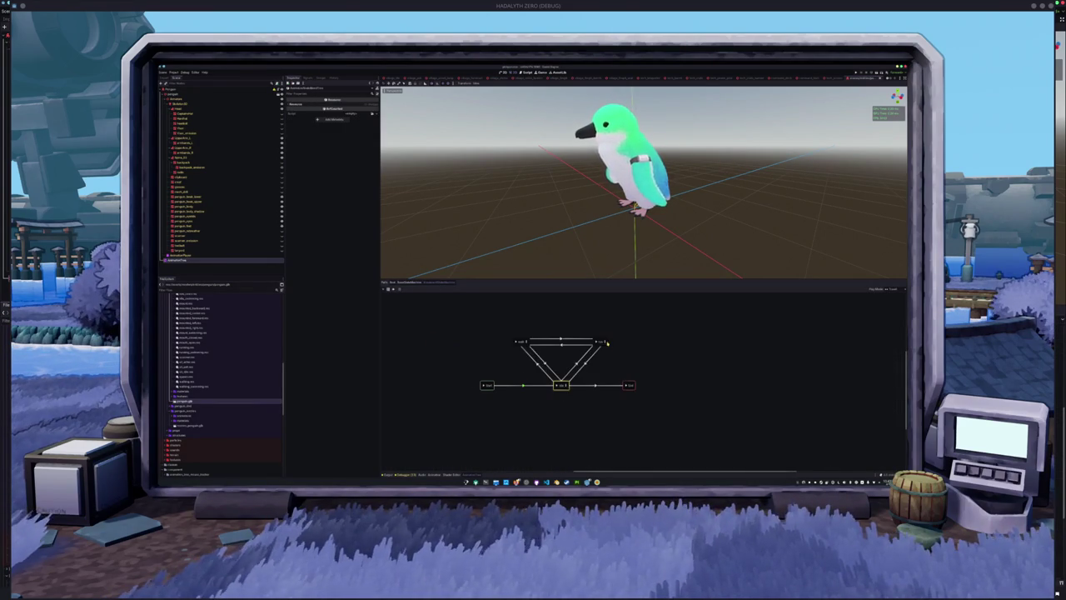
{"action": "left_click", "coordinate": [521, 341]}
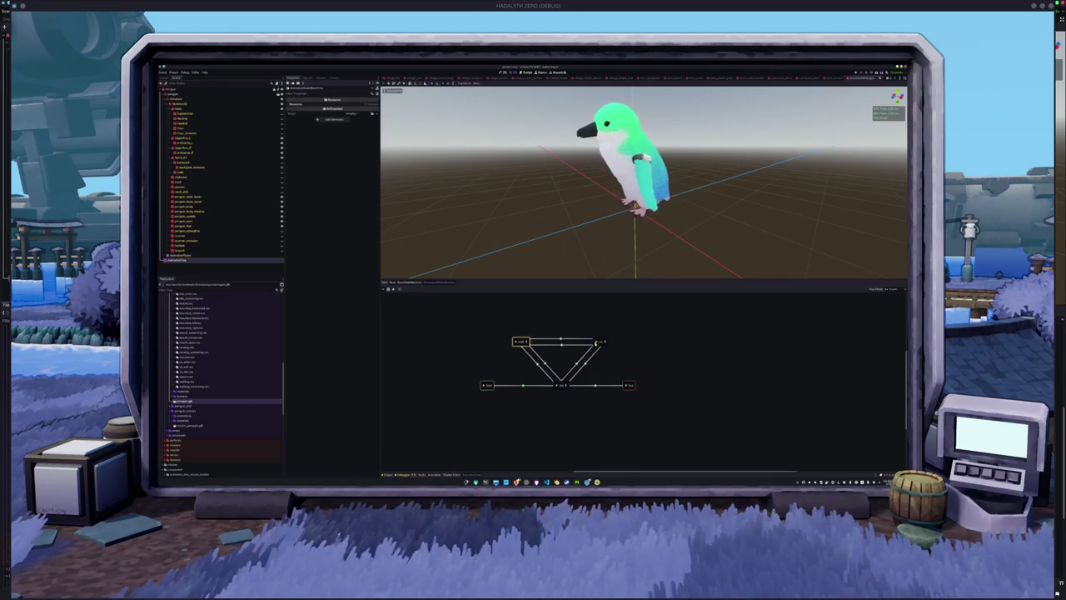
{"action": "left_click", "coordinate": [596, 342]}
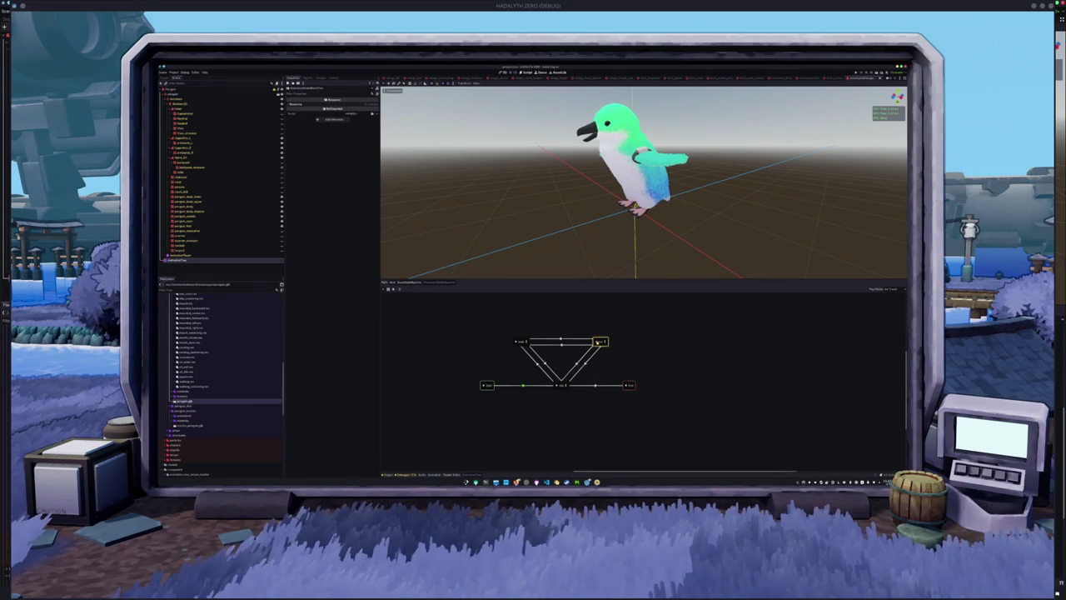
{"action": "mouse_move", "coordinate": [598, 230]}
{"action": "left_mouse_down"}
{"action": "mouse_move", "coordinate": [547, 235]}
{"action": "mouse_move", "coordinate": [599, 312]}
{"action": "left_mouse_up"}
Step: Set the top-right state's Animation node to the flapping clip, then preview the idle state
{"action": "double_click", "coordinate": [605, 342]}
{"action": "left_click", "coordinate": [475, 364]}
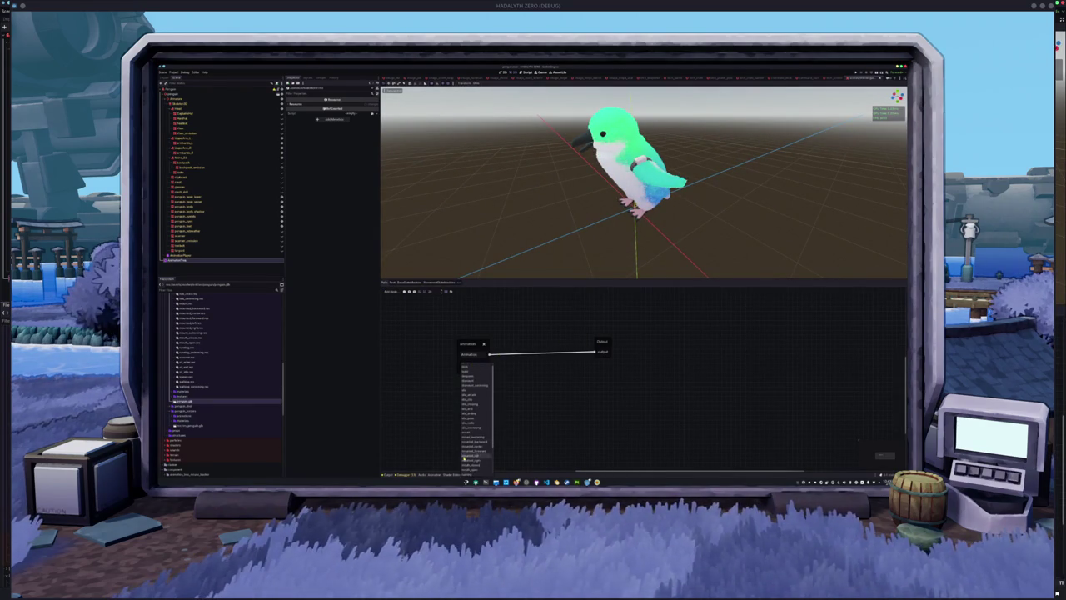
{"action": "left_click", "coordinate": [488, 381]}
{"action": "left_click", "coordinate": [404, 283]}
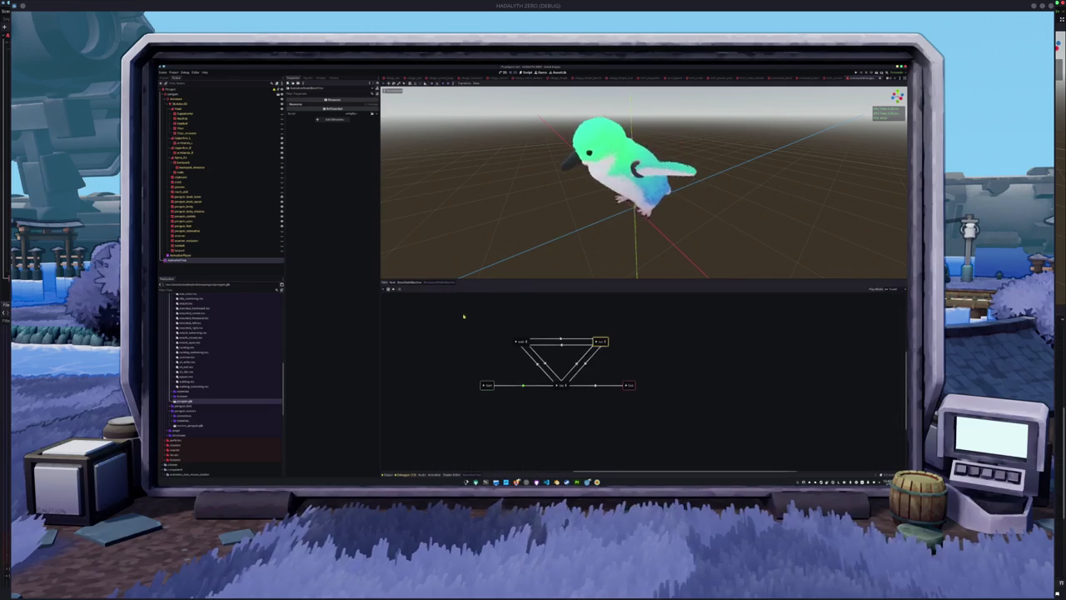
{"action": "left_click", "coordinate": [557, 387]}
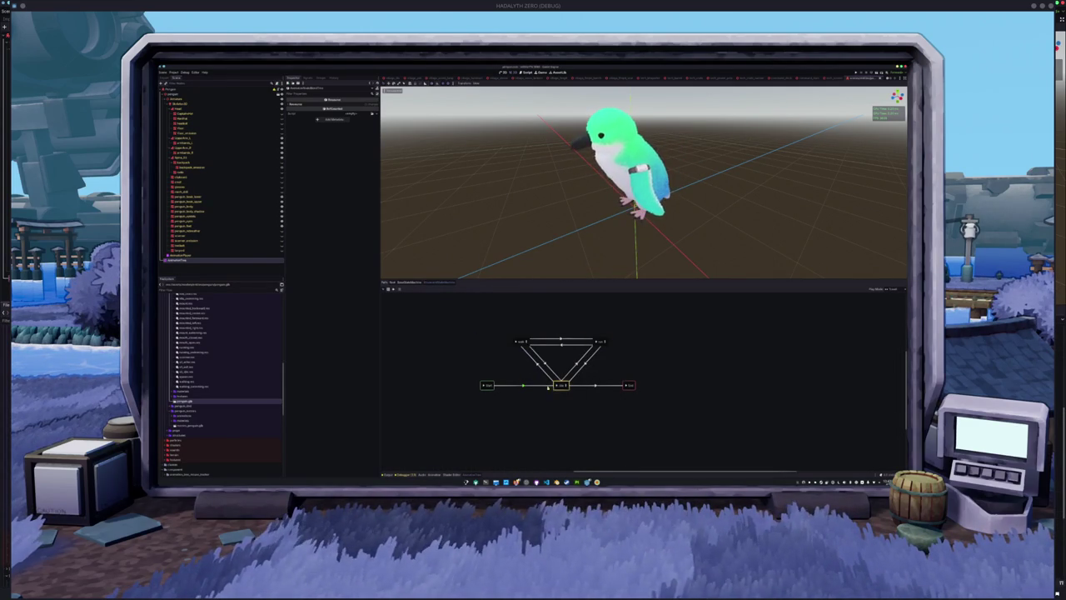
{"action": "left_click", "coordinate": [408, 283]}
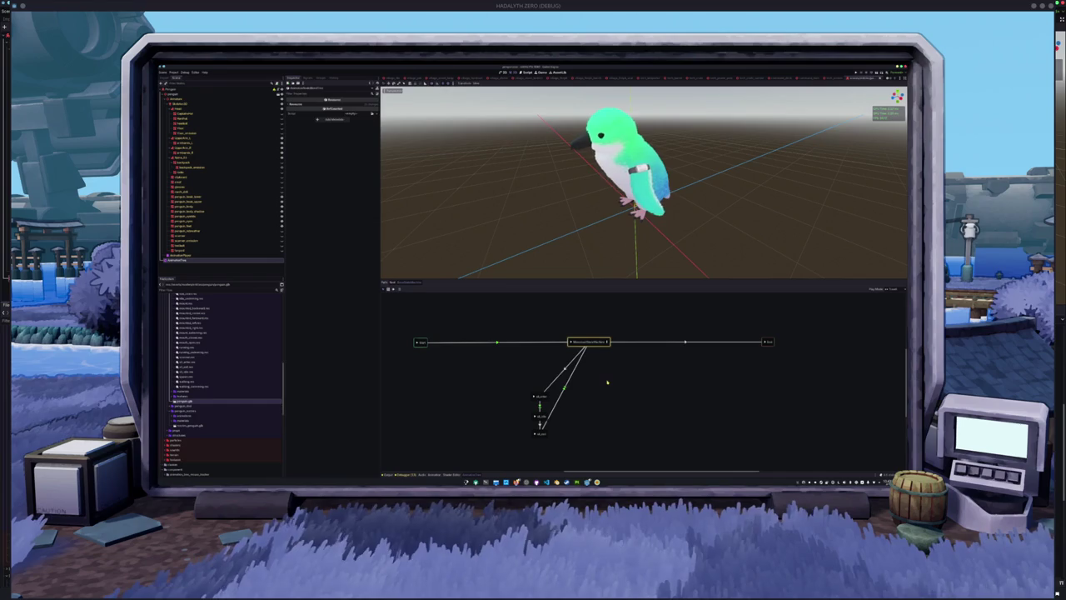
Step: Preview the lower state with the penguin viewed front-on, then switch to the island world scene
{"action": "scroll", "coordinate": [601, 370], "scroll_direction": "down", "scroll_amount": 1}
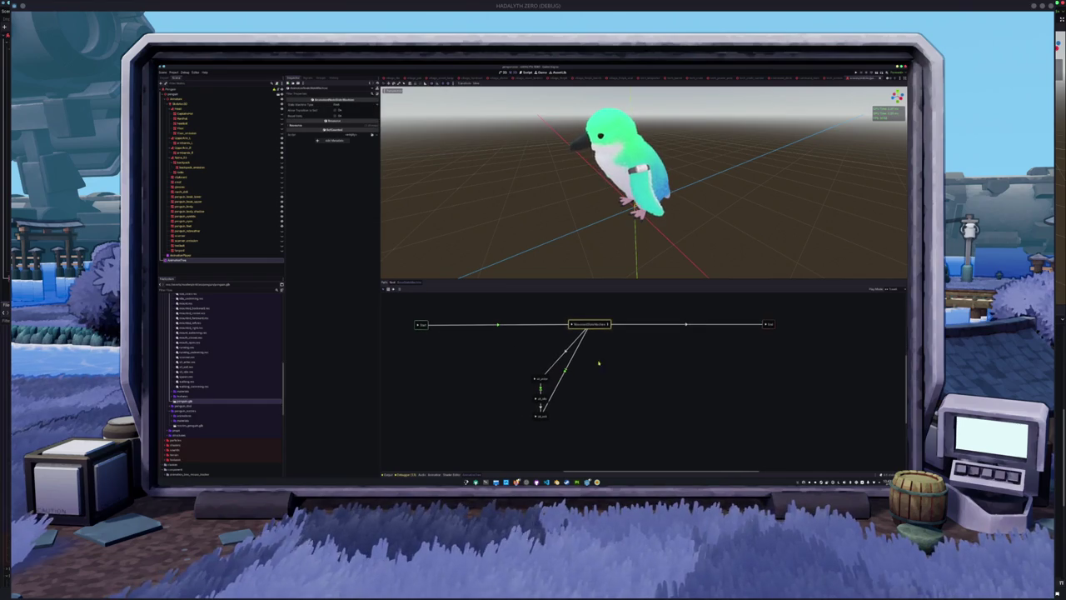
{"action": "left_click", "coordinate": [535, 401]}
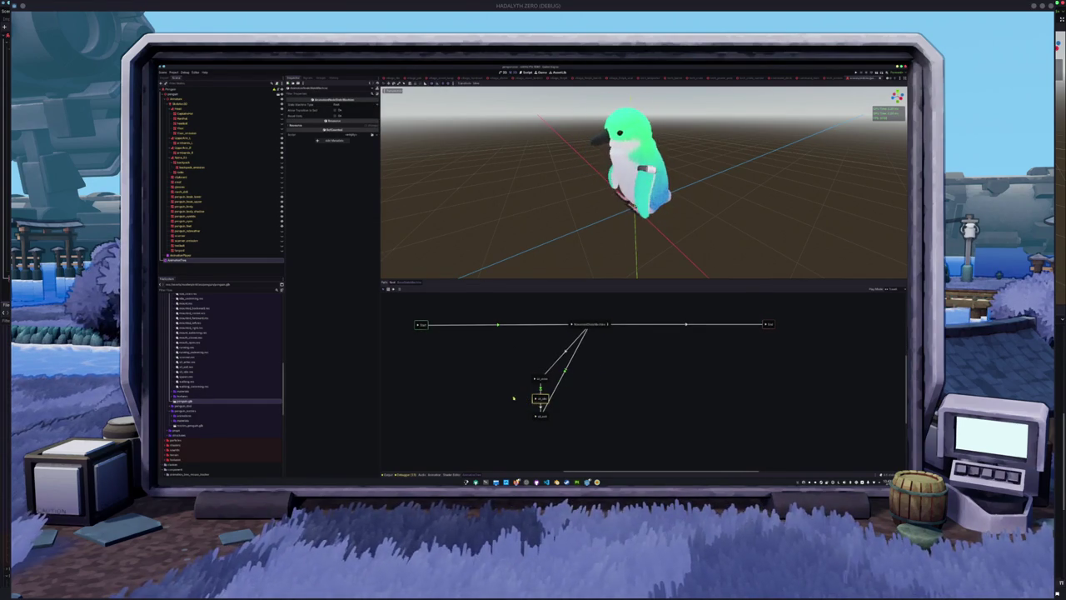
{"action": "mouse_move", "coordinate": [558, 238]}
{"action": "left_mouse_down"}
{"action": "mouse_move", "coordinate": [571, 222]}
{"action": "mouse_move", "coordinate": [605, 219]}
{"action": "mouse_move", "coordinate": [457, 228]}
{"action": "mouse_move", "coordinate": [573, 220]}
{"action": "left_mouse_up"}
{"action": "scroll", "coordinate": [573, 246], "scroll_direction": "down", "scroll_amount": 2}
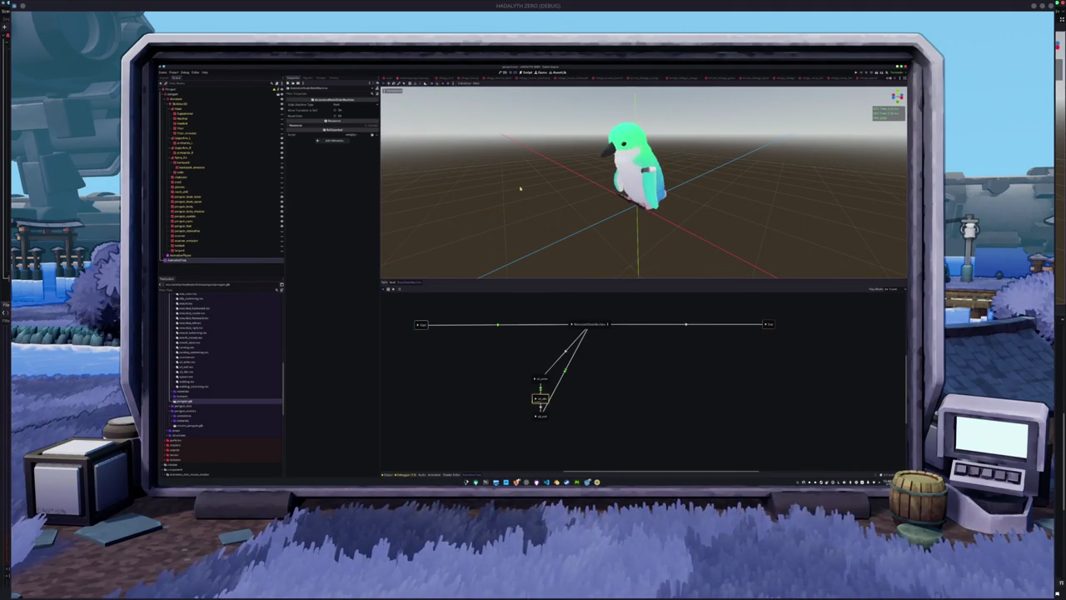
{"action": "scroll", "coordinate": [519, 181], "scroll_direction": "up", "scroll_amount": 2}
{"action": "left_click_drag", "start_coordinate": [519, 181], "coordinate": [525, 191]}
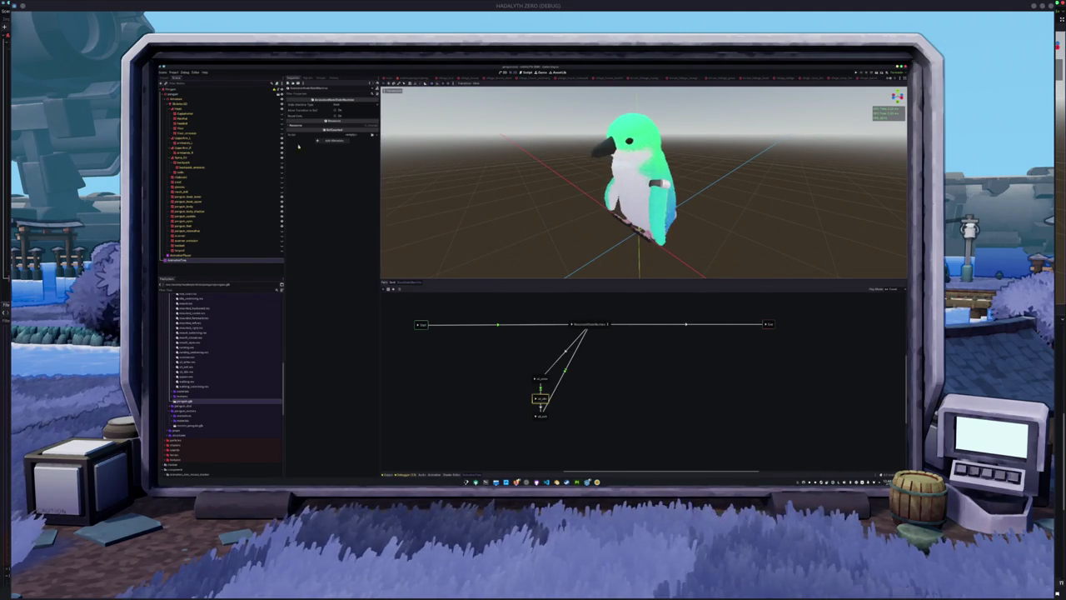
{"action": "left_click", "coordinate": [395, 78]}
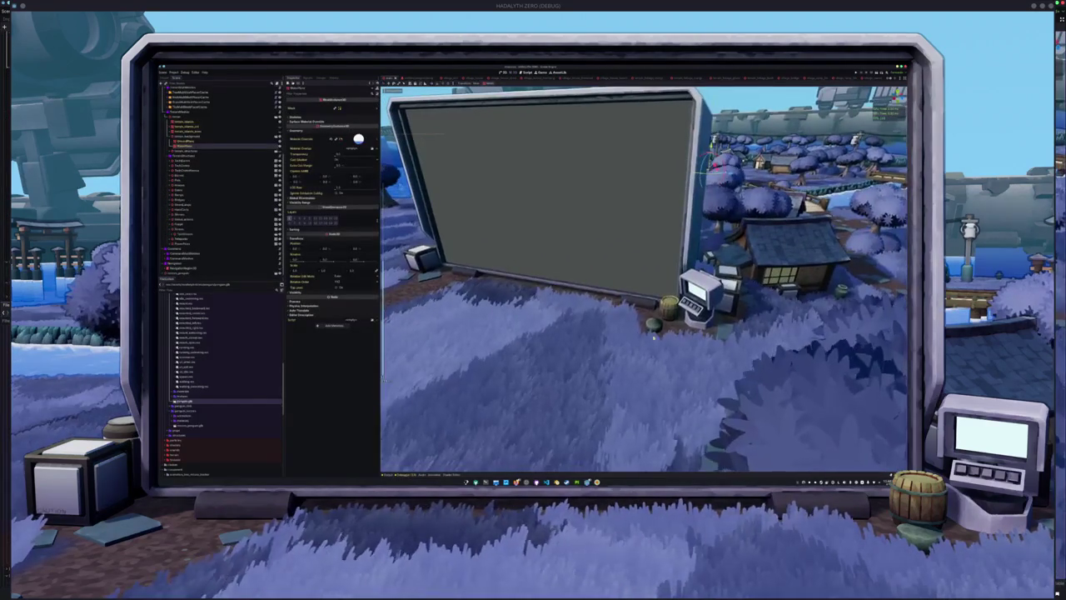
Step: Add the penguin scene to the island world's scene tree, framed beside the terminal and big screen
{"action": "left_click", "coordinate": [654, 327]}
{"action": "scroll", "coordinate": [212, 390], "scroll_direction": "down", "scroll_amount": 5}
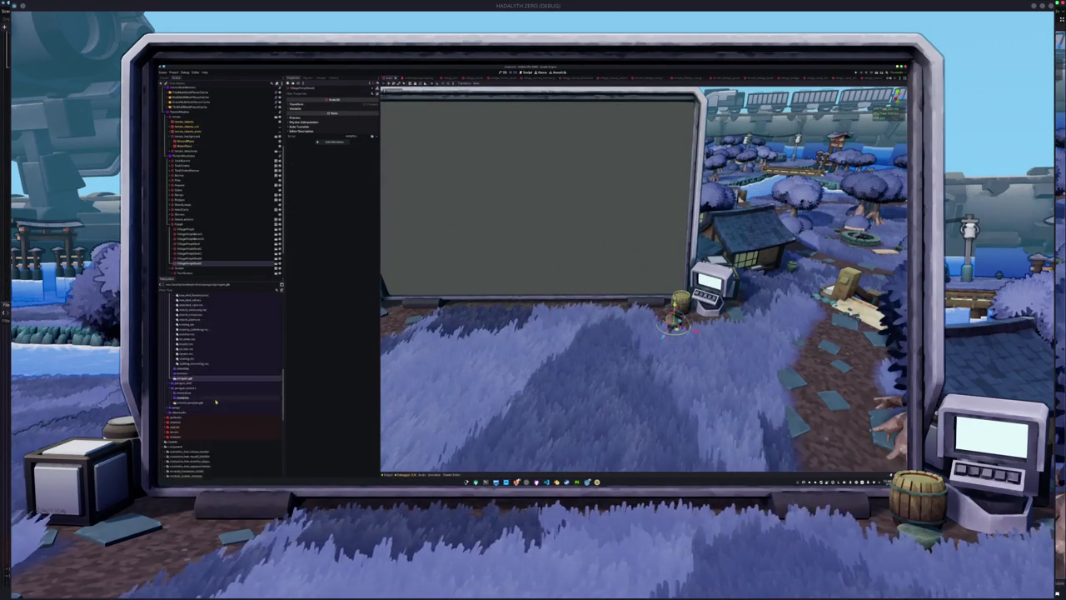
{"action": "scroll", "coordinate": [212, 390], "scroll_direction": "down", "scroll_amount": 5}
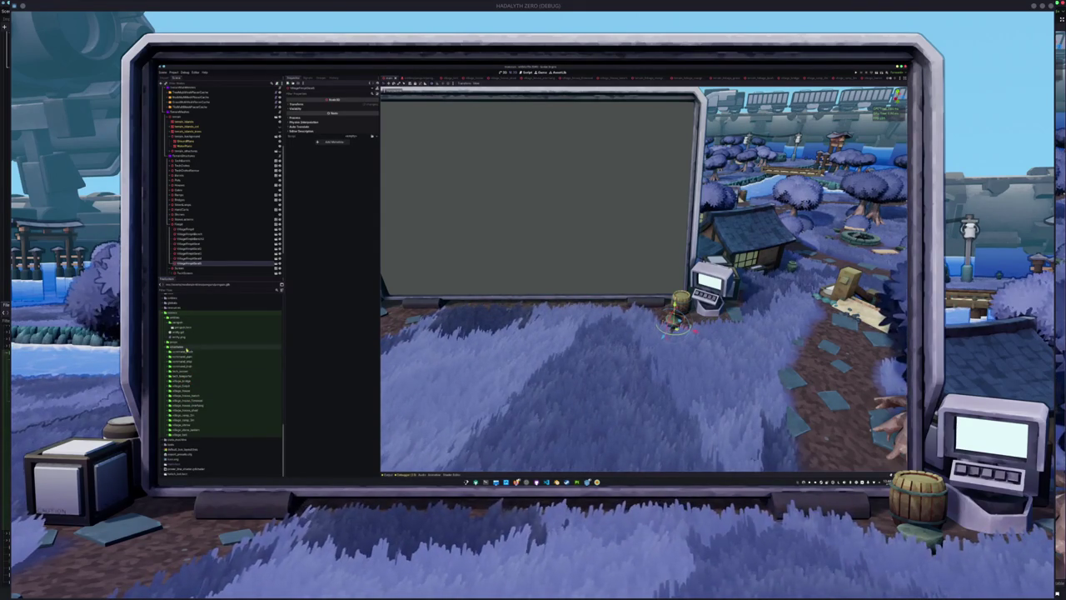
{"action": "double_click", "coordinate": [175, 347]}
{"action": "left_click", "coordinate": [179, 413]}
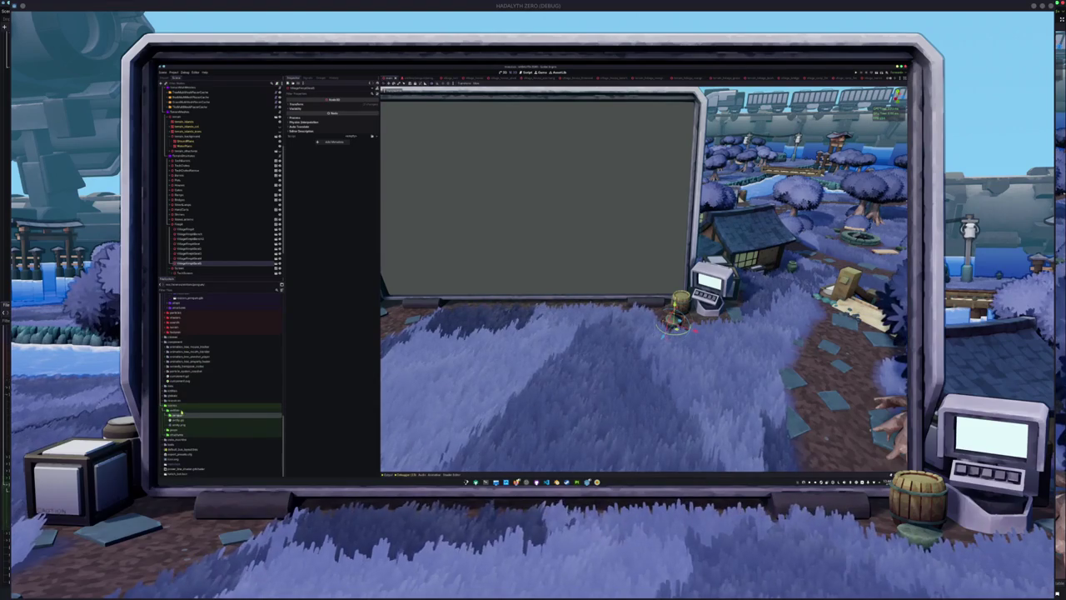
{"action": "left_click_drag", "start_coordinate": [178, 424], "coordinate": [193, 265]}
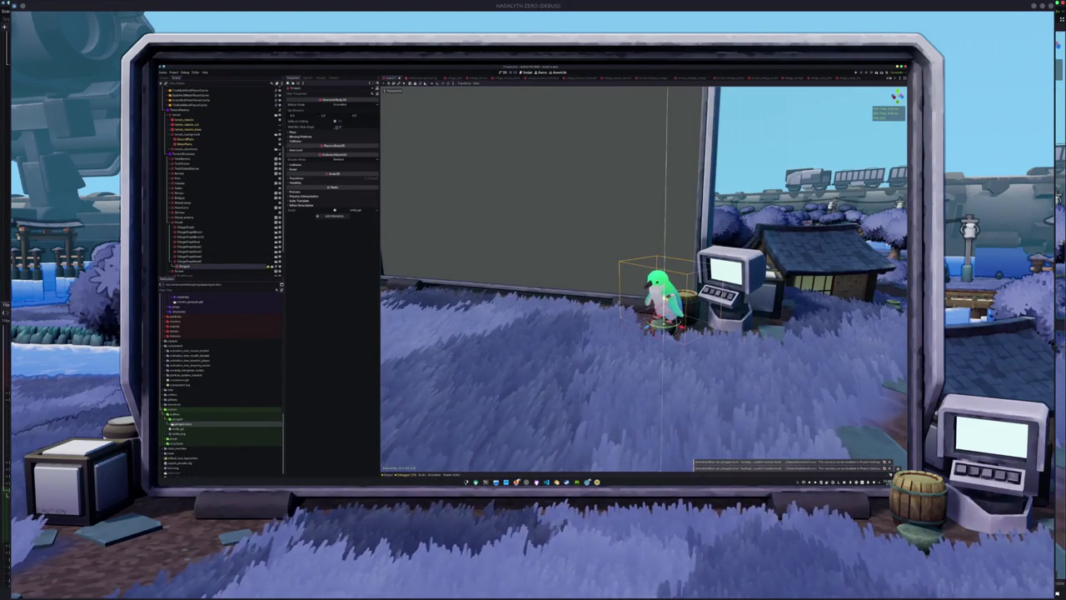
{"action": "scroll", "coordinate": [596, 326], "scroll_direction": "up", "scroll_amount": 3}
{"action": "left_click_drag", "start_coordinate": [596, 326], "coordinate": [632, 319]}
{"action": "scroll", "coordinate": [562, 336], "scroll_direction": "down", "scroll_amount": 10}
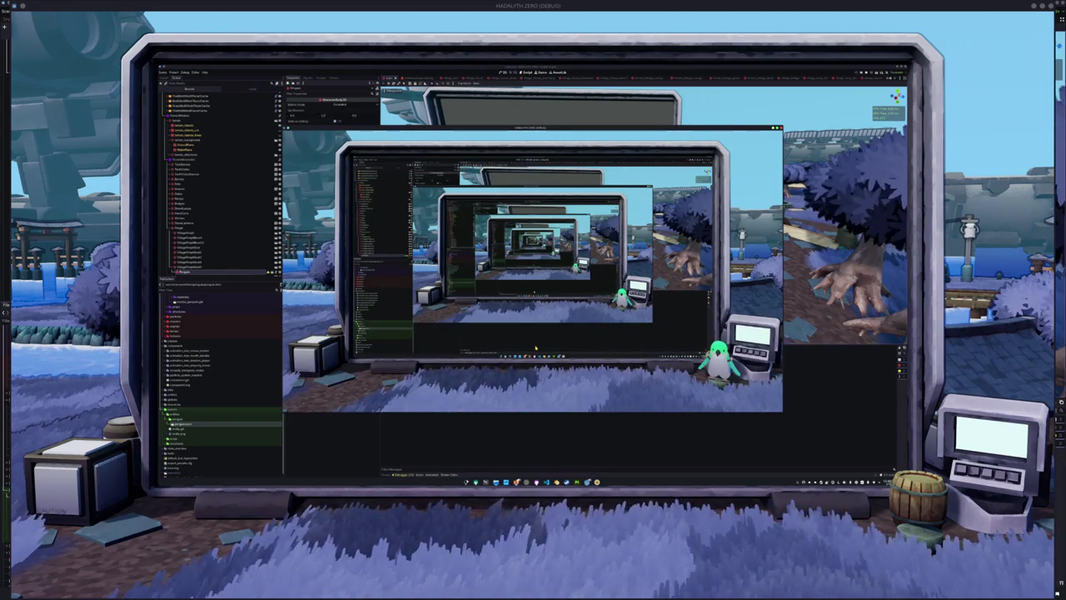
Step: Stop and relaunch the game twice with F8/F5 to check the recursive monitor, then stop it
{"action": "key", "text": "F8"}
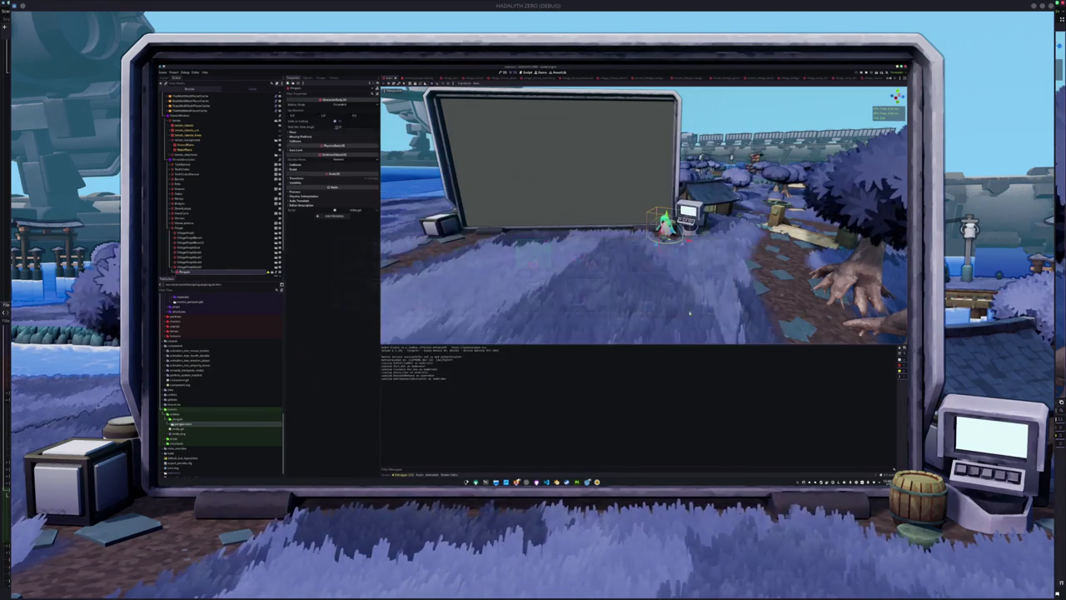
{"action": "key", "text": "F5"}
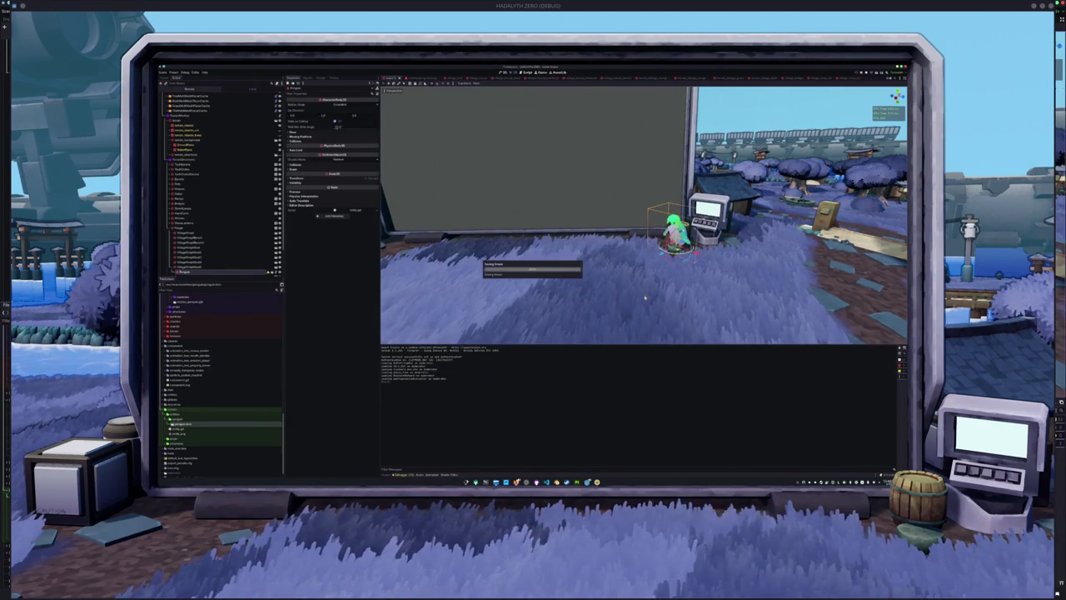
{"action": "key", "text": "F8"}
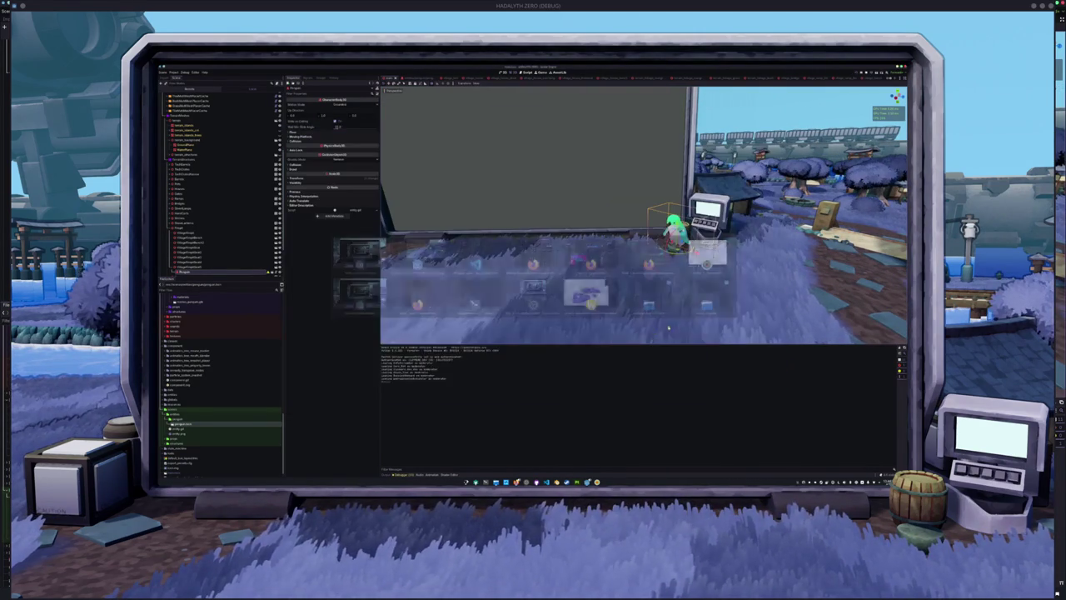
{"action": "key", "text": "F5"}
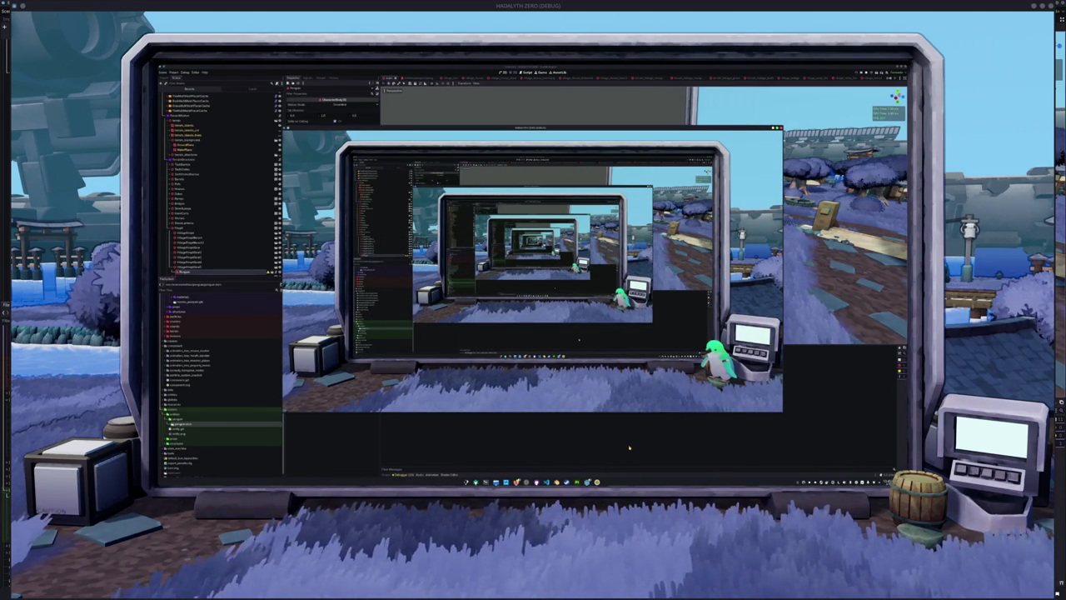
{"action": "key", "text": "F8"}
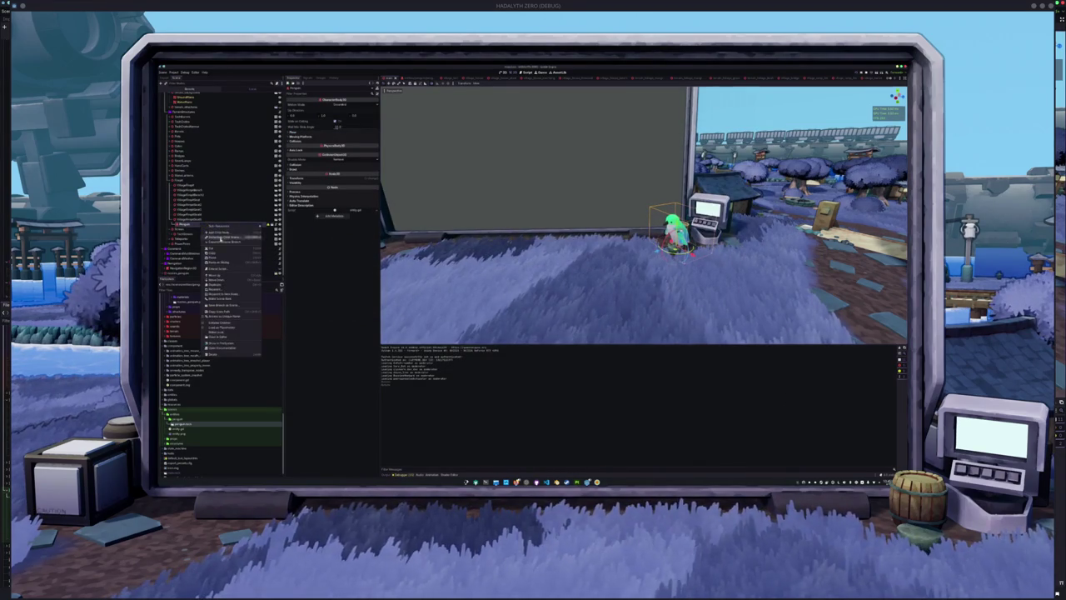
Step: Inspect the AnimationTree's parameters, including the Movement State Machine, and open its state machine graph
{"action": "left_click", "coordinate": [200, 231]}
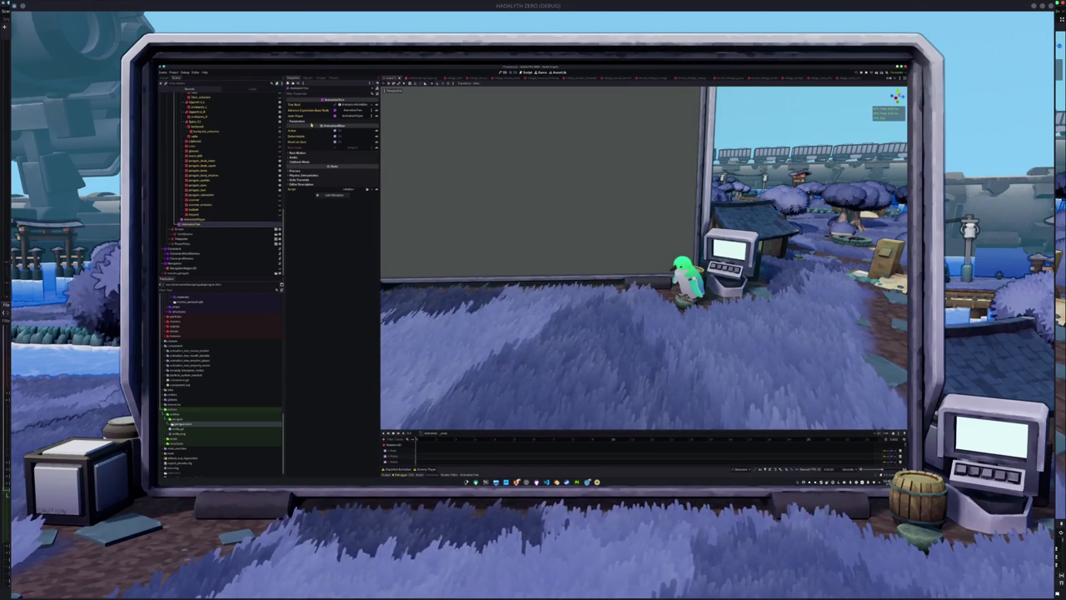
{"action": "left_click", "coordinate": [300, 121]}
{"action": "left_click", "coordinate": [302, 131]}
{"action": "left_click", "coordinate": [305, 142]}
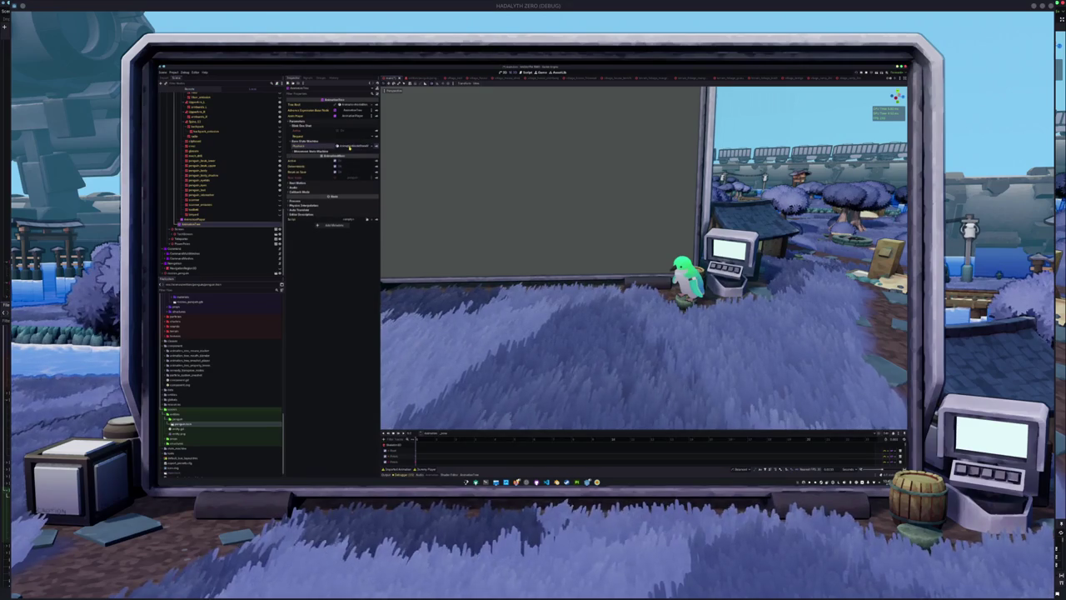
{"action": "left_click", "coordinate": [332, 152]}
{"action": "left_click", "coordinate": [328, 156]}
{"action": "left_click", "coordinate": [326, 162]}
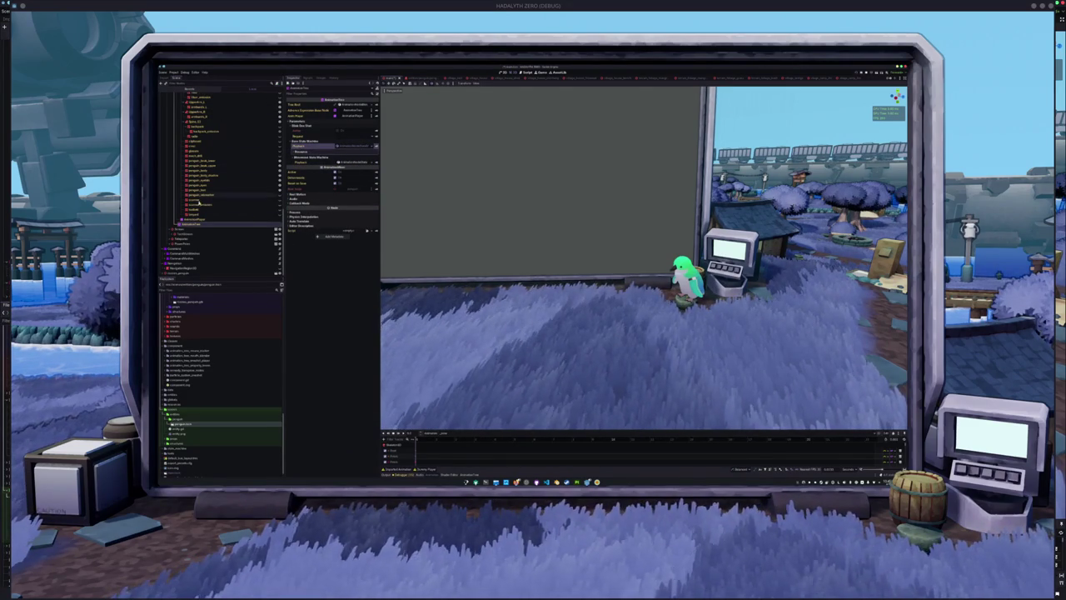
{"action": "left_click", "coordinate": [202, 216]}
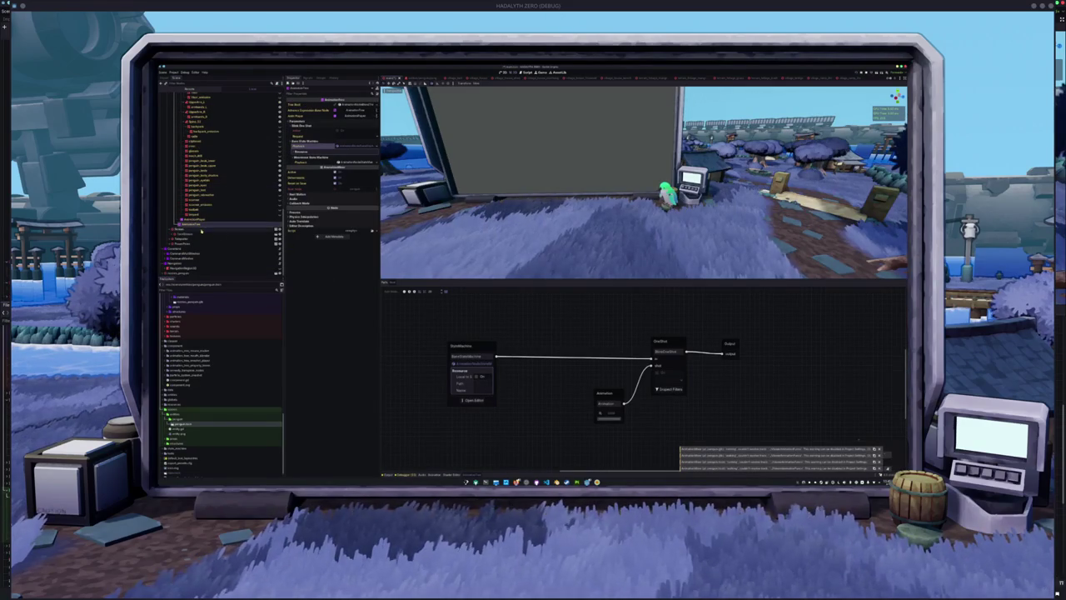
{"action": "scroll", "coordinate": [523, 340], "scroll_direction": "up", "scroll_amount": 1}
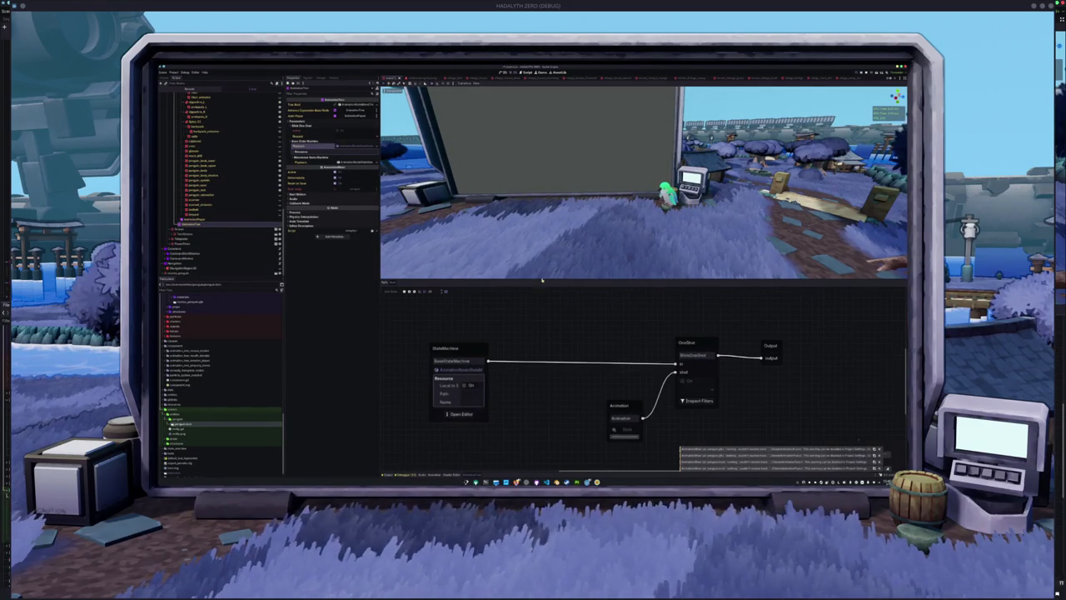
{"action": "scroll", "coordinate": [523, 333], "scroll_direction": "up", "scroll_amount": 1}
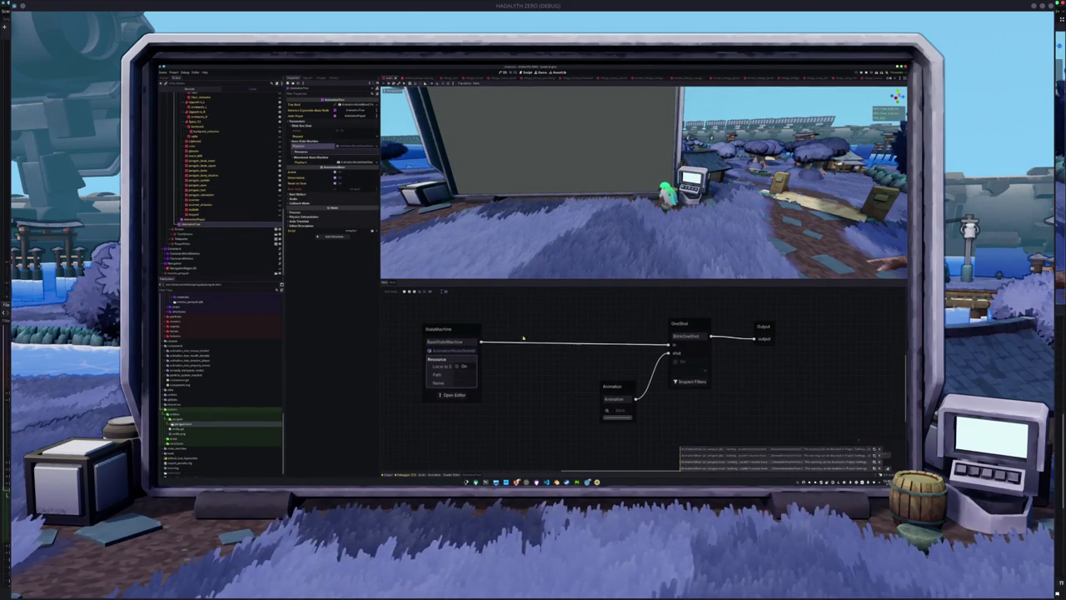
{"action": "left_click", "coordinate": [479, 395]}
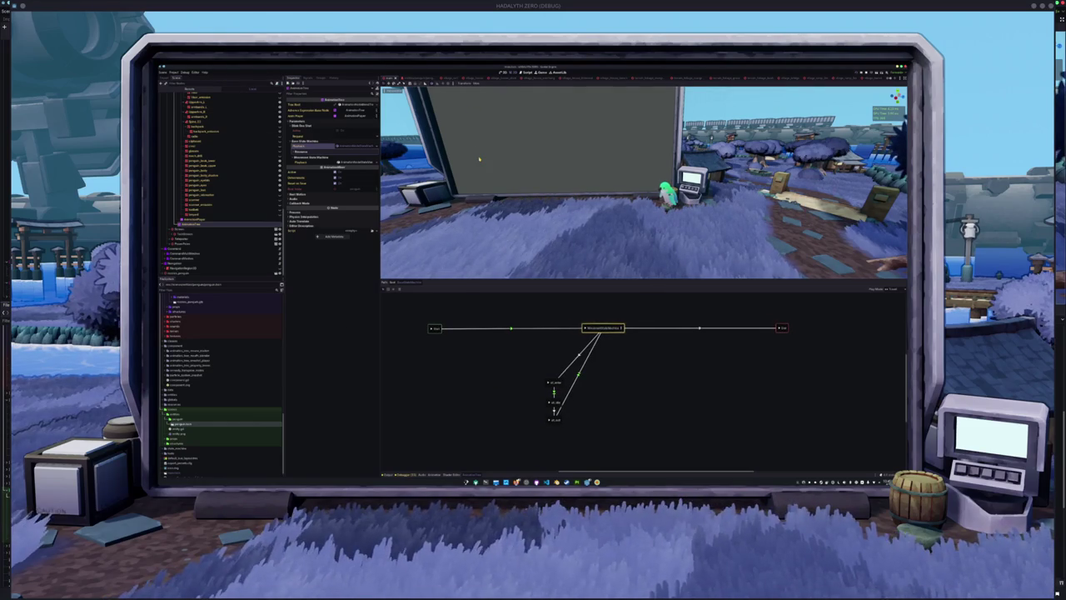
Step: Search 'penguin' in quick open and open the second matching scene
{"action": "key", "text": "shift+alt+o"}
{"action": "type", "text": "penguin"}
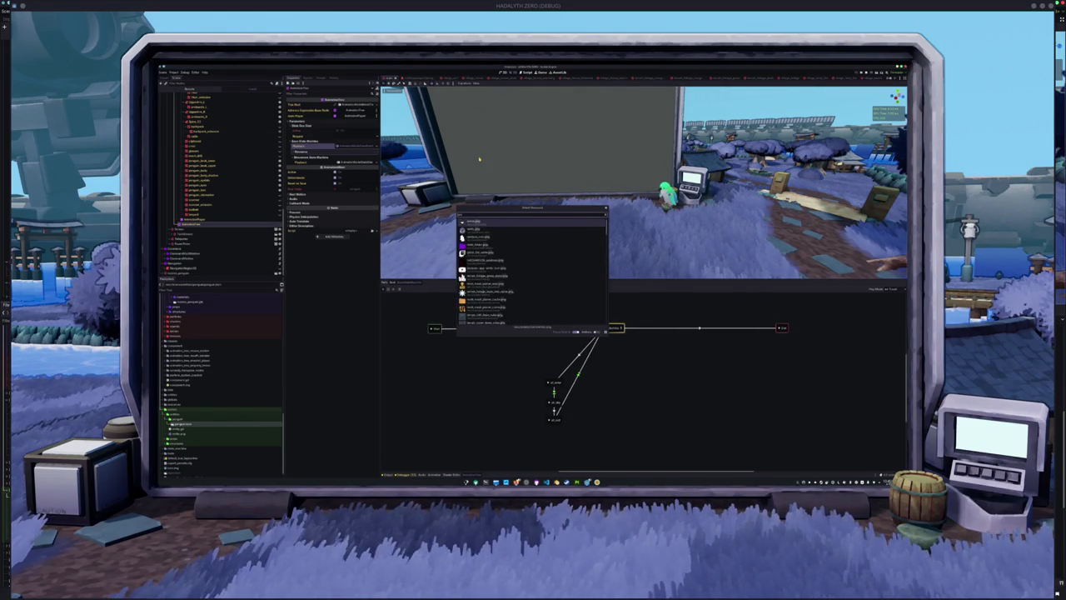
{"action": "key", "text": "Down"}
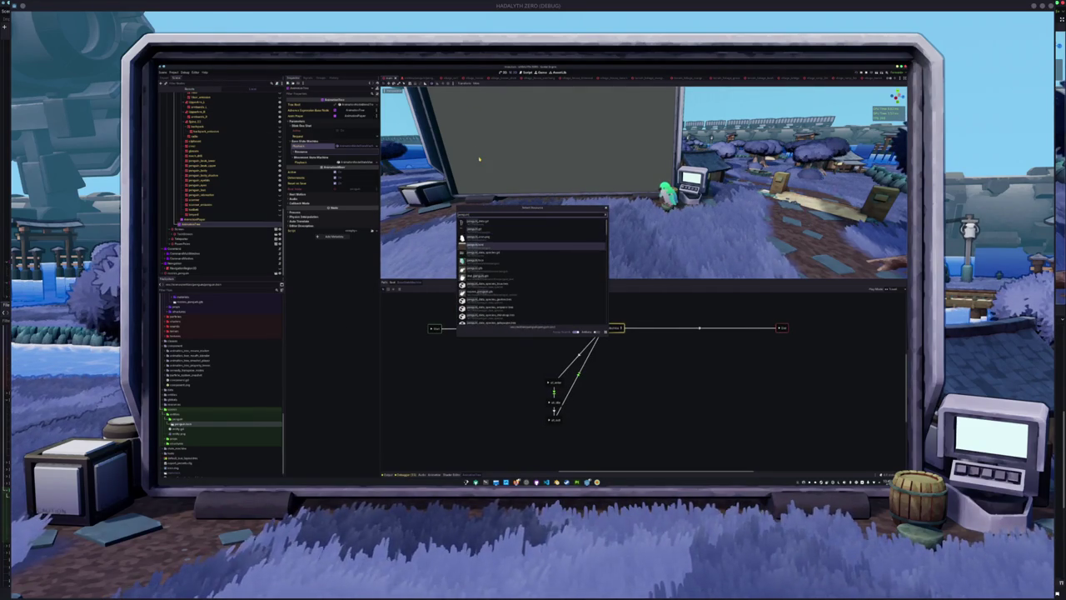
{"action": "key", "text": "Return"}
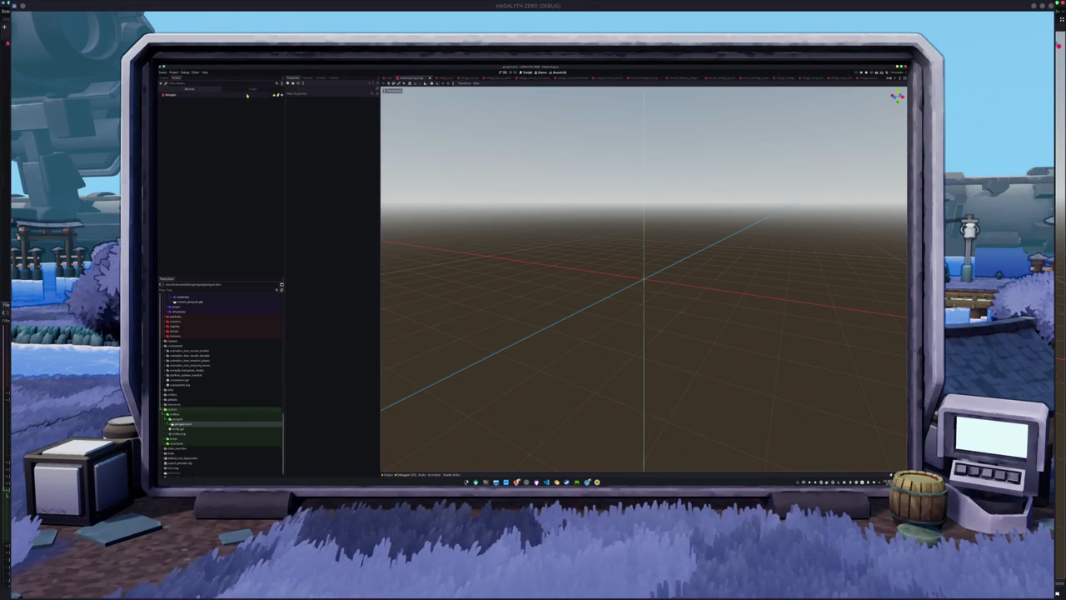
Step: Select the Penguin node and open its penguin scene file from the FileSystem dock
{"action": "left_click", "coordinate": [247, 96]}
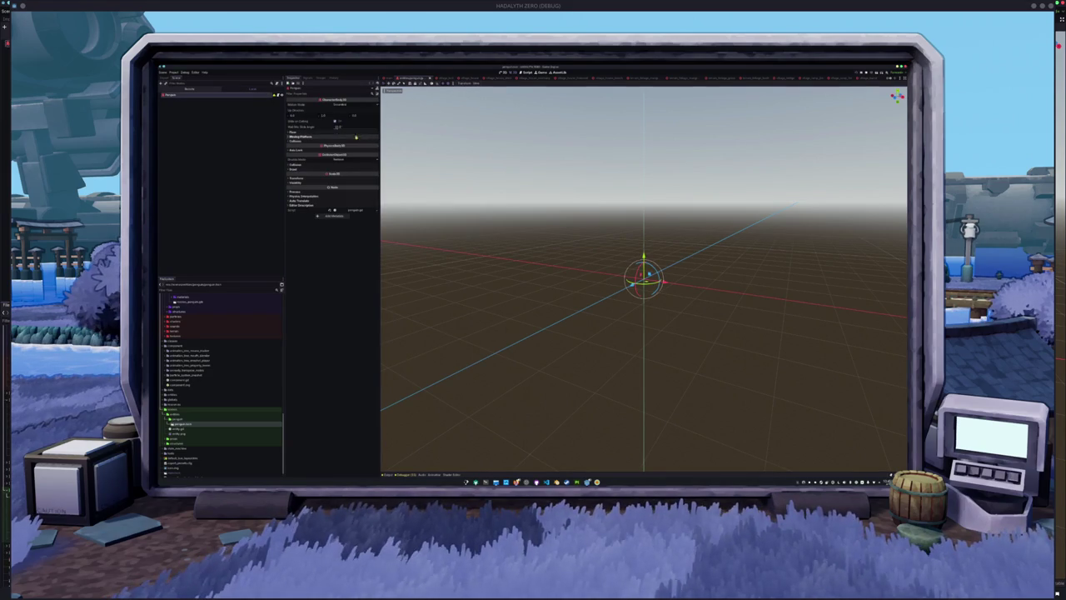
{"action": "double_click", "coordinate": [189, 425]}
{"action": "scroll", "coordinate": [491, 272], "scroll_direction": "down", "scroll_amount": 5}
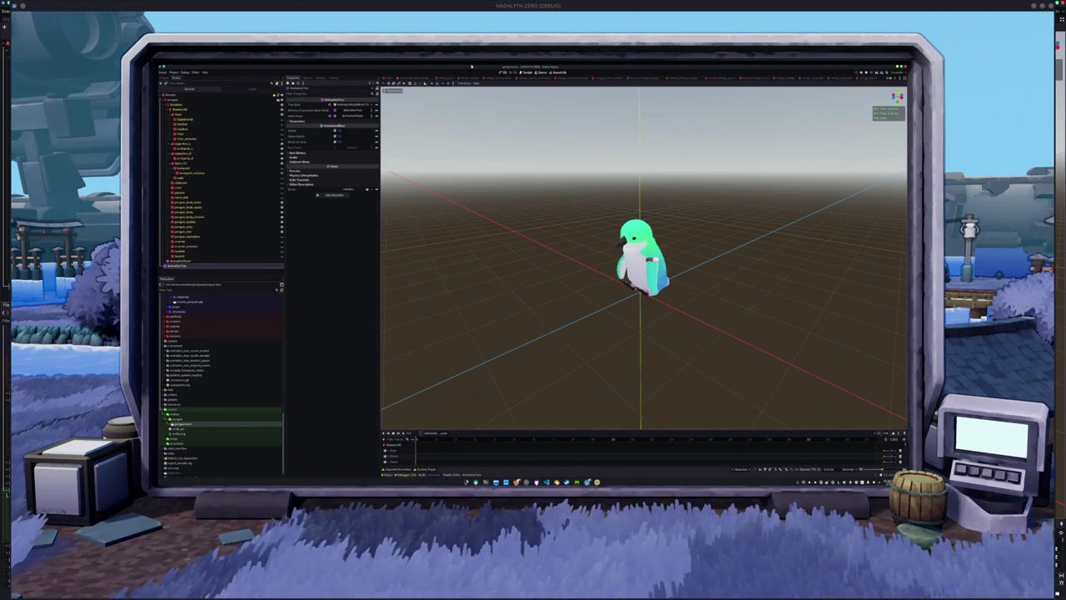
Step: Switch to the other scene tab, zoom the viewport, and select AnimationTree to show its graph
{"action": "left_click", "coordinate": [415, 78]}
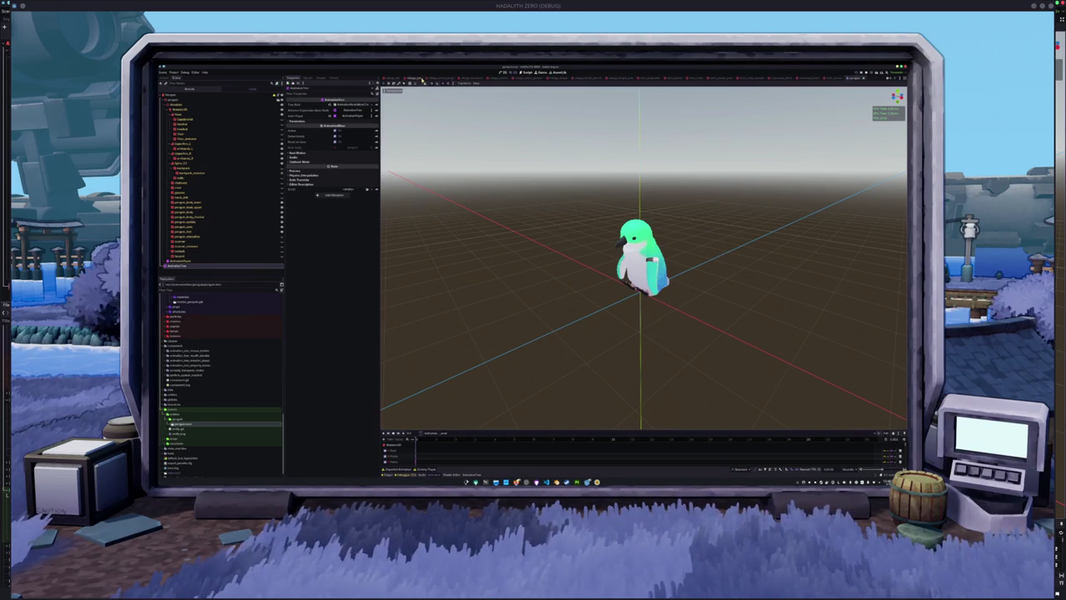
{"action": "scroll", "coordinate": [385, 348], "scroll_direction": "down", "scroll_amount": 2}
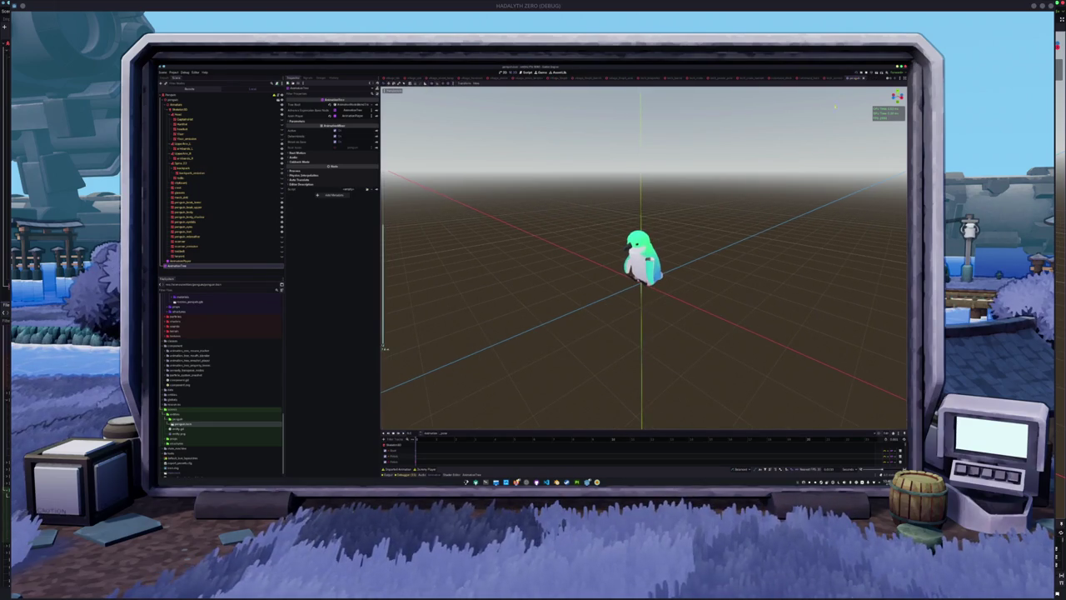
{"action": "scroll", "coordinate": [707, 264], "scroll_direction": "up", "scroll_amount": 2}
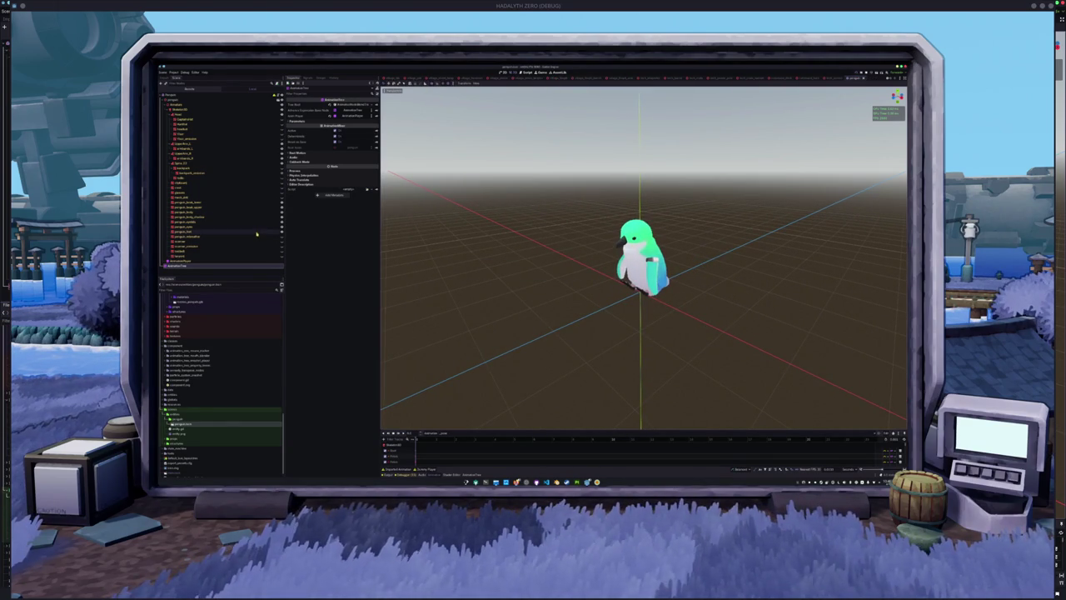
{"action": "scroll", "coordinate": [594, 317], "scroll_direction": "up", "scroll_amount": 2}
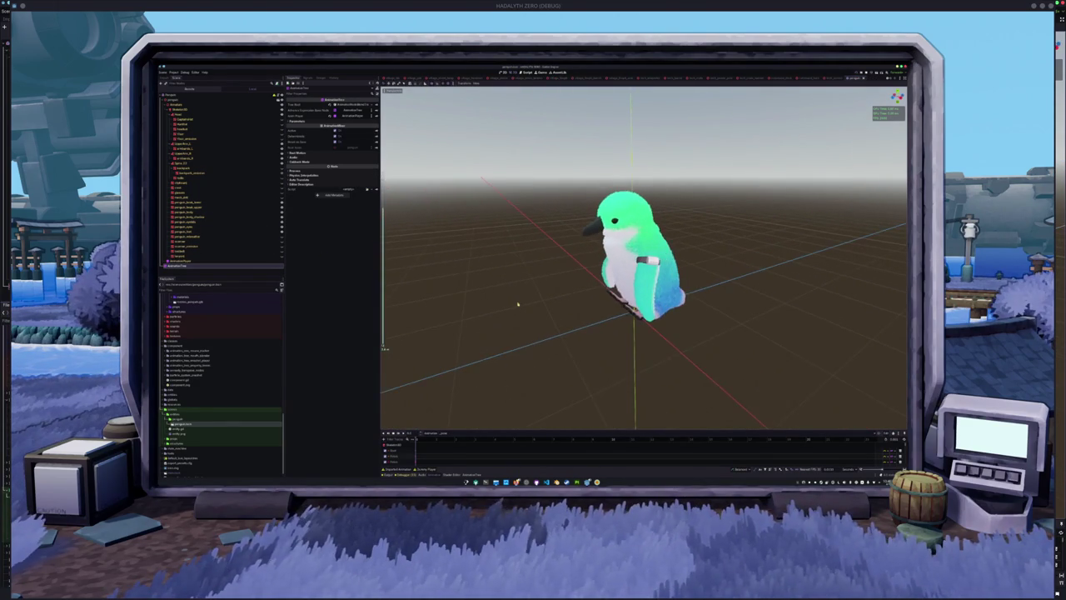
{"action": "left_click", "coordinate": [215, 265]}
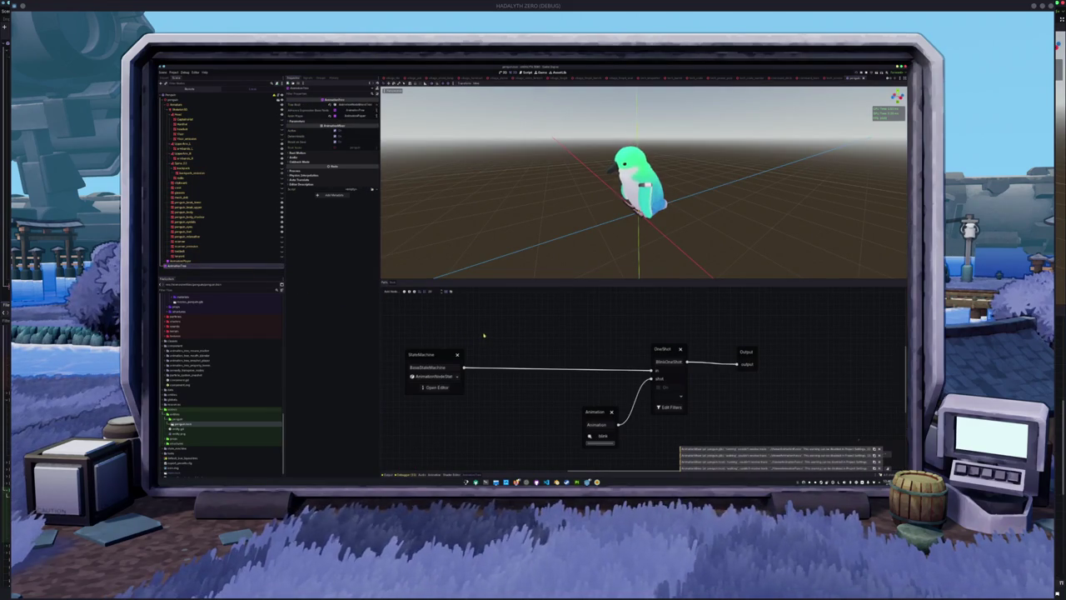
Step: Pan the AnimationTree graph, then select the penguin root and start adding a child node
{"action": "left_click_drag", "start_coordinate": [617, 357], "coordinate": [590, 315]}
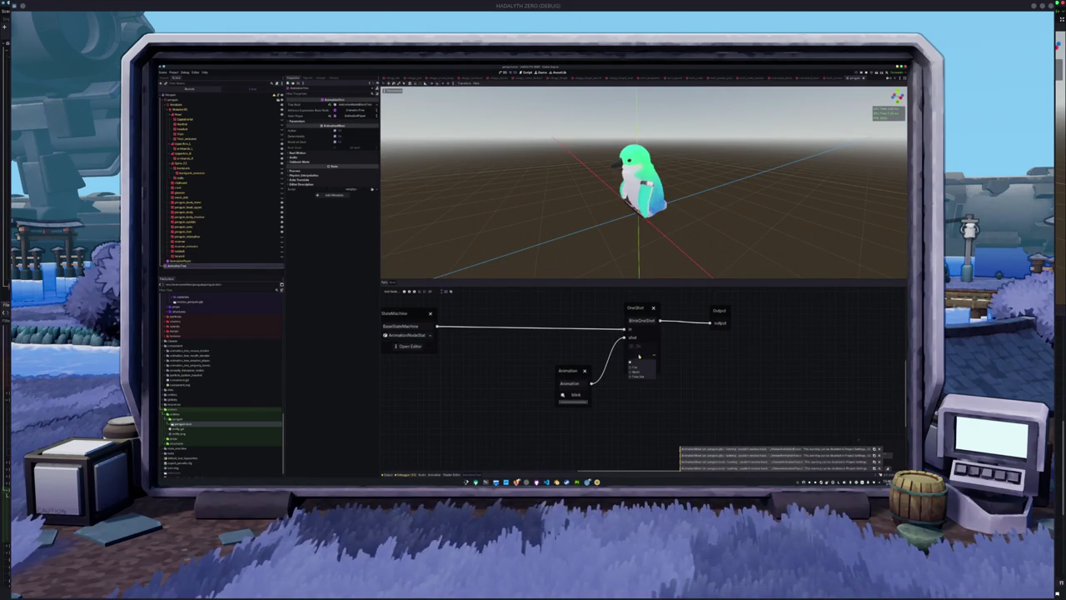
{"action": "left_click_drag", "start_coordinate": [572, 343], "coordinate": [632, 356]}
{"action": "left_click", "coordinate": [209, 94]}
{"action": "key", "text": "ctrl+a"}
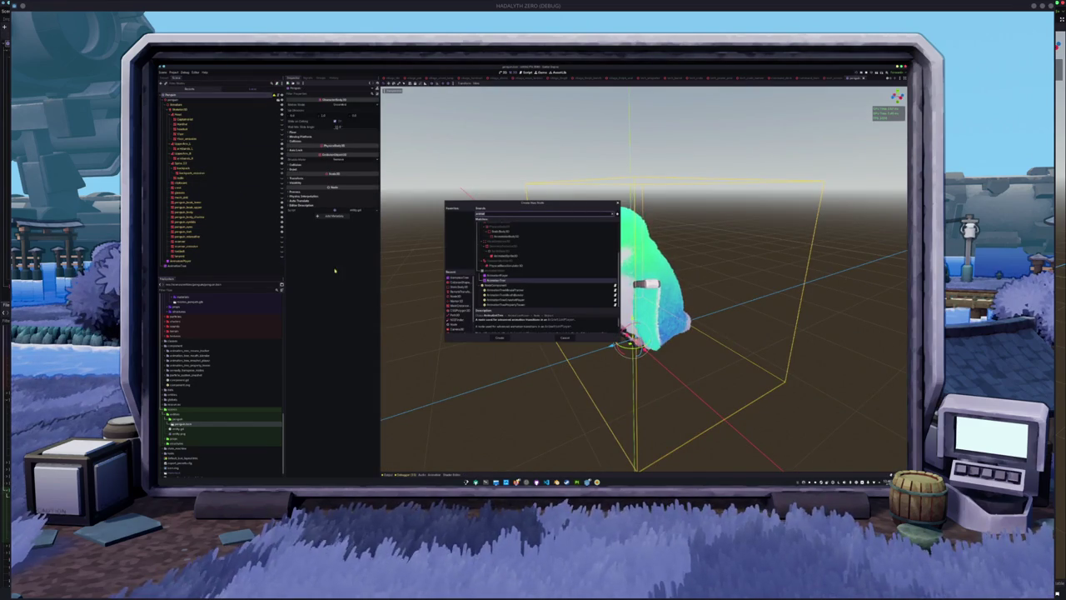
Step: Add an animation-player-style child node and assign a node to its property
{"action": "left_click", "coordinate": [520, 302]}
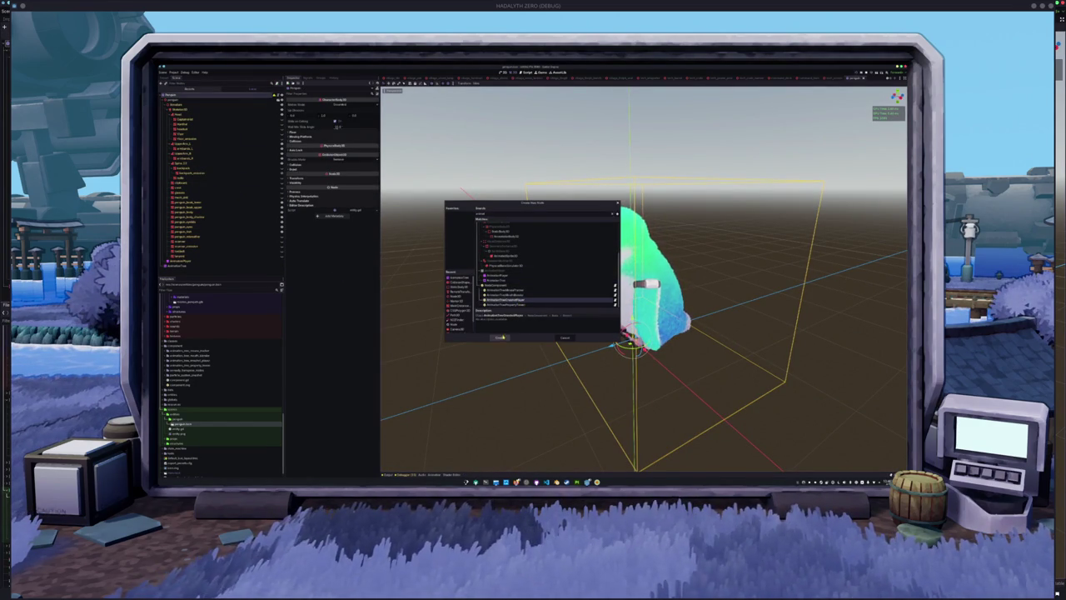
{"action": "left_click", "coordinate": [502, 336]}
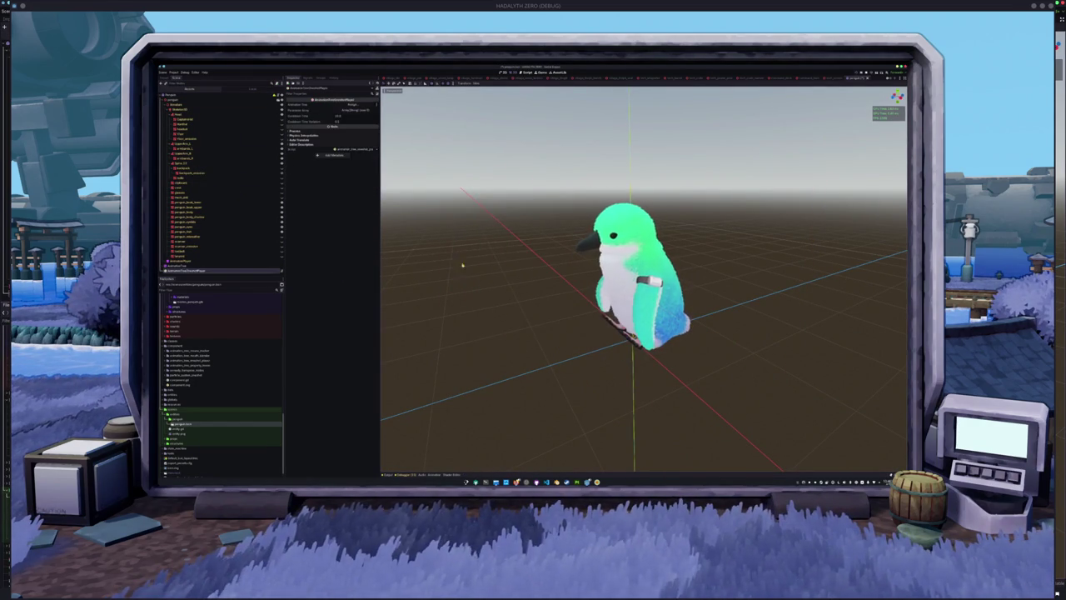
{"action": "left_click", "coordinate": [350, 105]}
{"action": "left_click", "coordinate": [516, 225]}
Step: Add a new element to the AnimationTree's array property and orbit to face the penguin
{"action": "left_click", "coordinate": [221, 264]}
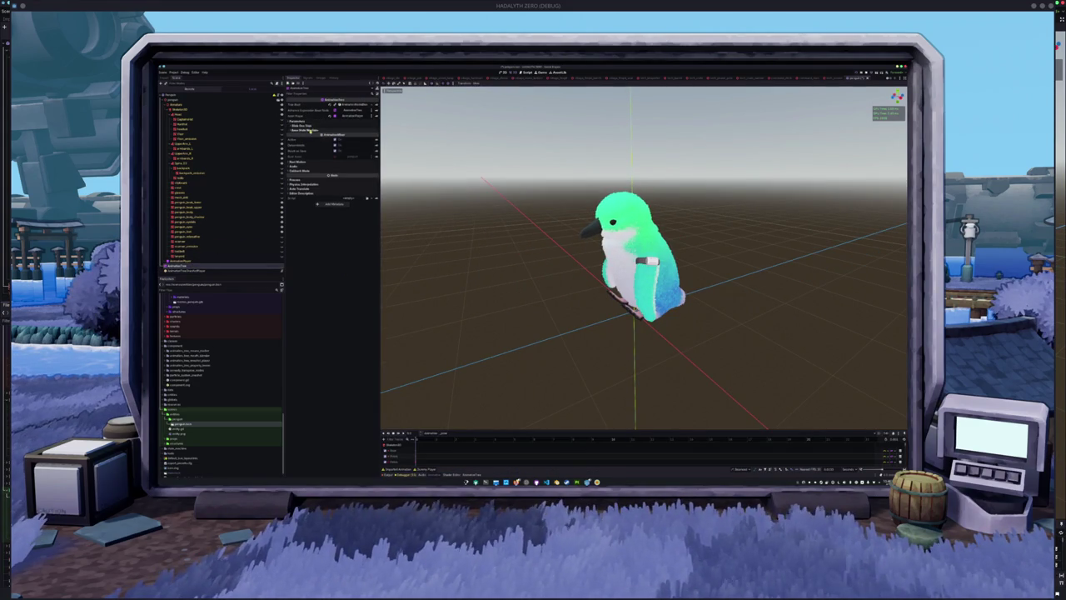
{"action": "left_click", "coordinate": [318, 126]}
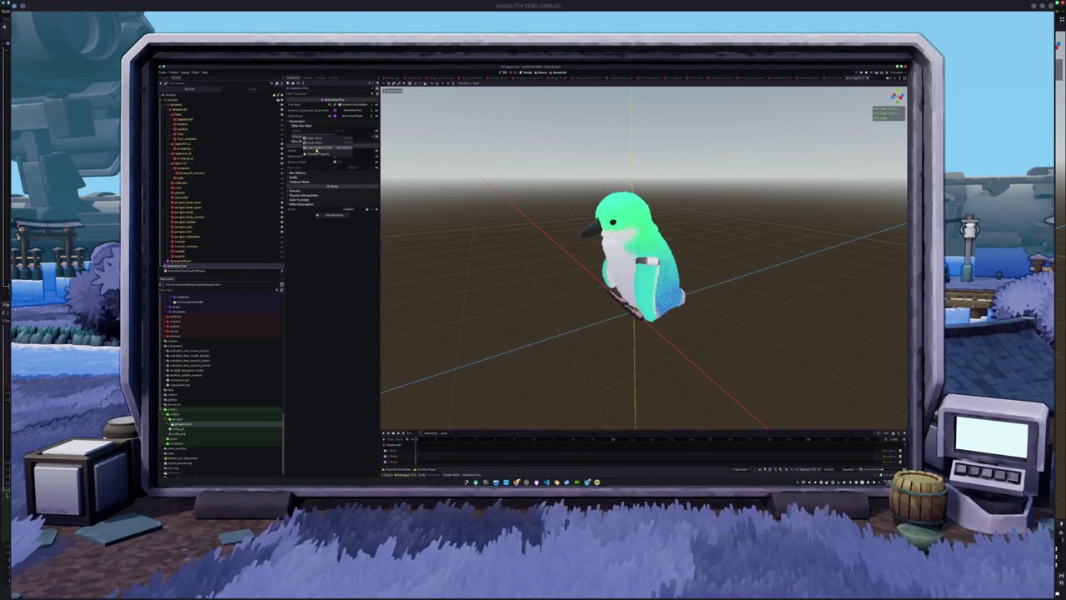
{"action": "left_click", "coordinate": [193, 270]}
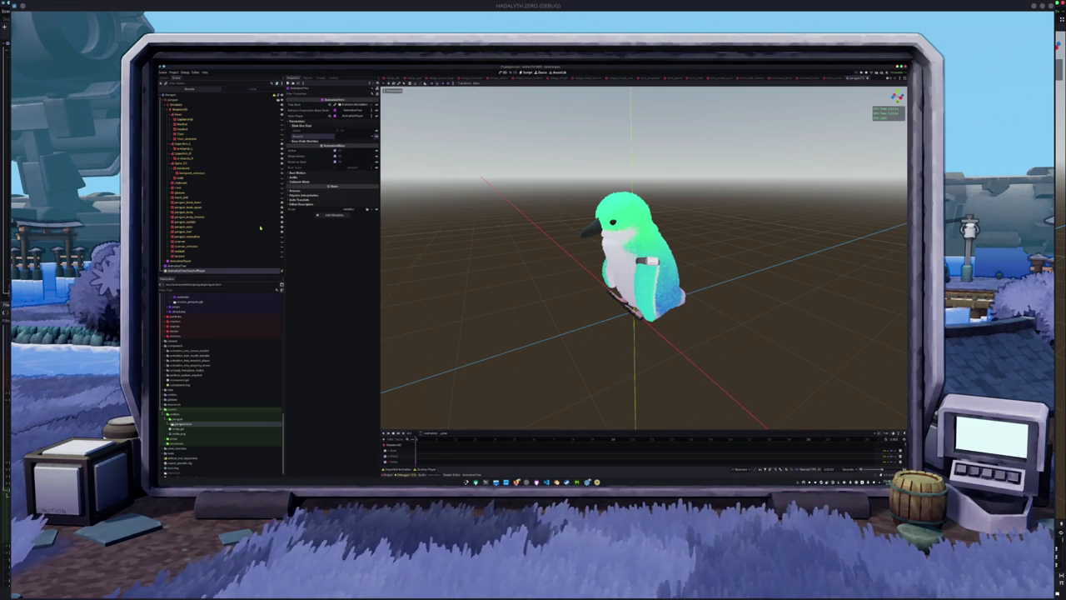
{"action": "left_click", "coordinate": [338, 123]}
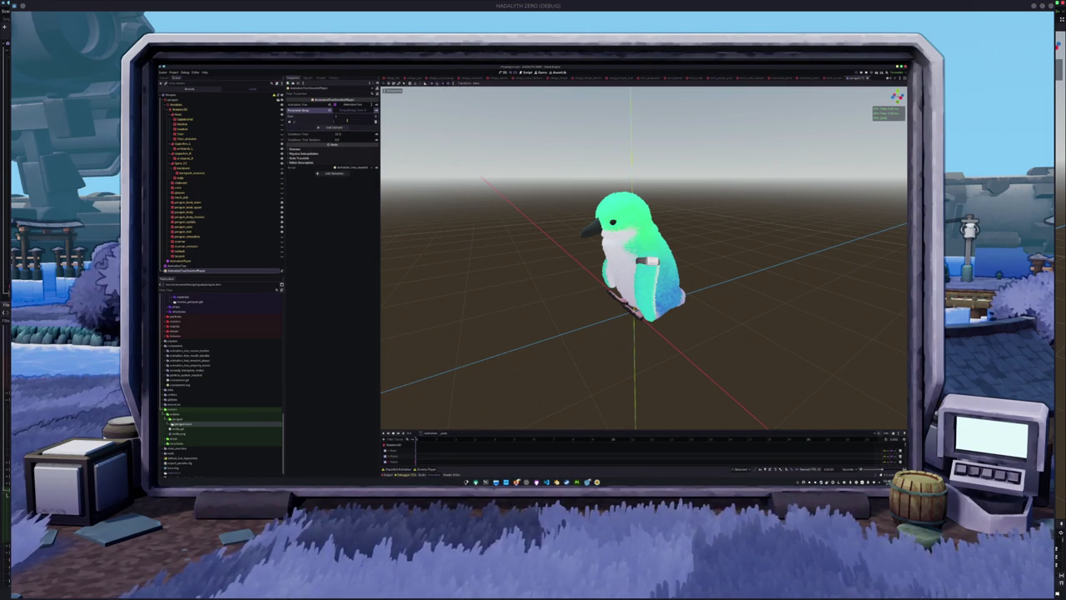
{"action": "left_click_drag", "start_coordinate": [445, 255], "coordinate": [478, 253]}
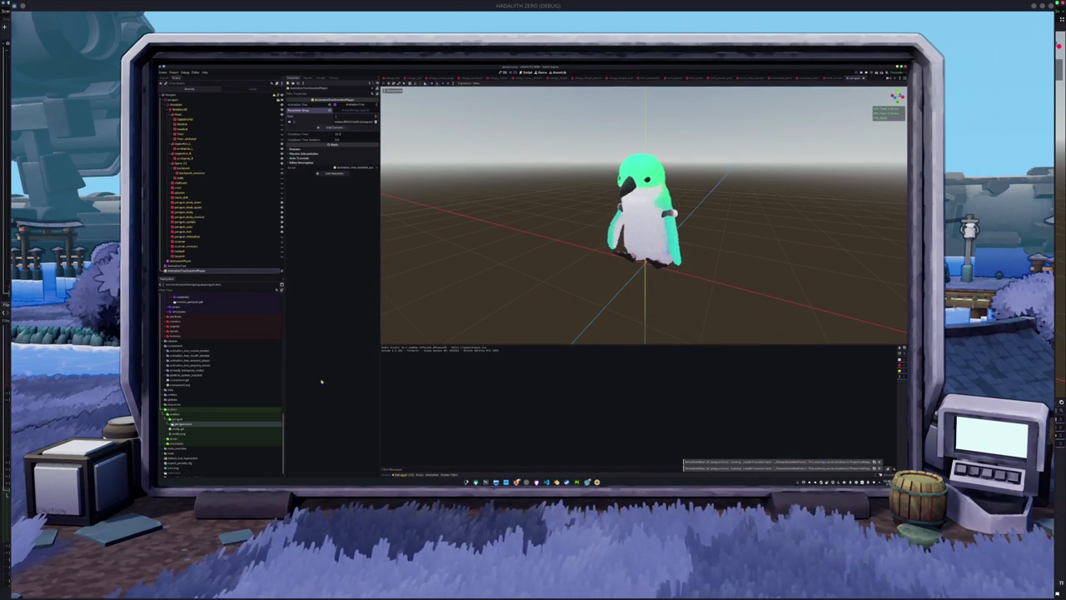
Step: Check the running game window, then select the backpack skeleton node in the Scene dock
{"action": "scroll", "coordinate": [231, 387], "scroll_direction": "up", "scroll_amount": 3}
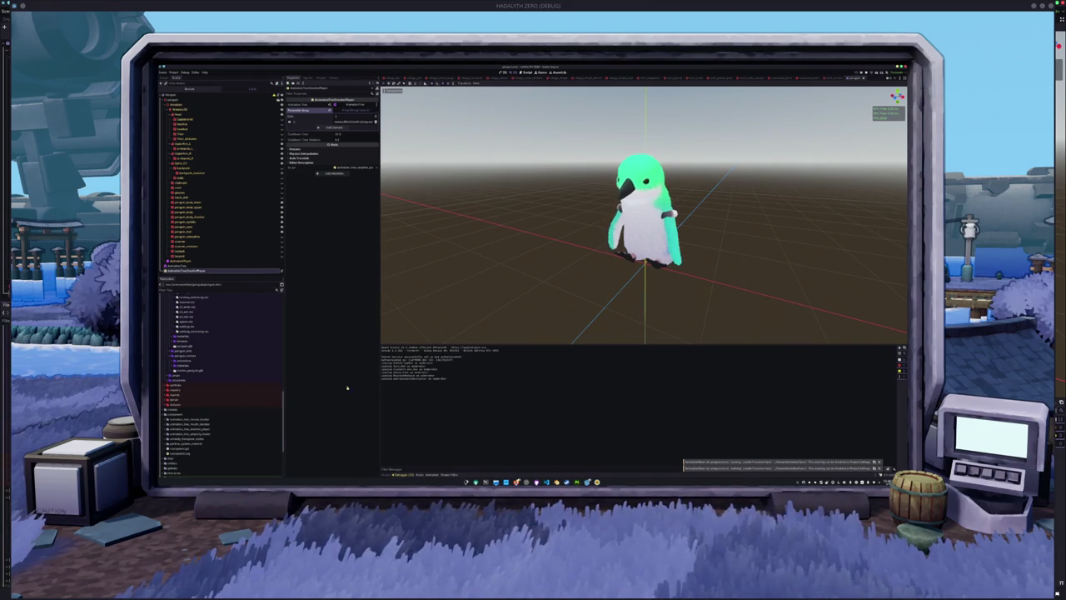
{"action": "mouse_move", "coordinate": [587, 481]}
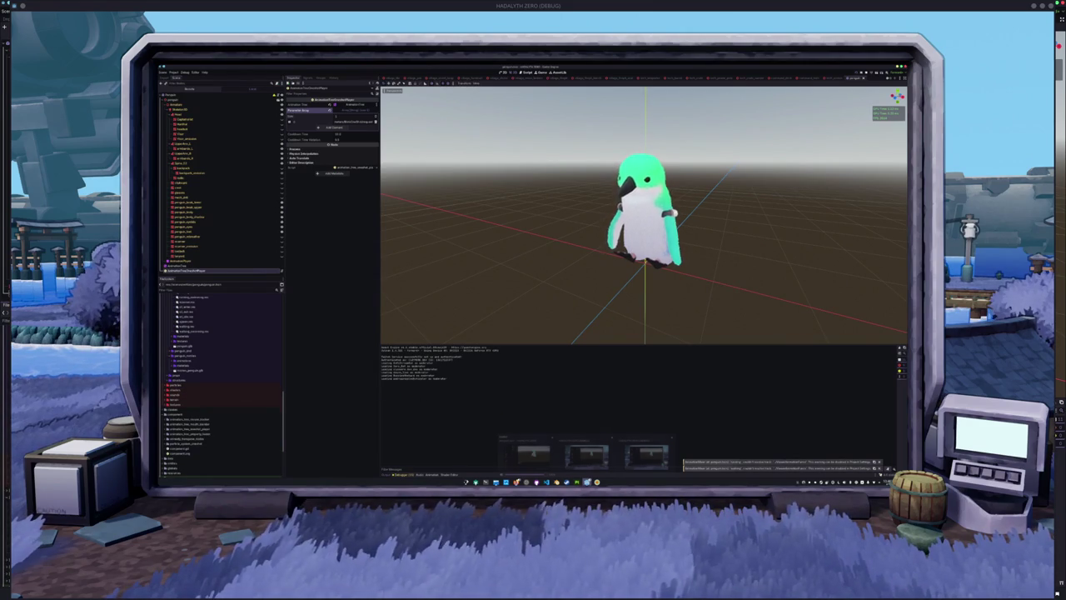
{"action": "left_click", "coordinate": [533, 453]}
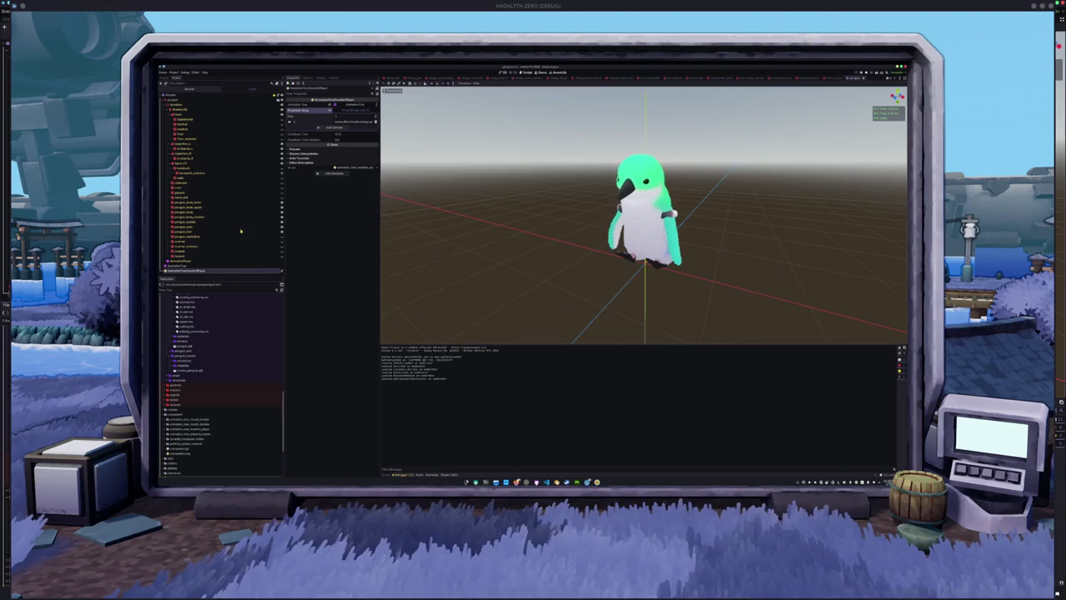
{"action": "left_click", "coordinate": [250, 172]}
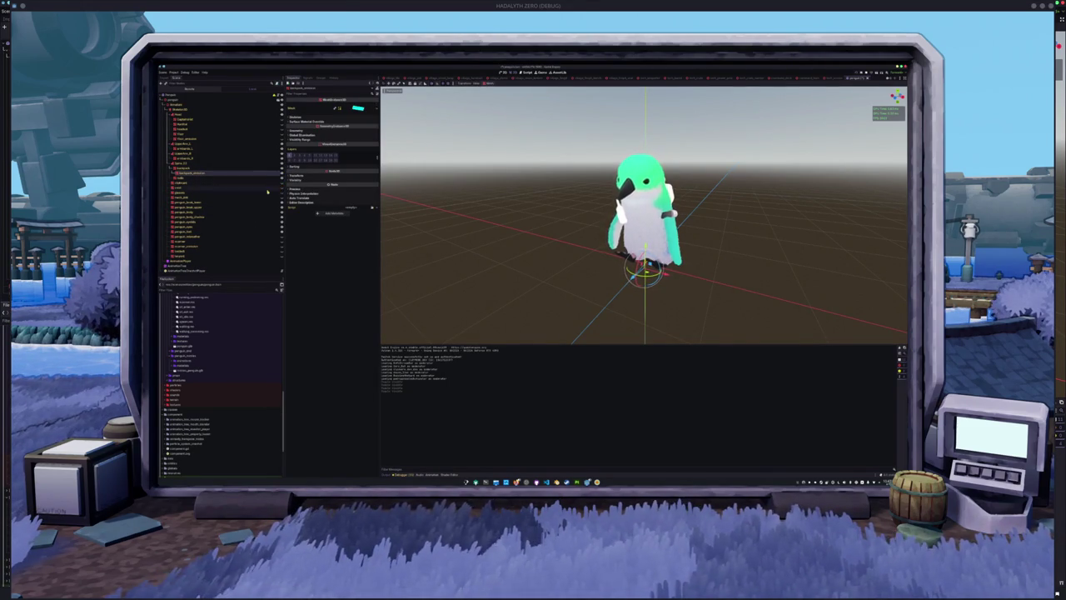
Step: Inspect the penguin's head and accessory nodes, orbit the view, then show the AnimationTree graph
{"action": "left_click", "coordinate": [180, 123]}
{"action": "left_click", "coordinate": [180, 134], "text": "shift"}
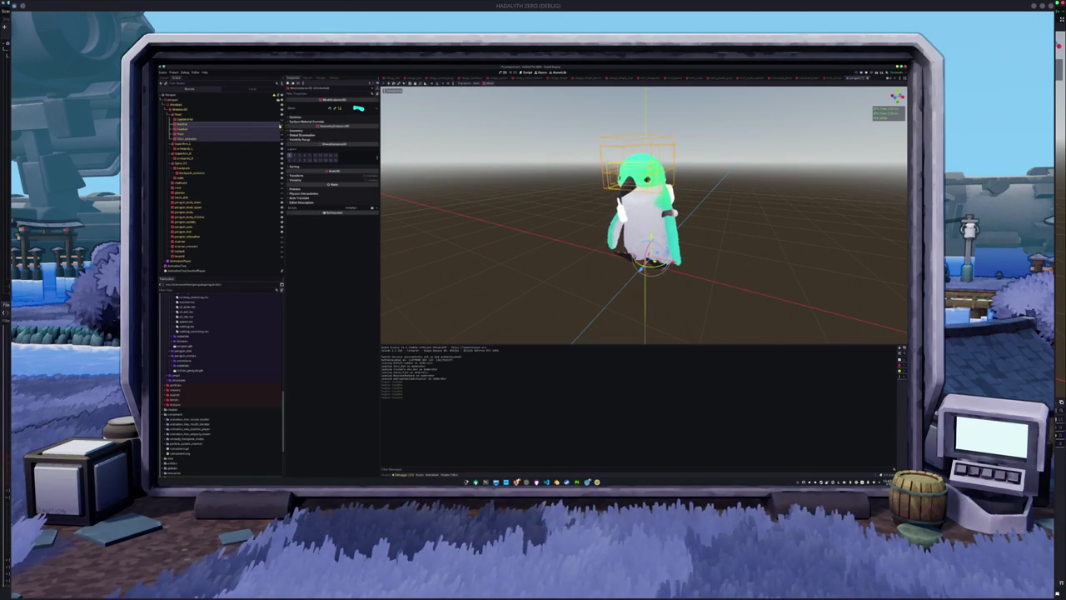
{"action": "left_click", "coordinate": [271, 138]}
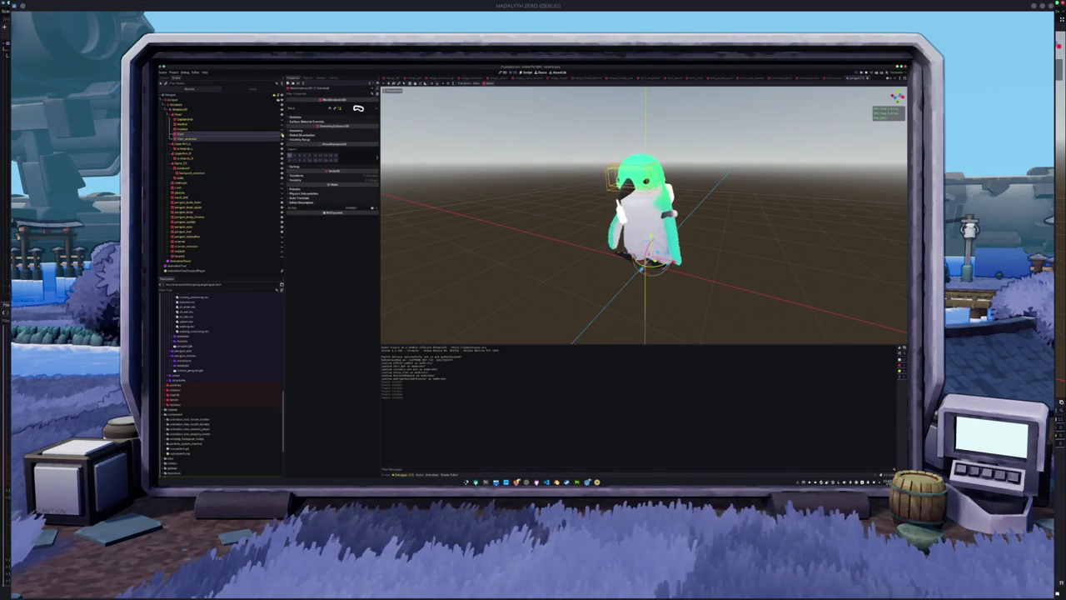
{"action": "left_click", "coordinate": [270, 129]}
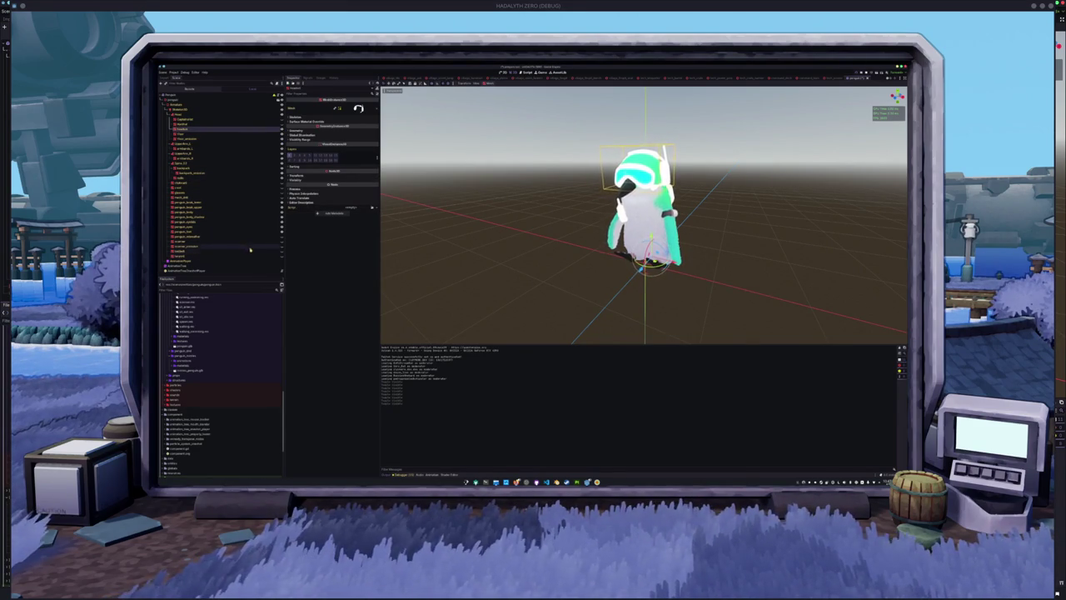
{"action": "mouse_move", "coordinate": [462, 241]}
{"action": "left_mouse_down"}
{"action": "mouse_move", "coordinate": [436, 264]}
{"action": "mouse_move", "coordinate": [441, 257]}
{"action": "left_mouse_up"}
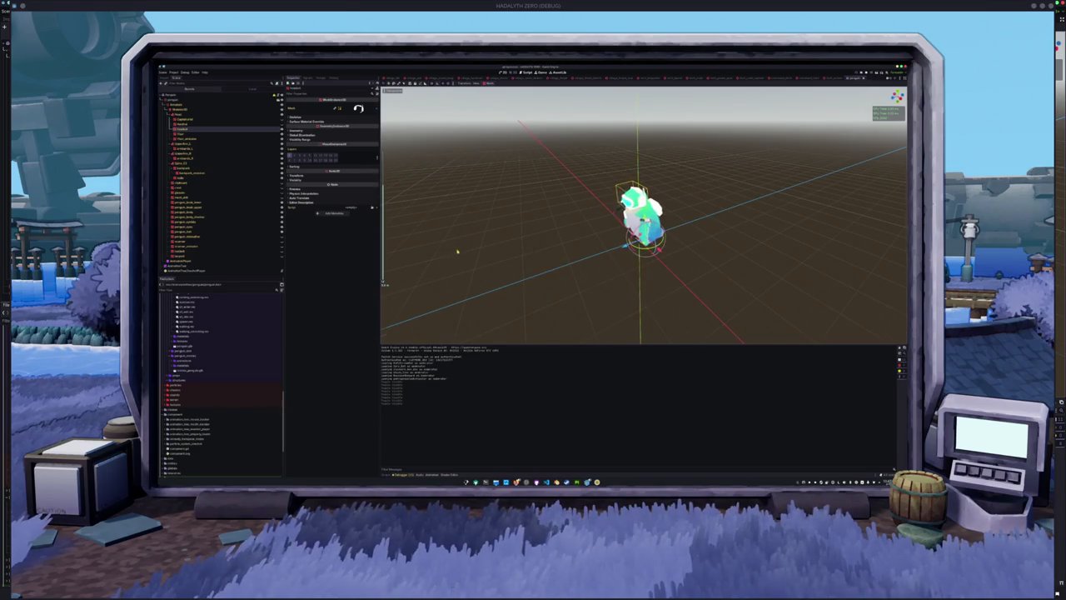
{"action": "left_click", "coordinate": [195, 268]}
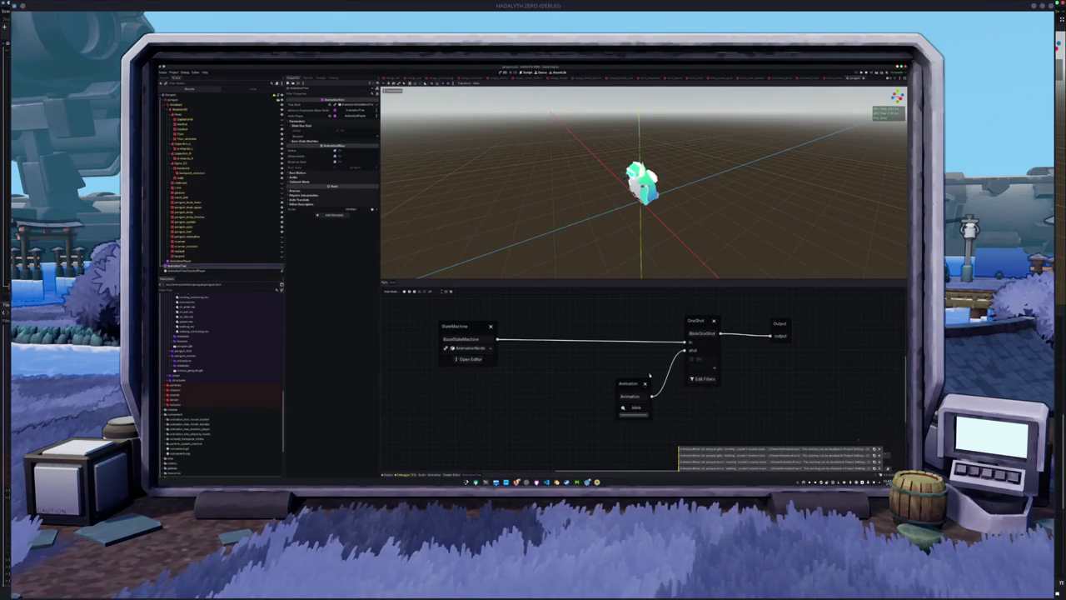
Step: Enter the StateMachine's nested sub-state machine and zoom to a frontal view of the penguin
{"action": "left_click", "coordinate": [471, 359]}
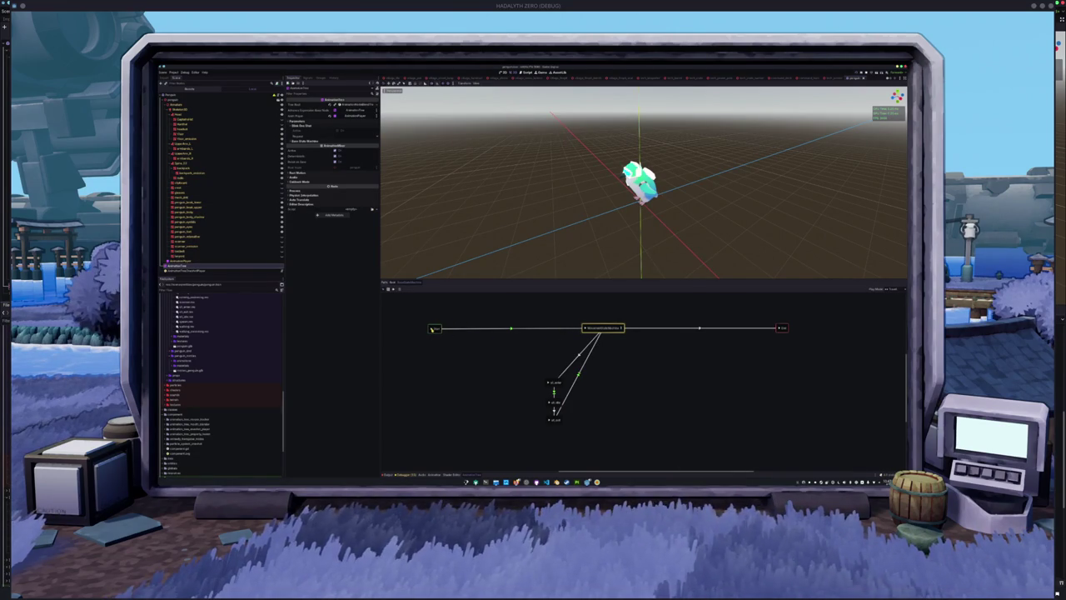
{"action": "left_click", "coordinate": [623, 329]}
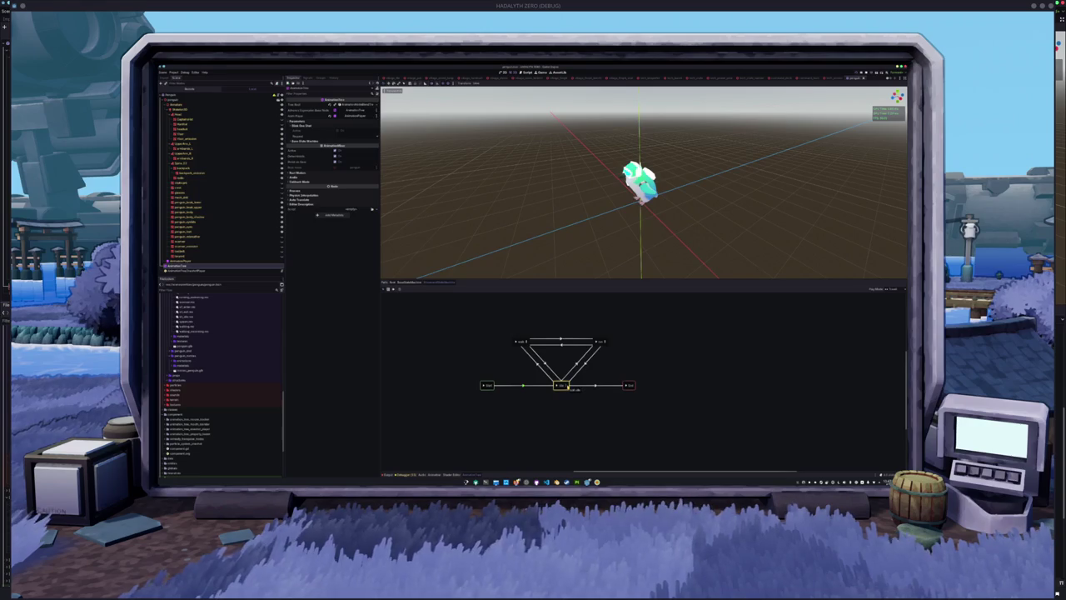
{"action": "scroll", "coordinate": [488, 210], "scroll_direction": "up", "scroll_amount": 2}
{"action": "mouse_move", "coordinate": [488, 210]}
{"action": "left_mouse_down"}
{"action": "mouse_move", "coordinate": [524, 200]}
{"action": "mouse_move", "coordinate": [514, 217]}
{"action": "left_mouse_up"}
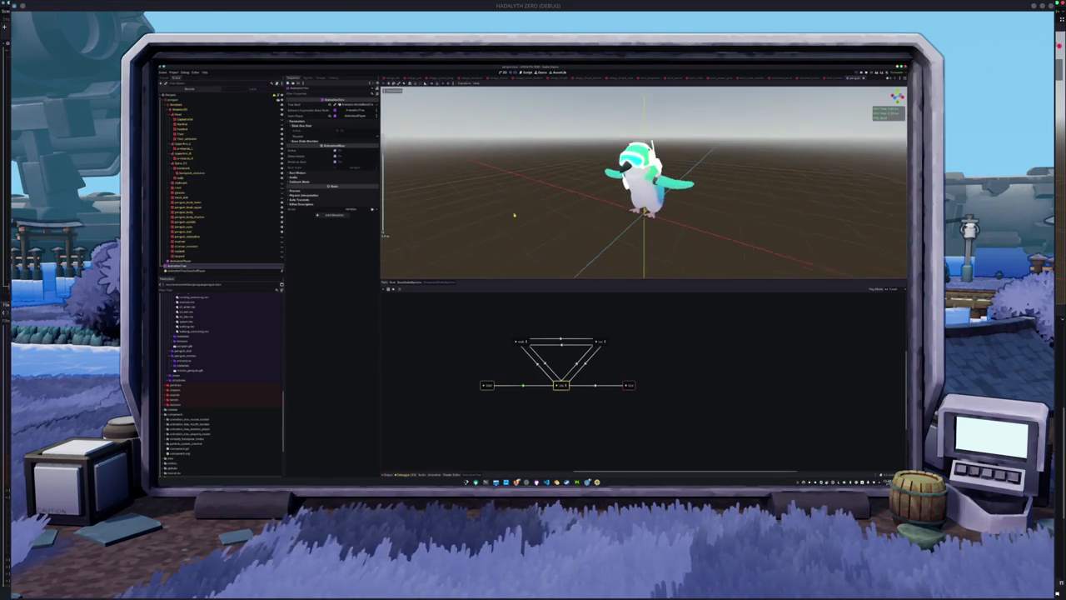
{"action": "left_click", "coordinate": [200, 262]}
Step: View the AnimationPlayer's animation timeline, then return to the AnimationTree node graph
{"action": "left_click", "coordinate": [197, 268]}
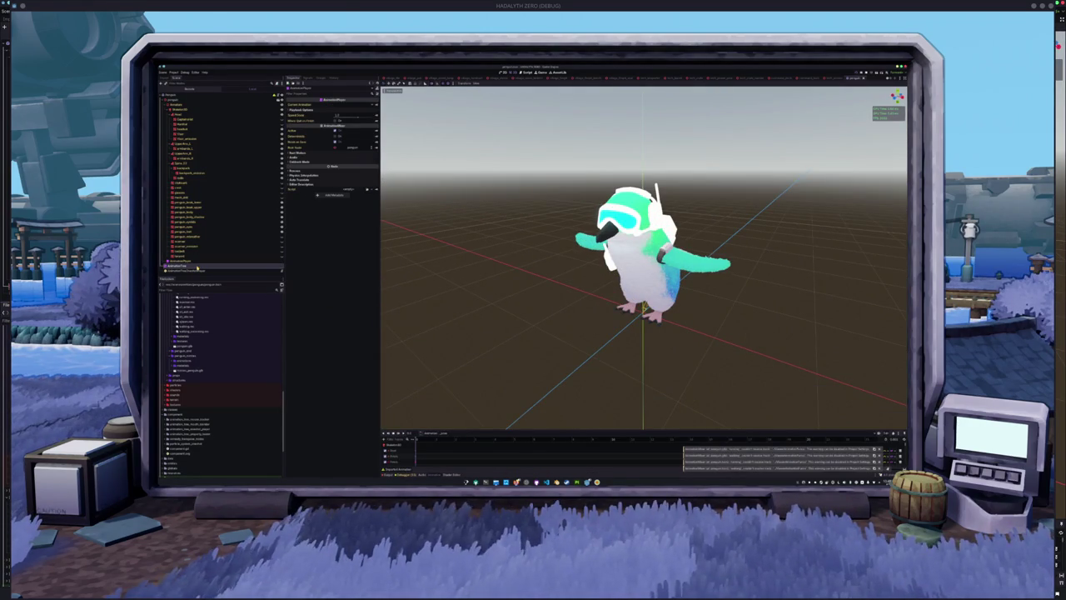
{"action": "left_click", "coordinate": [196, 265]}
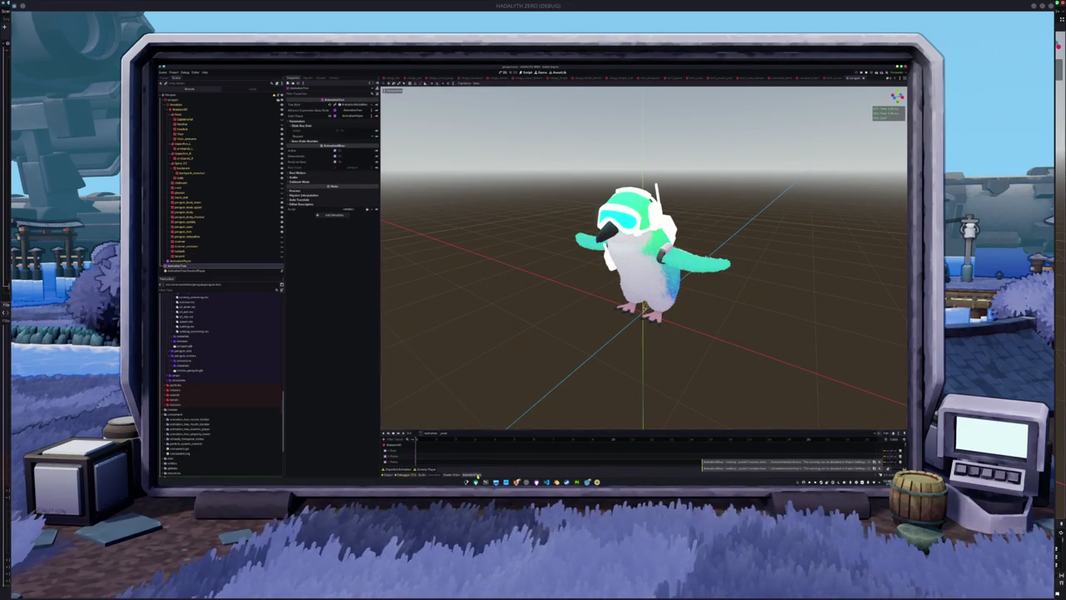
{"action": "left_click", "coordinate": [477, 475]}
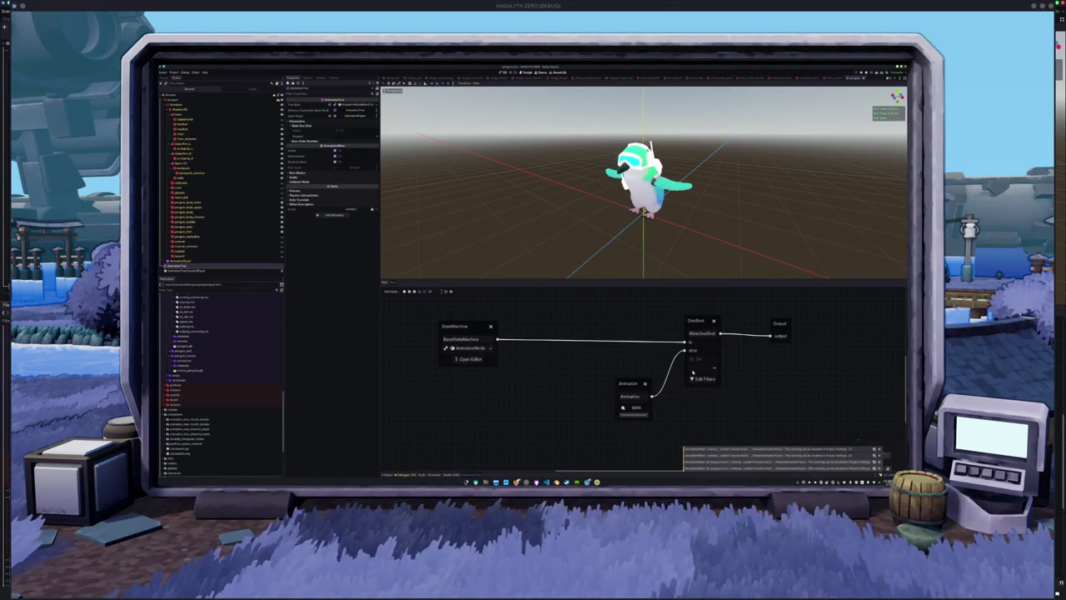
Step: Drill into the sub-state machine's blend tree and set its Animation node to idle
{"action": "left_click", "coordinate": [472, 359]}
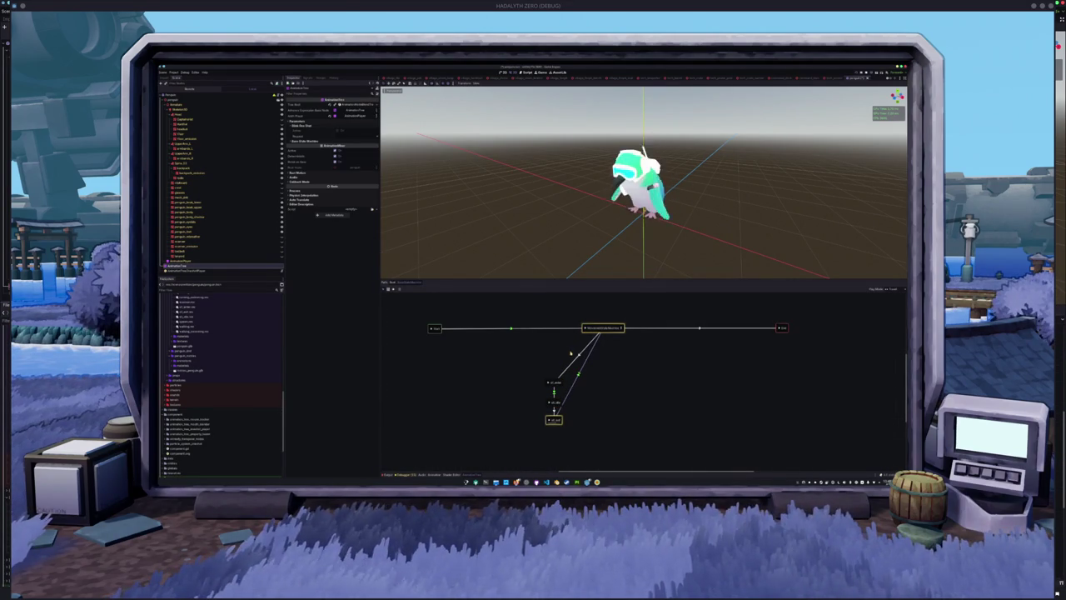
{"action": "left_click", "coordinate": [621, 329]}
{"action": "left_click", "coordinate": [561, 386]}
{"action": "left_click", "coordinate": [476, 383]}
{"action": "left_click", "coordinate": [476, 383]}
{"action": "left_click", "coordinate": [478, 386]}
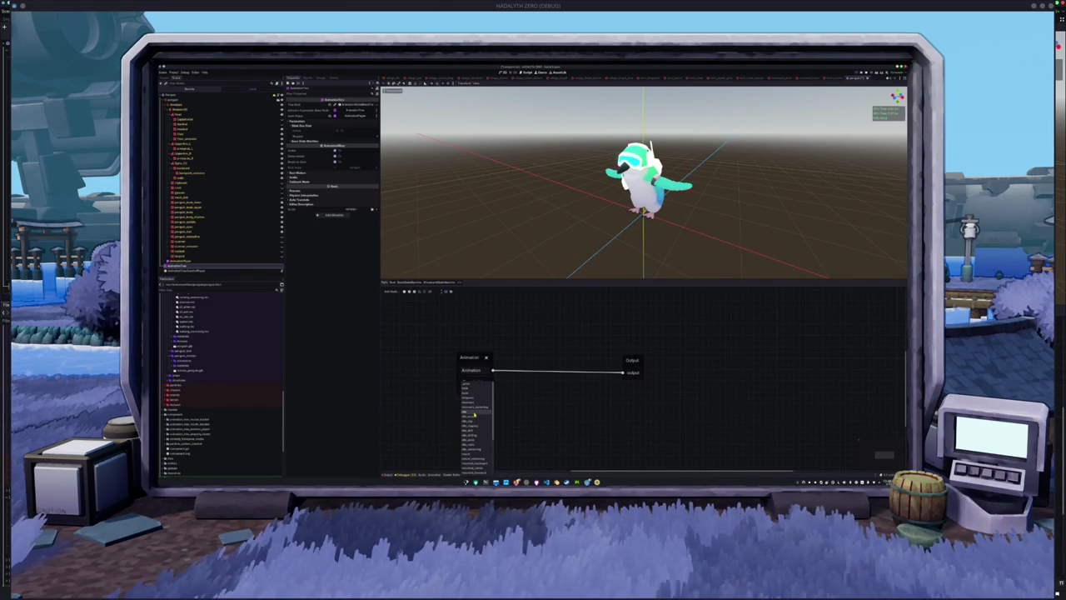
{"action": "left_click", "coordinate": [475, 414]}
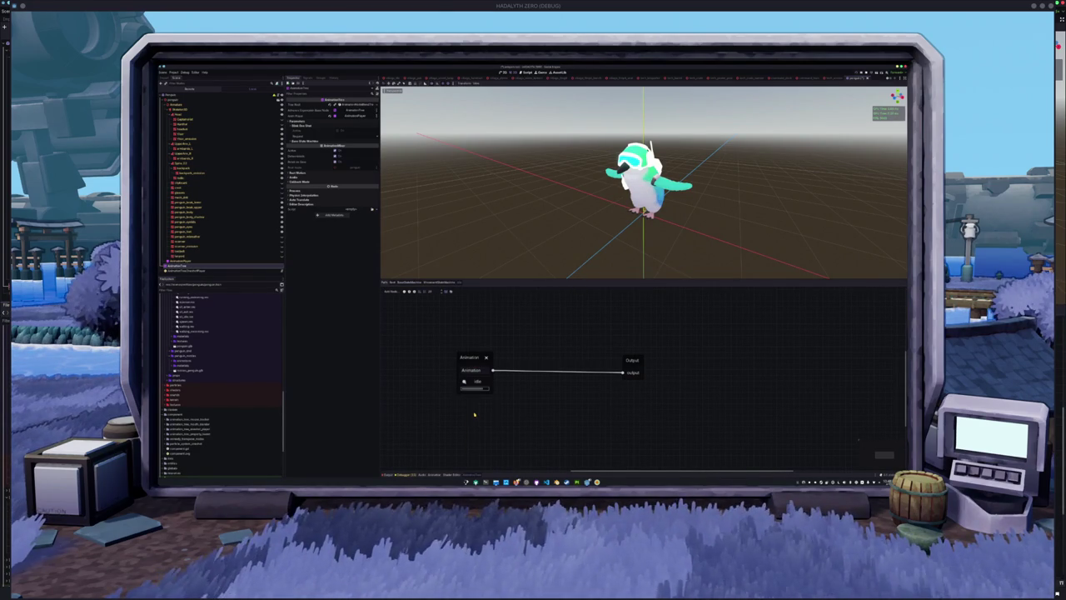
{"action": "left_click", "coordinate": [478, 360]}
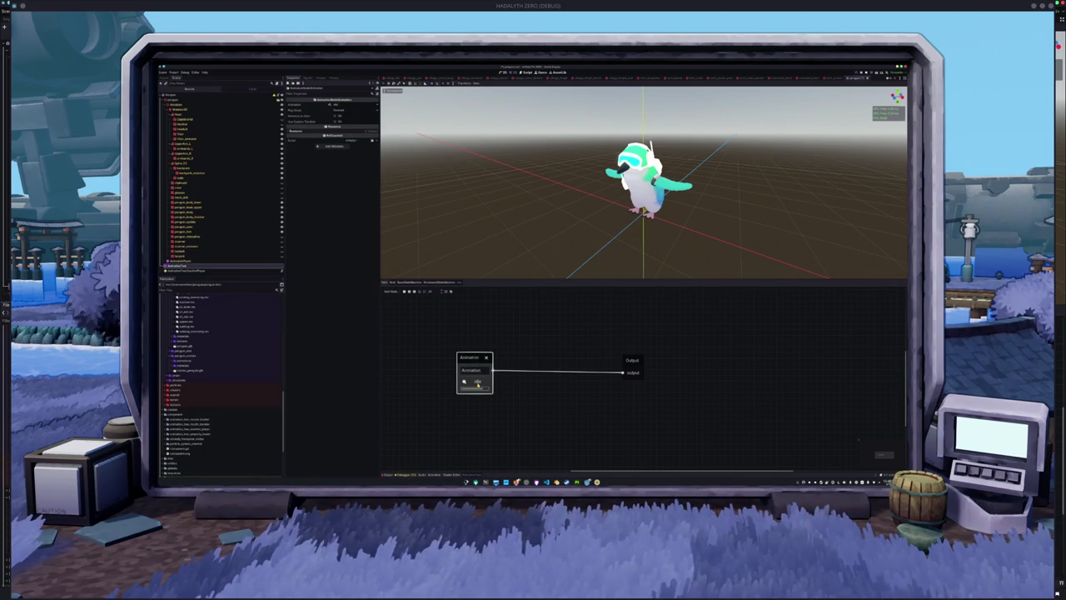
{"action": "left_click", "coordinate": [480, 385]}
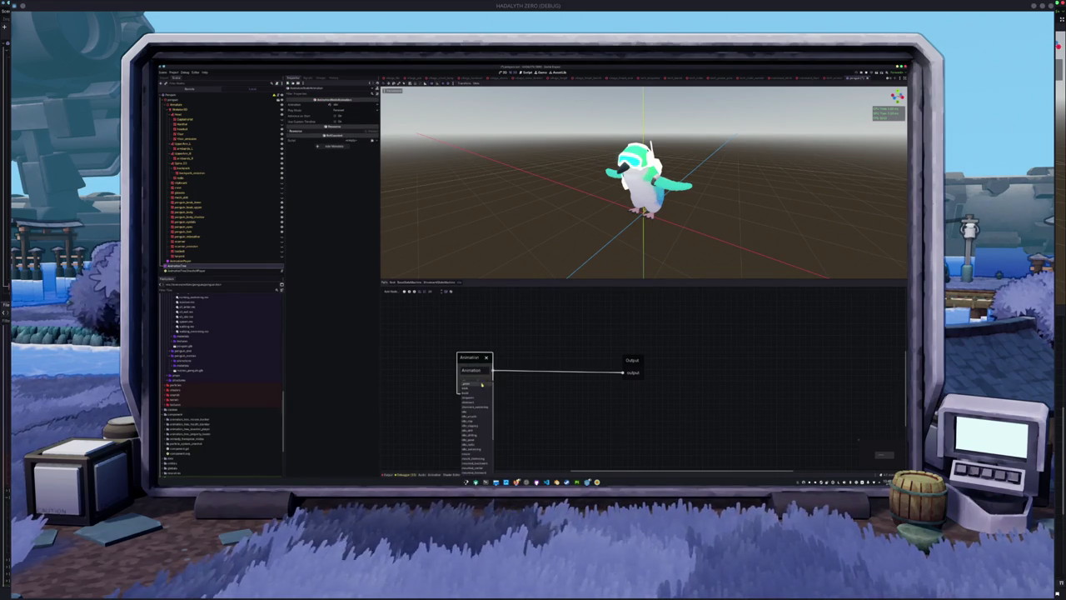
{"action": "left_click", "coordinate": [517, 386]}
{"action": "left_click", "coordinate": [549, 386]}
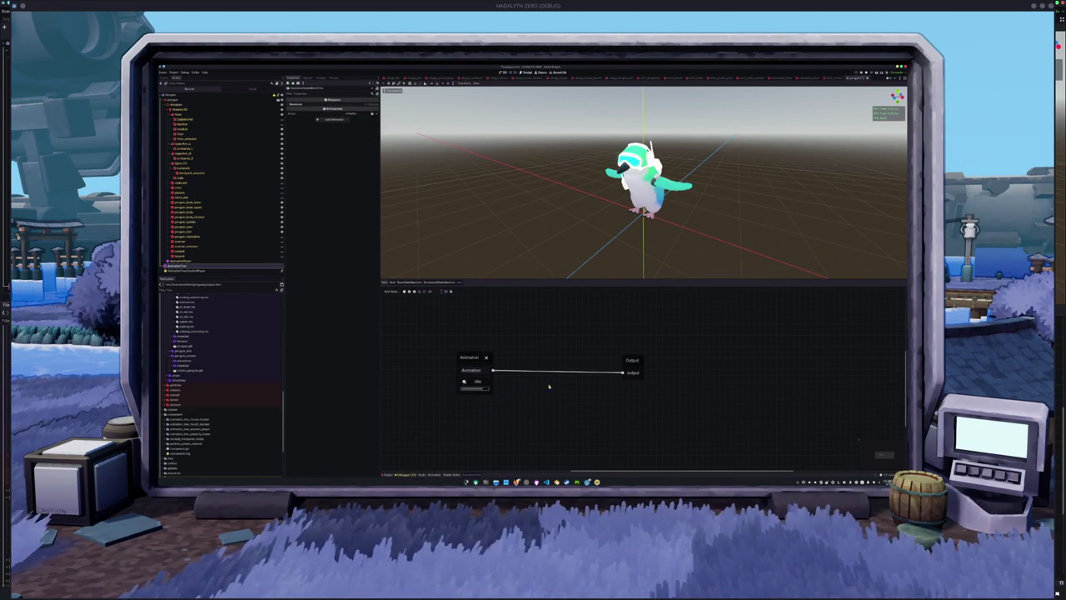
{"action": "left_click_drag", "start_coordinate": [468, 363], "coordinate": [514, 367]}
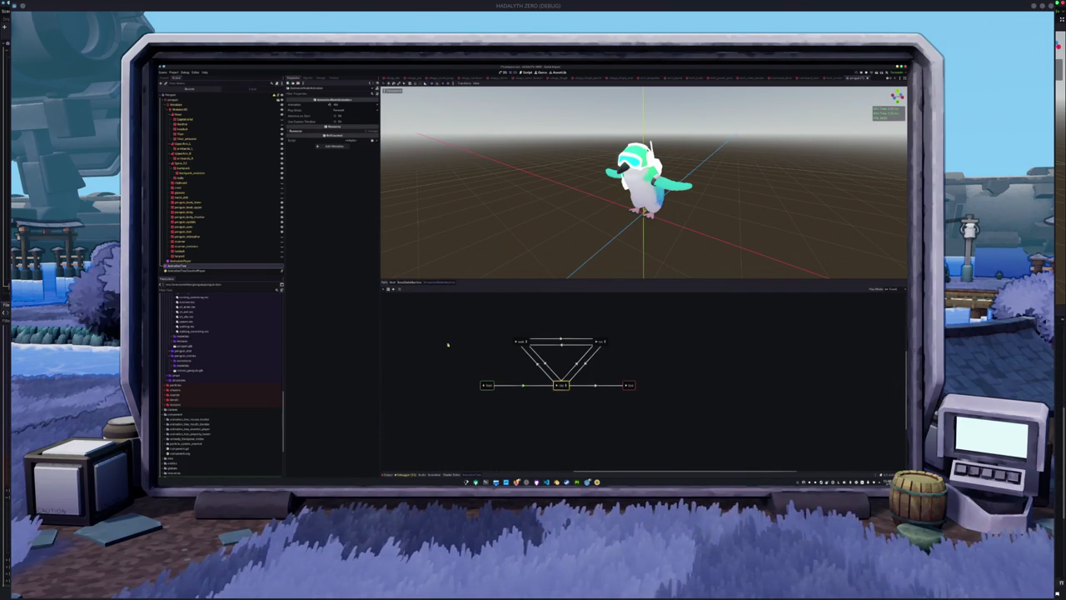
{"action": "left_click", "coordinate": [416, 282]}
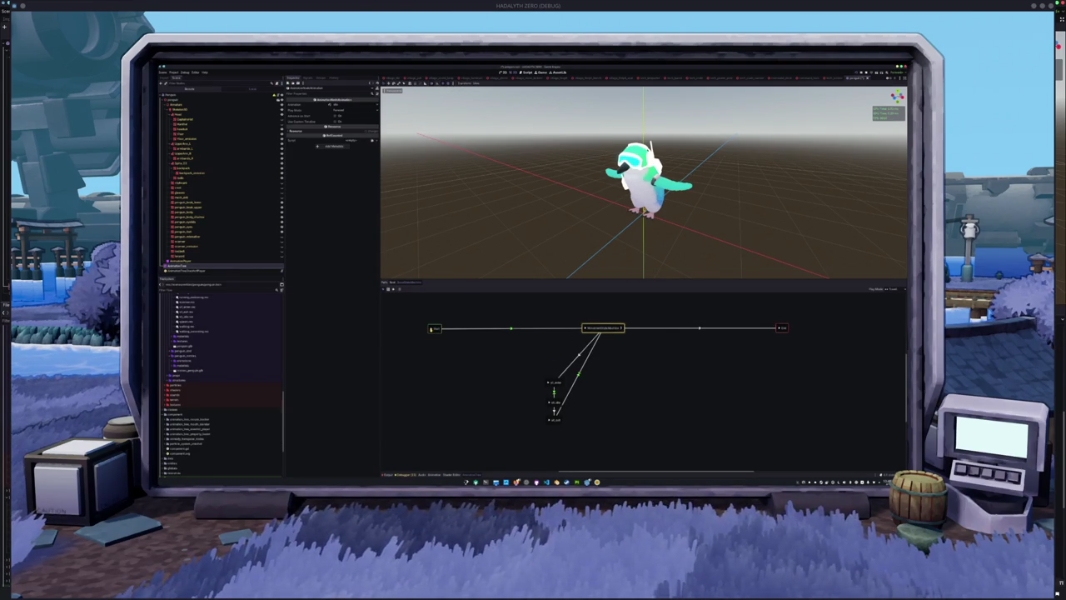
{"action": "left_click", "coordinate": [780, 328]}
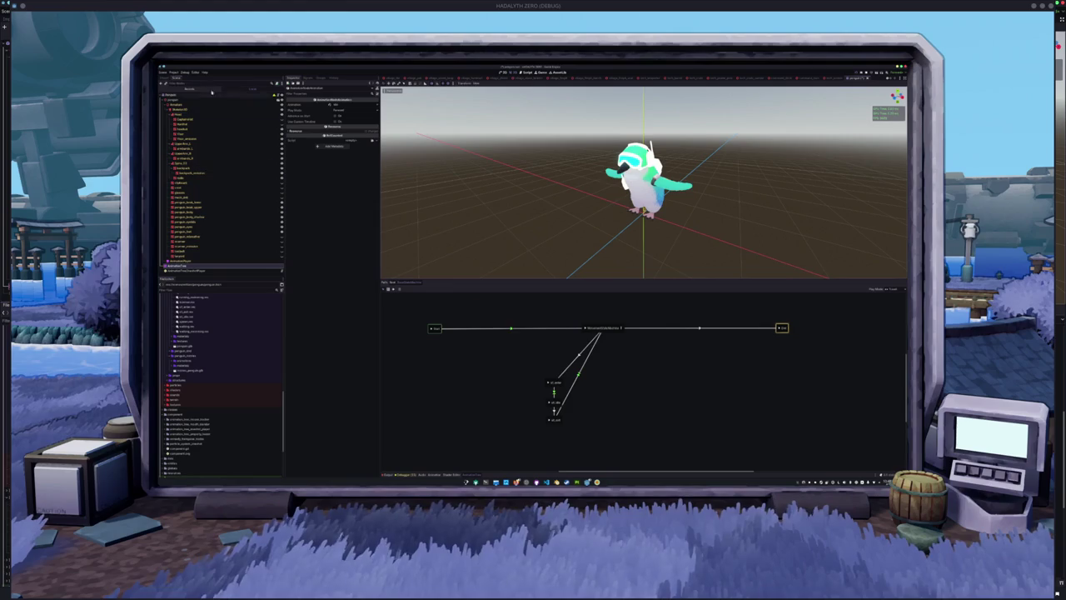
{"action": "left_click", "coordinate": [163, 73]}
Step: Save and reload the penguin scene, then reopen the AnimationTree blend graph
{"action": "left_click", "coordinate": [174, 156]}
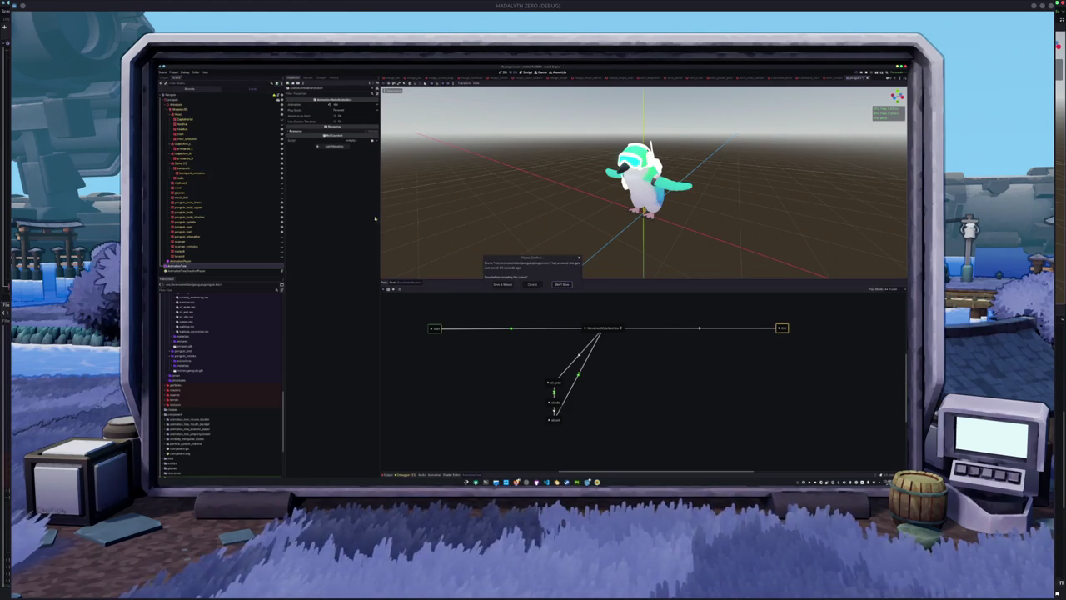
{"action": "left_click", "coordinate": [506, 285]}
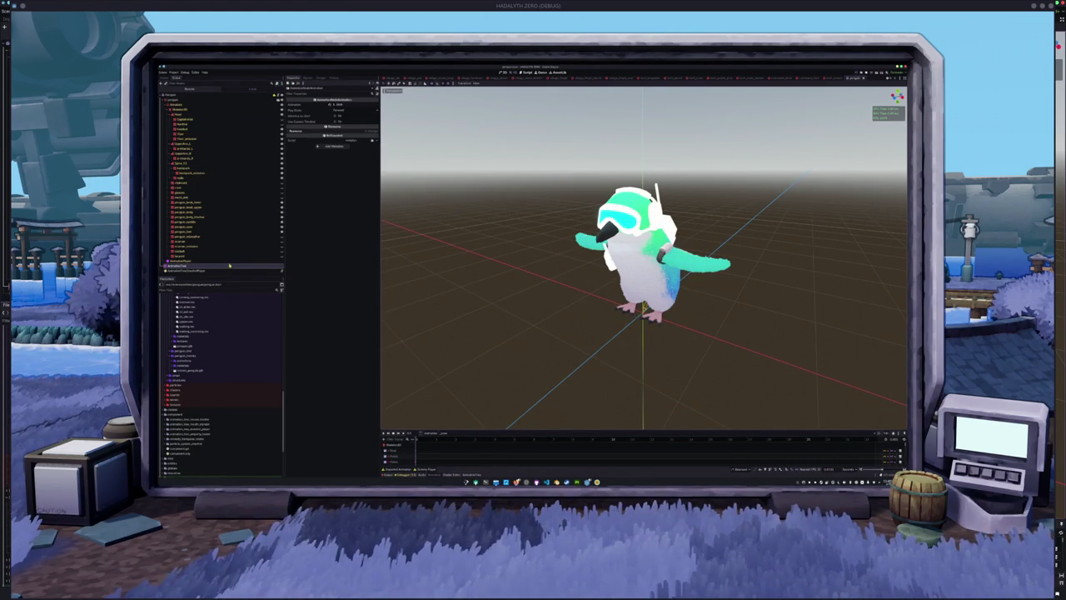
{"action": "left_click", "coordinate": [227, 267]}
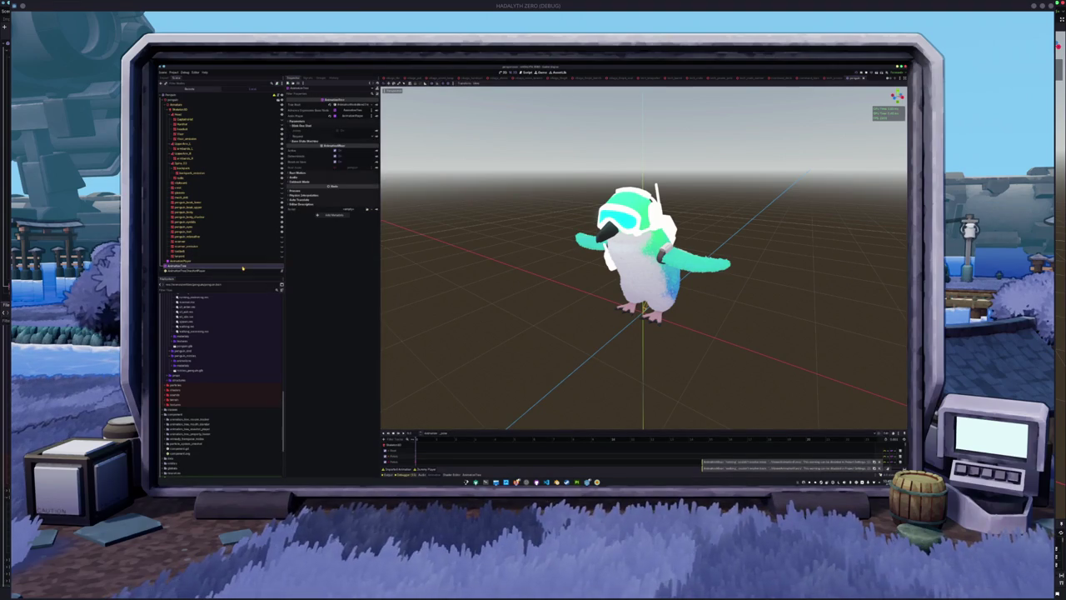
{"action": "left_click", "coordinate": [219, 248]}
{"action": "left_click", "coordinate": [218, 266]}
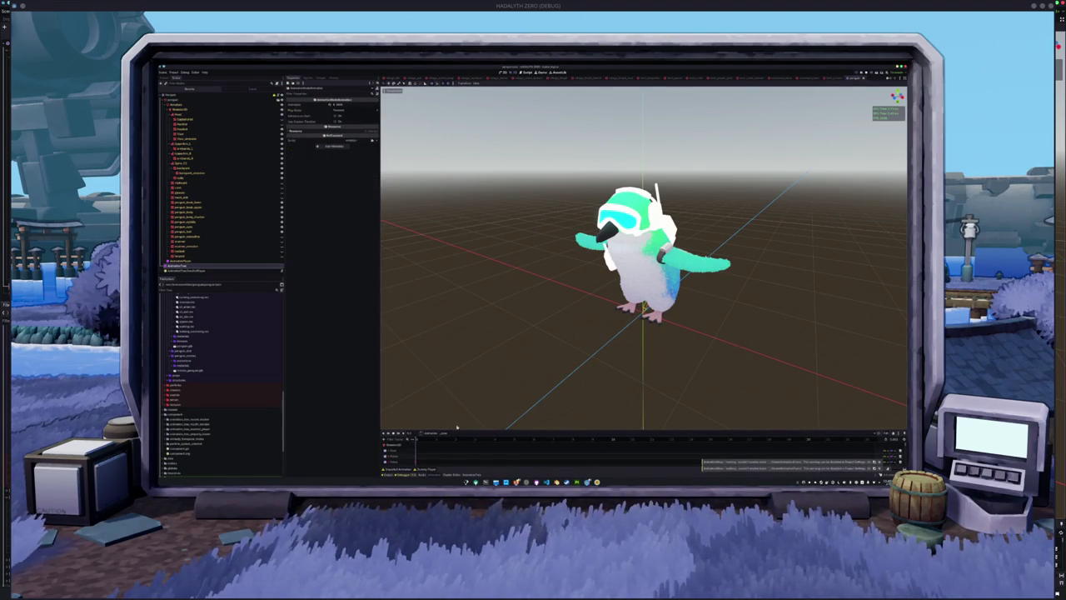
{"action": "left_click", "coordinate": [471, 475]}
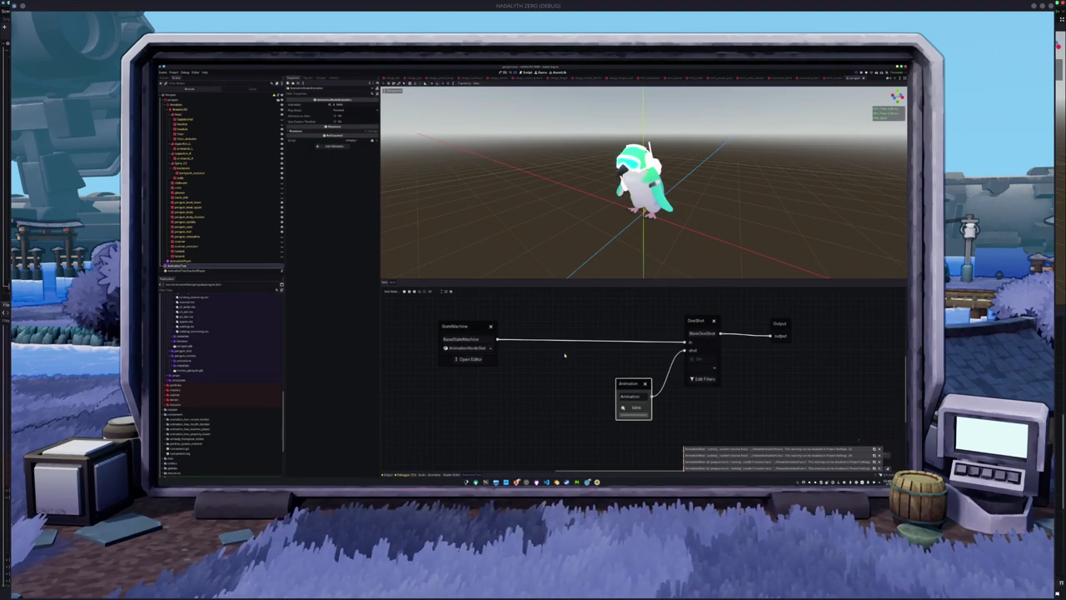
Step: Look inside the base StateMachine graph, orbit around the penguin, then select a mesh node
{"action": "left_click", "coordinate": [481, 360]}
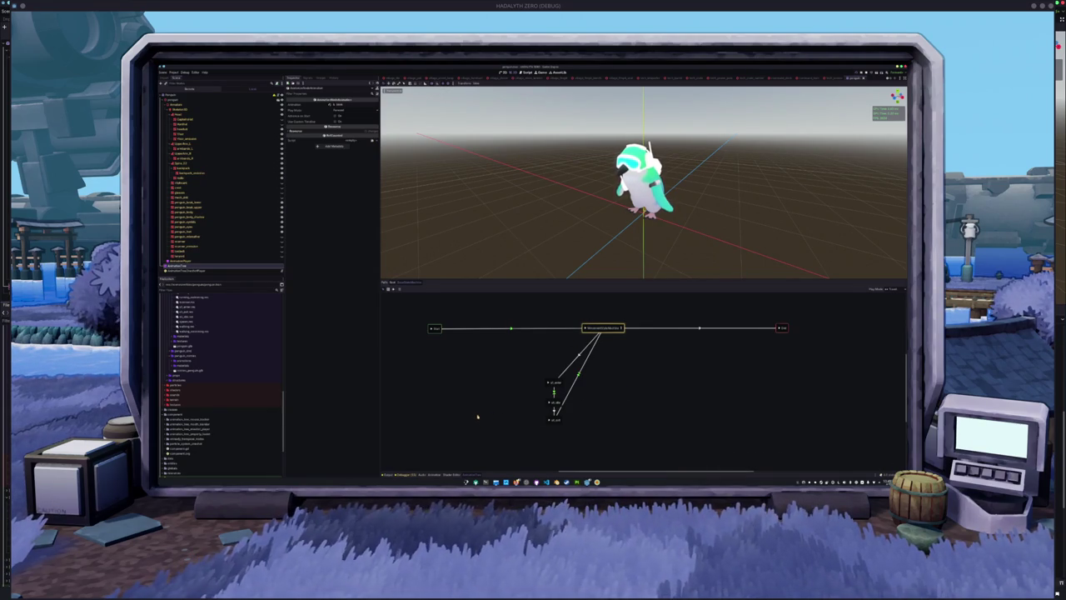
{"action": "mouse_move", "coordinate": [483, 266]}
{"action": "left_mouse_down"}
{"action": "mouse_move", "coordinate": [461, 230]}
{"action": "mouse_move", "coordinate": [537, 229]}
{"action": "left_mouse_up"}
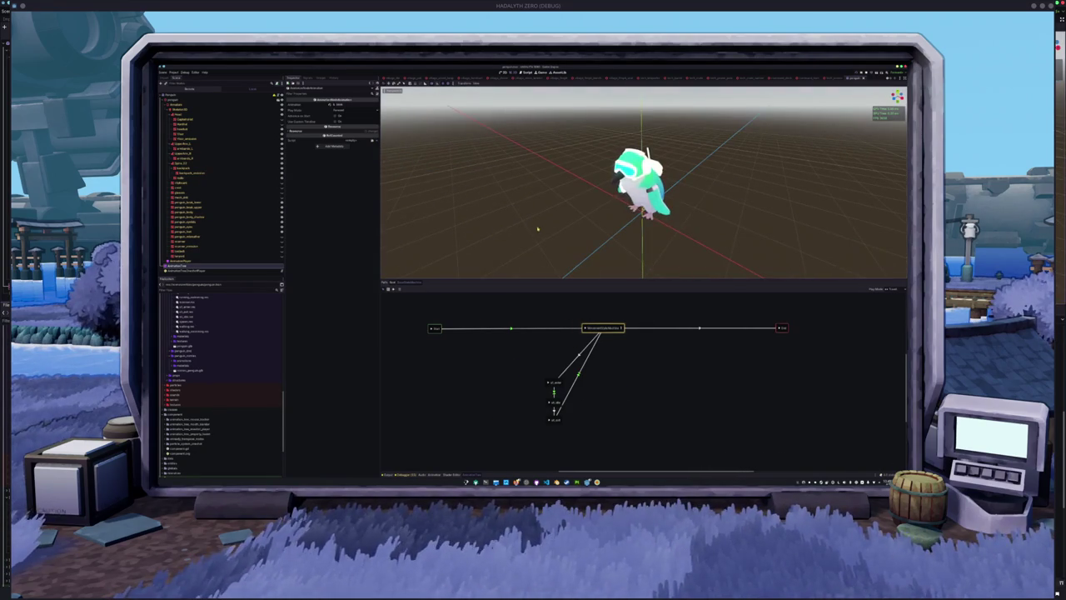
{"action": "left_click", "coordinate": [198, 172]}
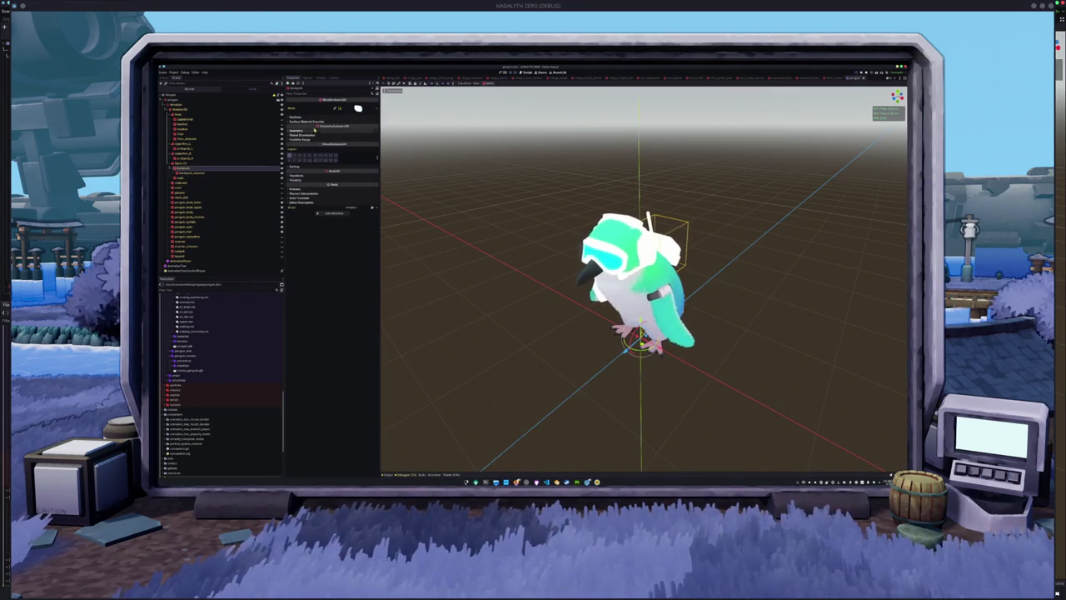
Step: Give backpack_model the 'back' material as its Geometry Material Override
{"action": "left_click", "coordinate": [346, 132]}
{"action": "left_click", "coordinate": [347, 134]}
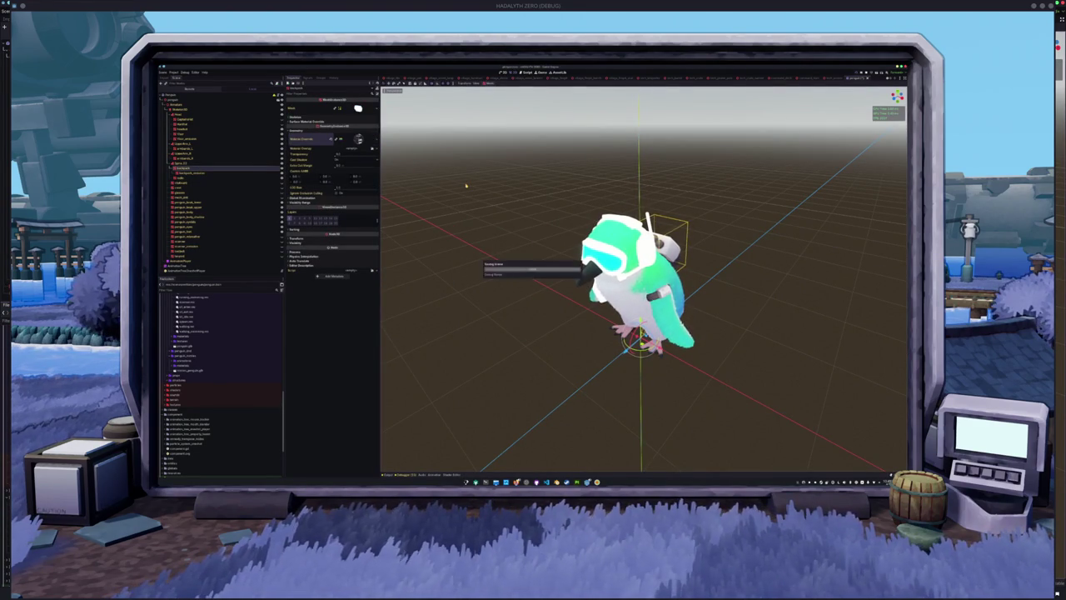
{"action": "left_click", "coordinate": [208, 173]}
{"action": "left_click", "coordinate": [313, 131]}
{"action": "left_click", "coordinate": [372, 137]}
{"action": "type", "text": "back"}
{"action": "key", "text": "Return"}
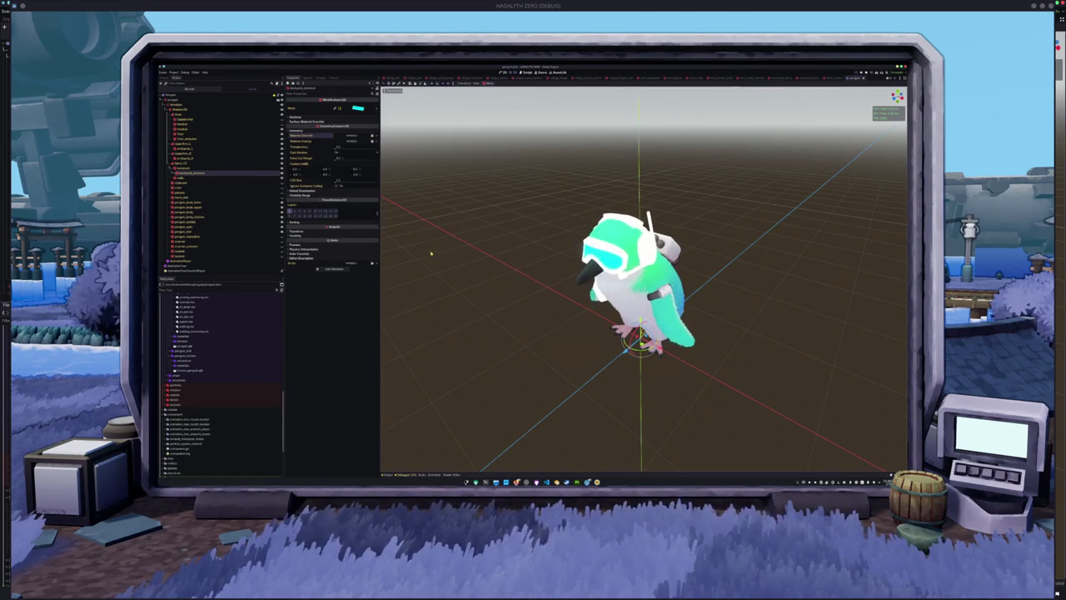
Step: Apply the backpack material override to the next backpack mesh part
{"action": "left_click", "coordinate": [190, 178]}
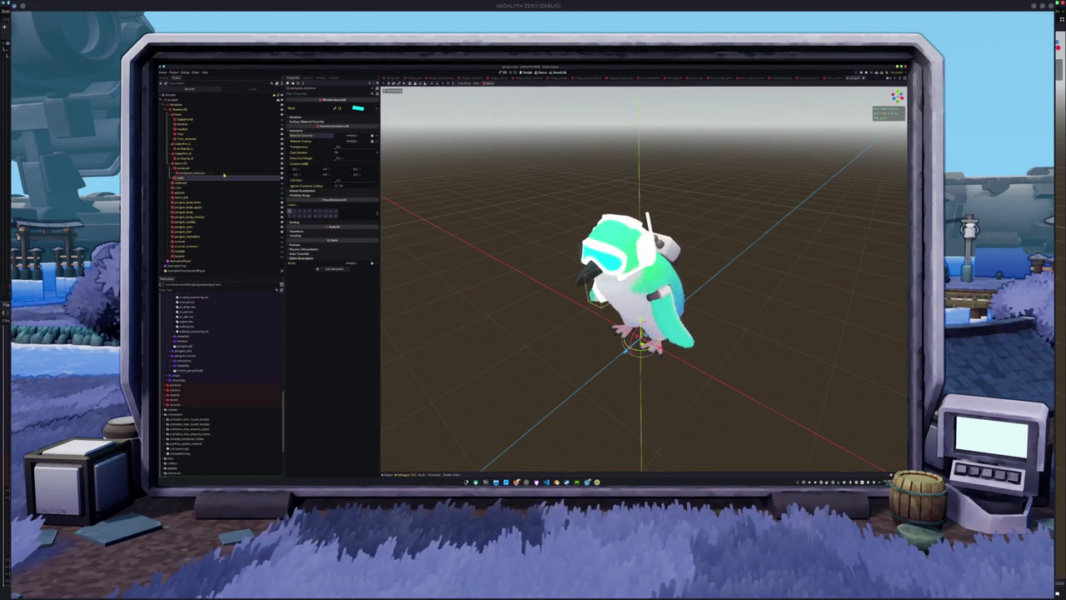
{"action": "left_click", "coordinate": [356, 106]}
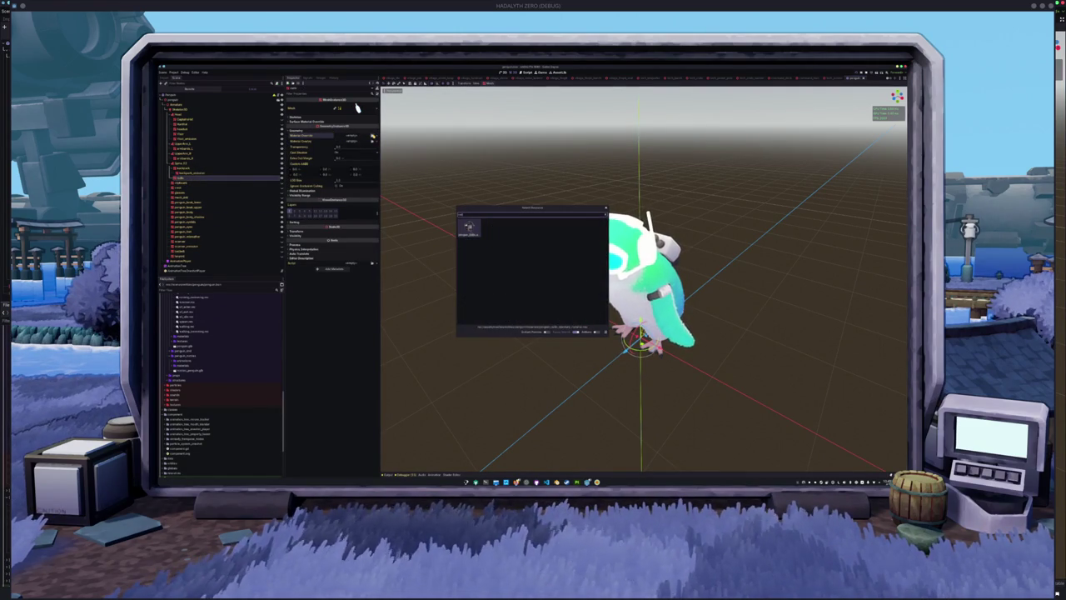
{"action": "key", "text": "Return"}
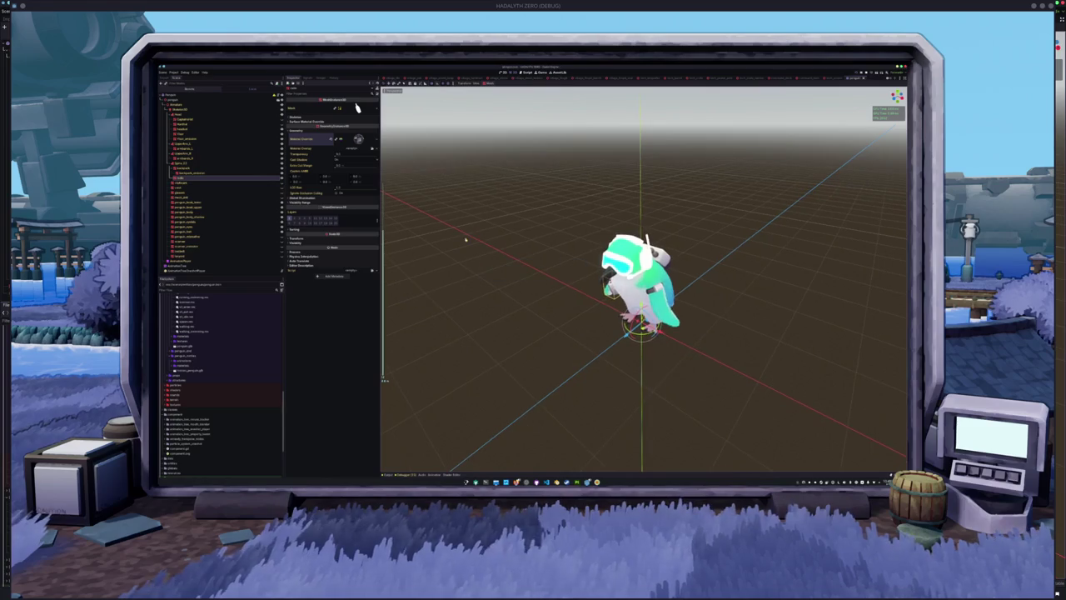
{"action": "left_click", "coordinate": [185, 123]}
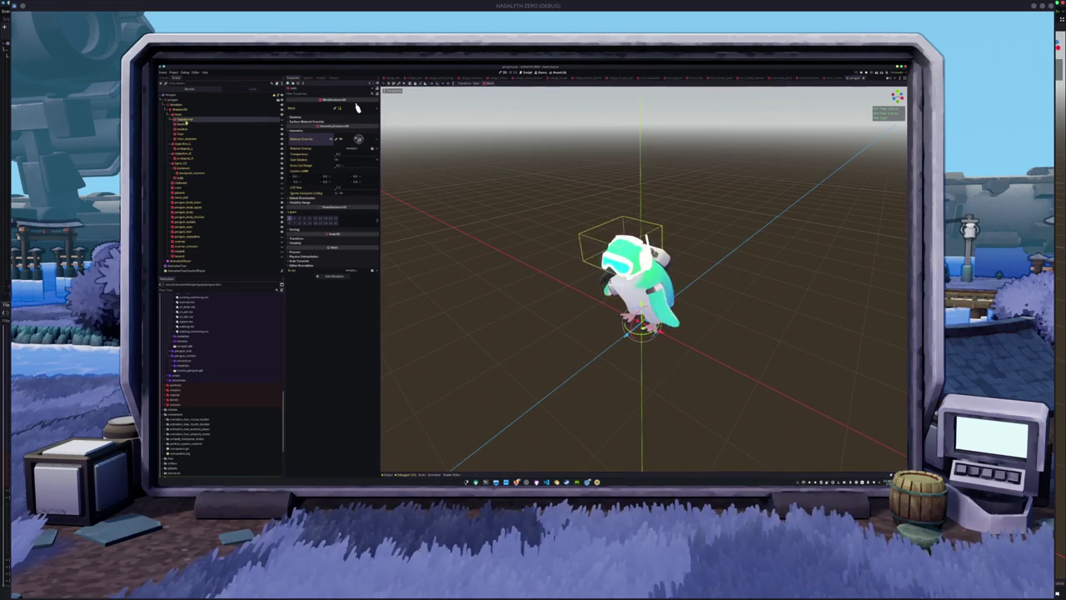
Step: Give a penguin head part the teal material override
{"action": "left_click", "coordinate": [182, 130]}
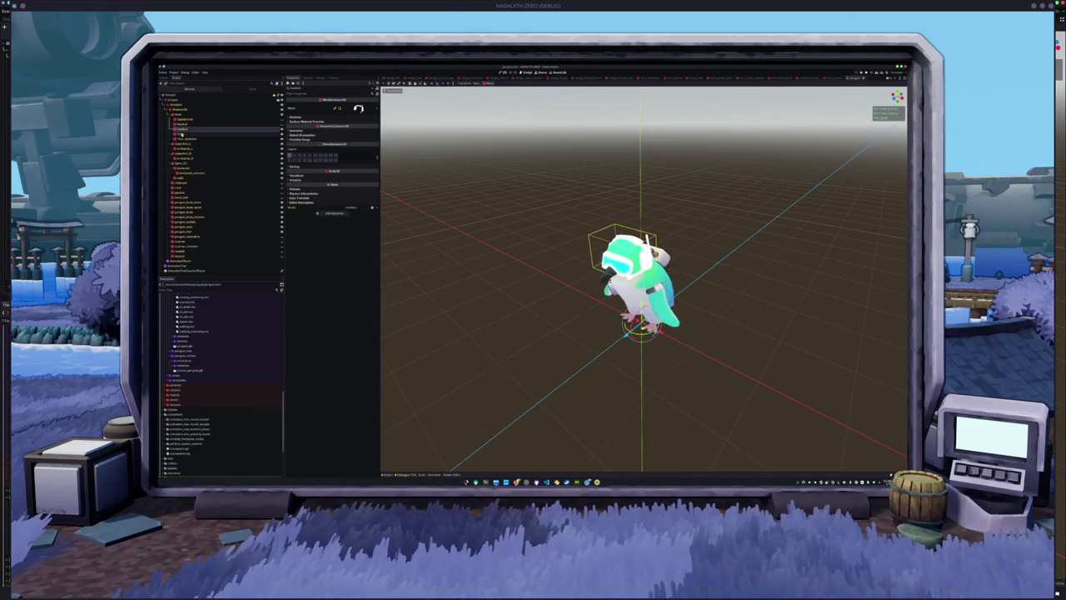
{"action": "left_click", "coordinate": [197, 138]}
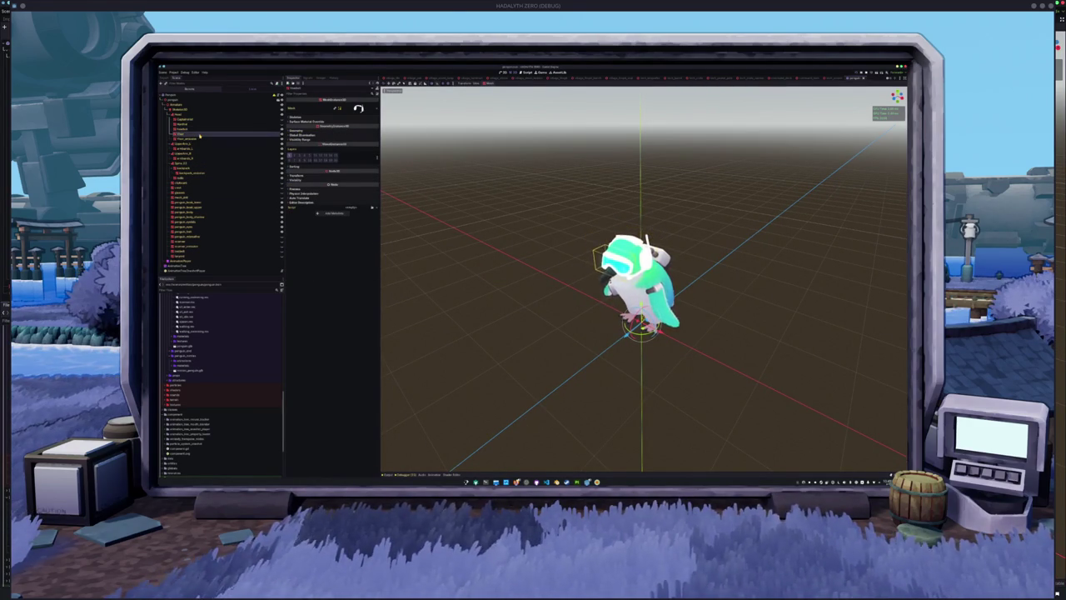
{"action": "left_click", "coordinate": [332, 132]}
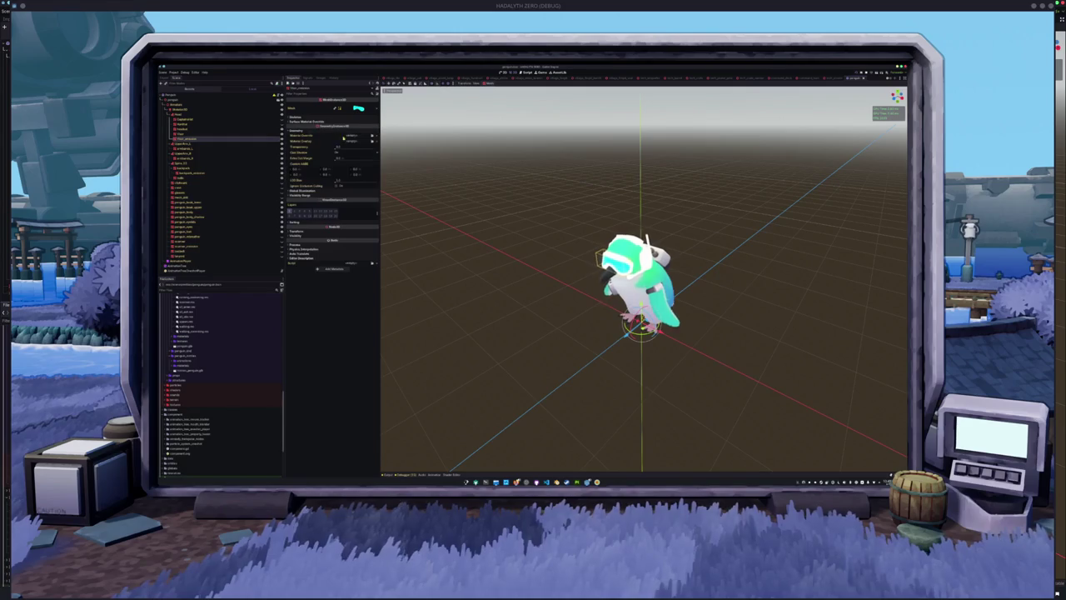
{"action": "left_click", "coordinate": [371, 135]}
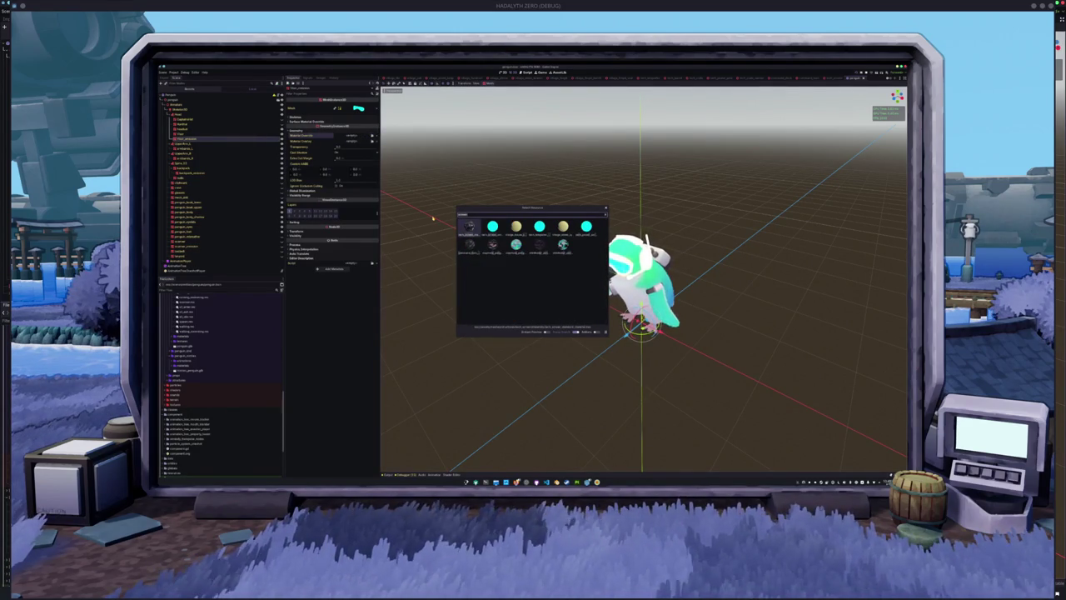
{"action": "key", "text": "Return"}
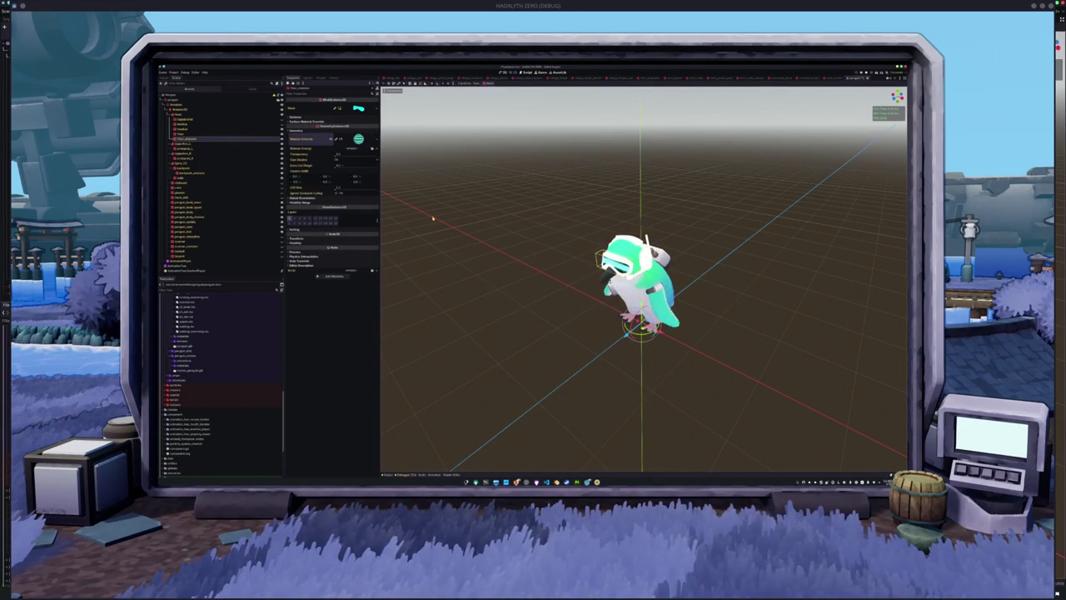
Step: Assign material overrides to the Face and Headset meshes
{"action": "left_click", "coordinate": [187, 133]}
{"action": "left_click", "coordinate": [337, 131]}
{"action": "left_click", "coordinate": [350, 136]}
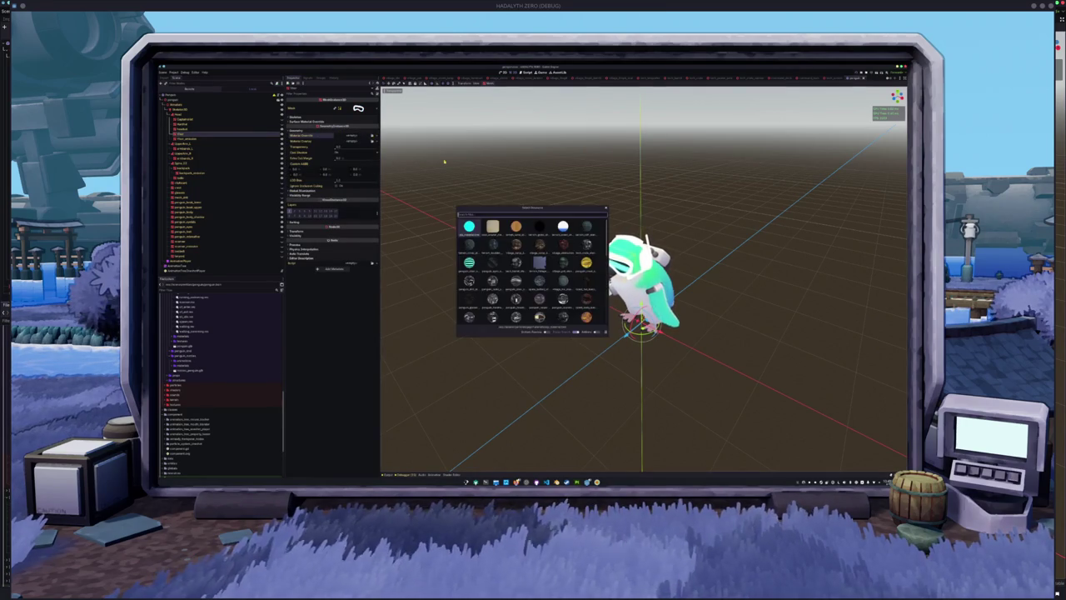
{"action": "key", "text": "Return"}
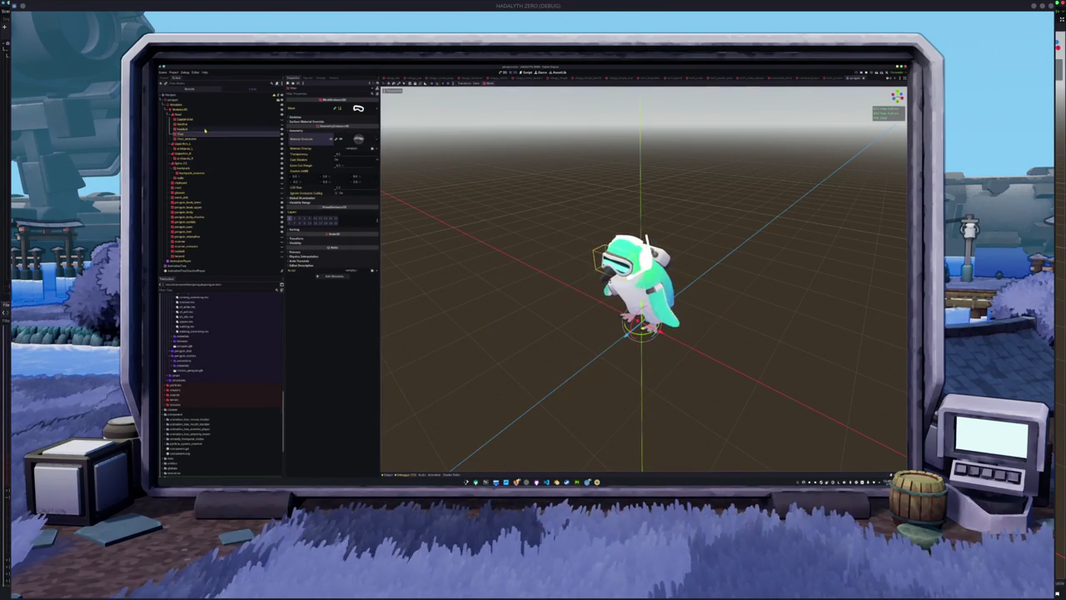
{"action": "left_click", "coordinate": [280, 129]}
{"action": "left_click", "coordinate": [333, 131]}
{"action": "left_click", "coordinate": [349, 136]}
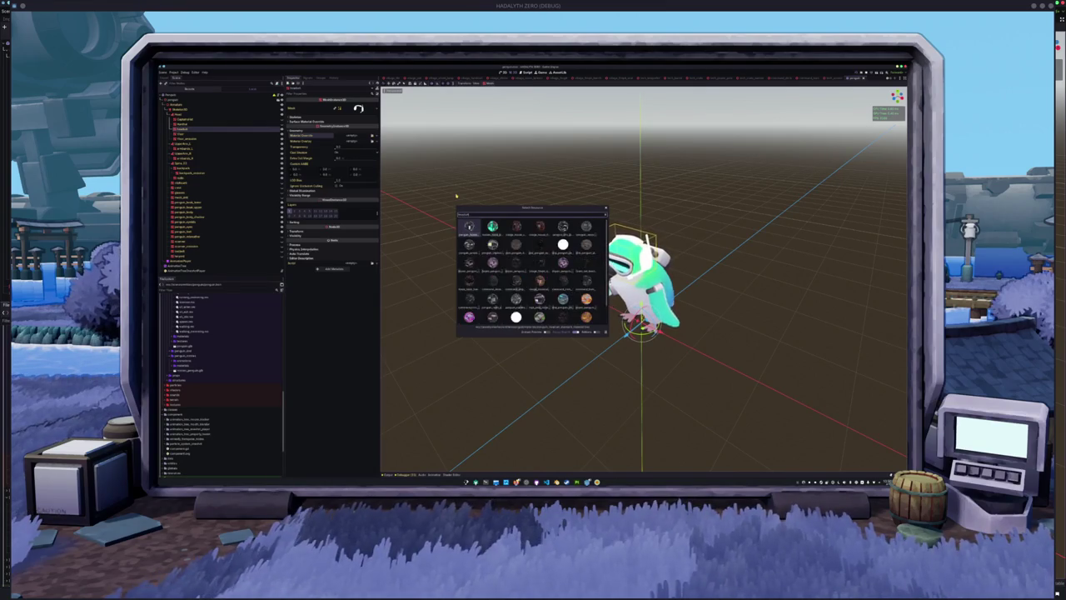
{"action": "key", "text": "Return"}
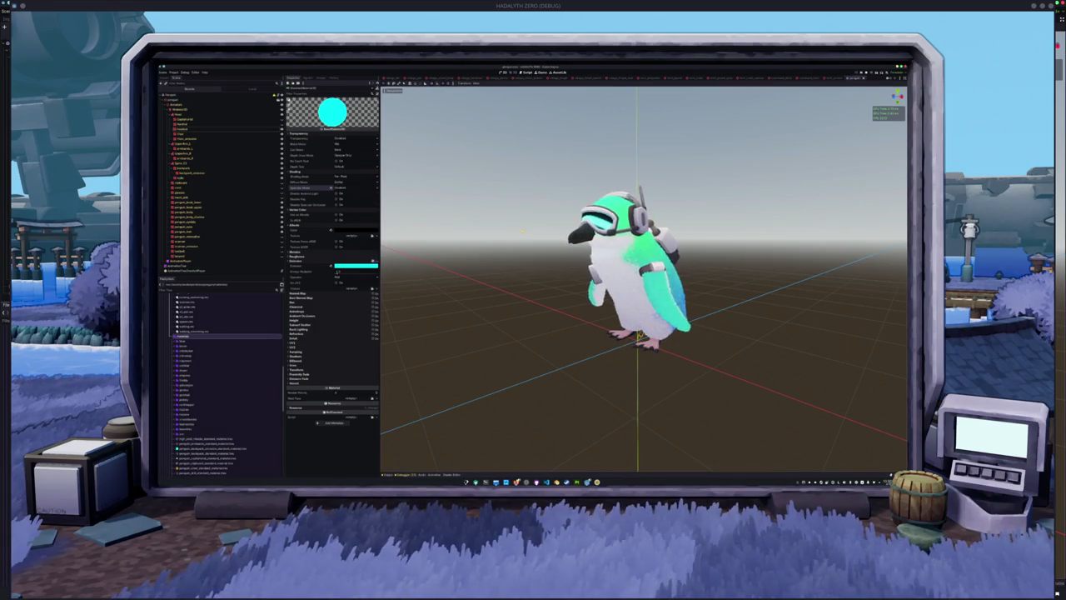
Step: Select another penguin mesh node in the Scene dock
{"action": "left_click", "coordinate": [190, 173]}
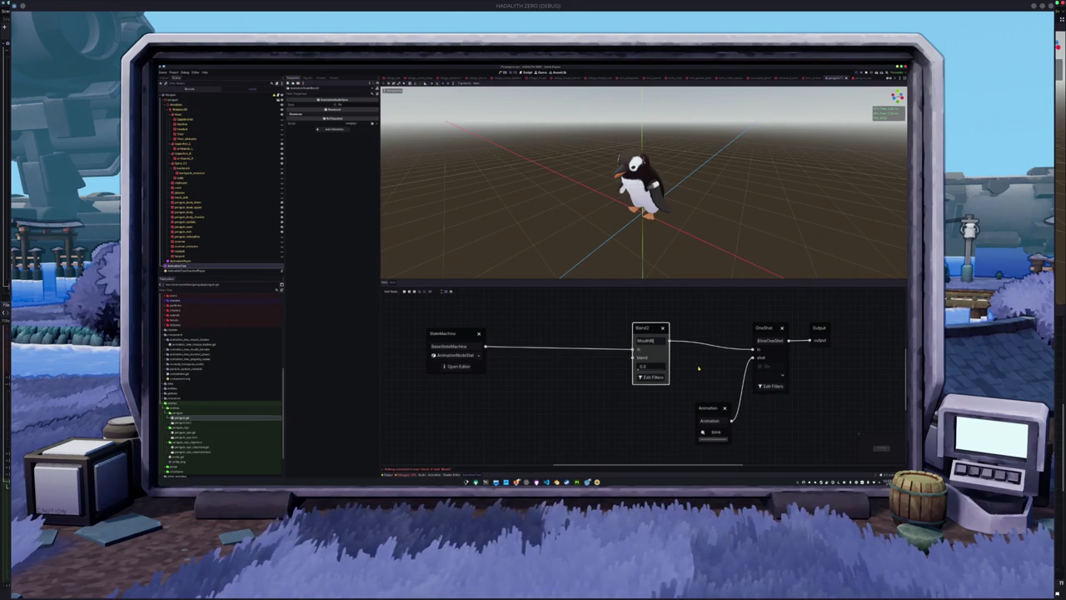
Step: Confirm the MouthBlend name, then add a second Blend2 node left of it named OpenClosedBlend
{"action": "key", "text": "Return"}
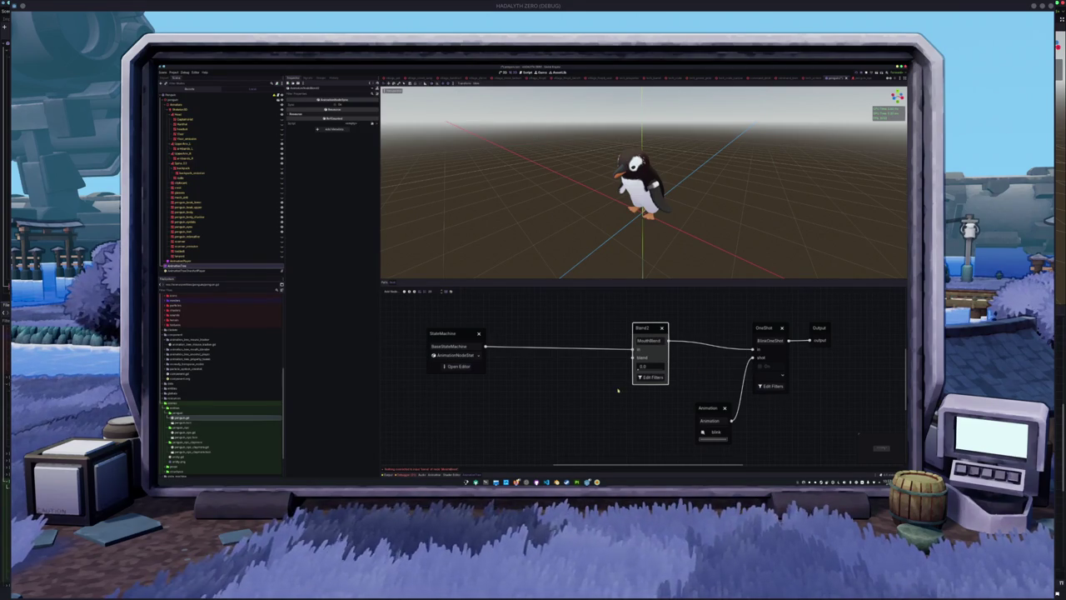
{"action": "scroll", "coordinate": [618, 389], "scroll_direction": "down", "scroll_amount": 2}
{"action": "scroll", "coordinate": [618, 389], "scroll_direction": "left", "scroll_amount": 3}
{"action": "right_click", "coordinate": [630, 388]}
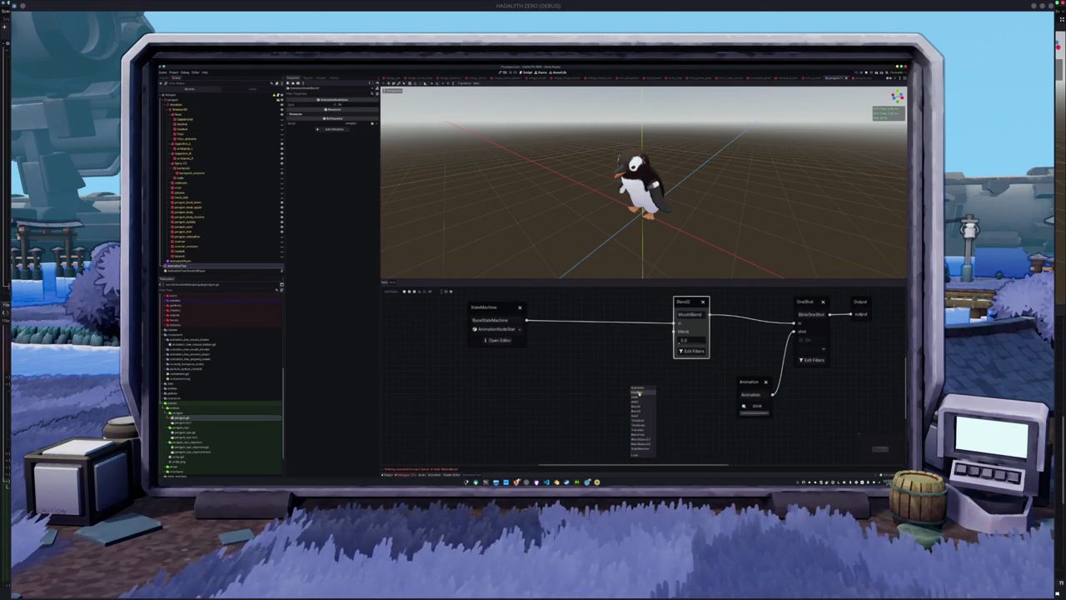
{"action": "left_click", "coordinate": [638, 406]}
{"action": "left_click_drag", "start_coordinate": [651, 398], "coordinate": [628, 377]}
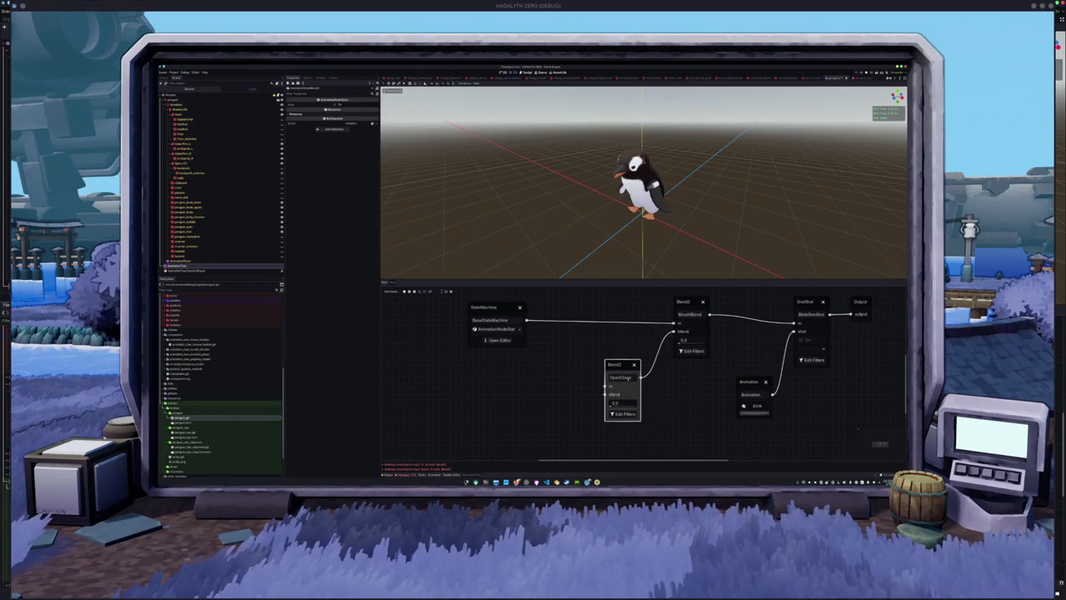
{"action": "type", "text": "Blend"}
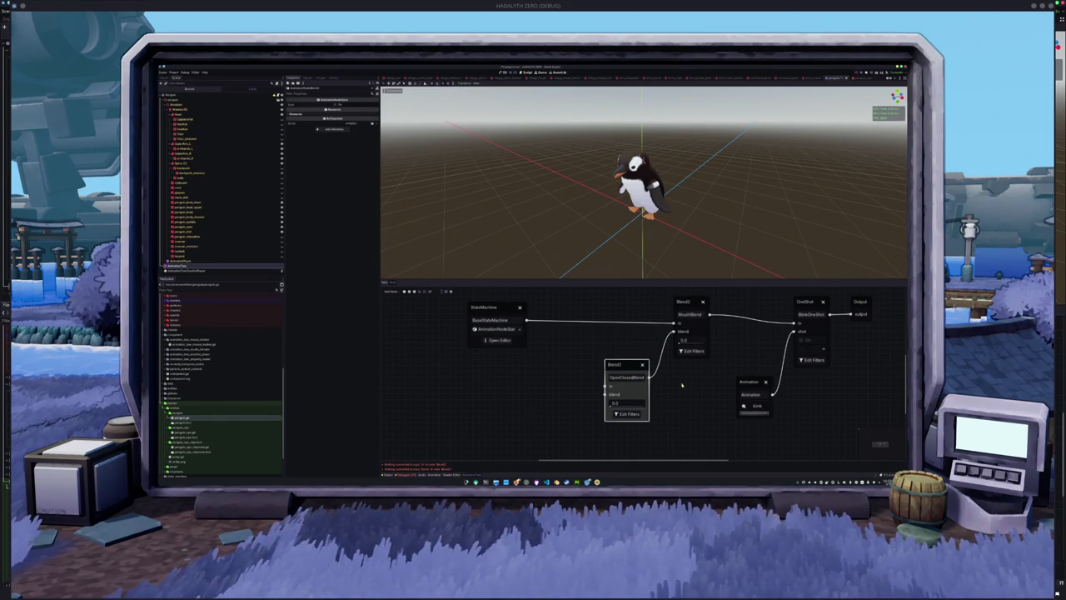
Step: Wire a new Animation node into OpenClosedBlend's in port and bring up its animation list
{"action": "left_click", "coordinate": [657, 390]}
{"action": "scroll", "coordinate": [636, 372], "scroll_direction": "up", "scroll_amount": 2}
{"action": "scroll", "coordinate": [635, 372], "scroll_direction": "right", "scroll_amount": 3}
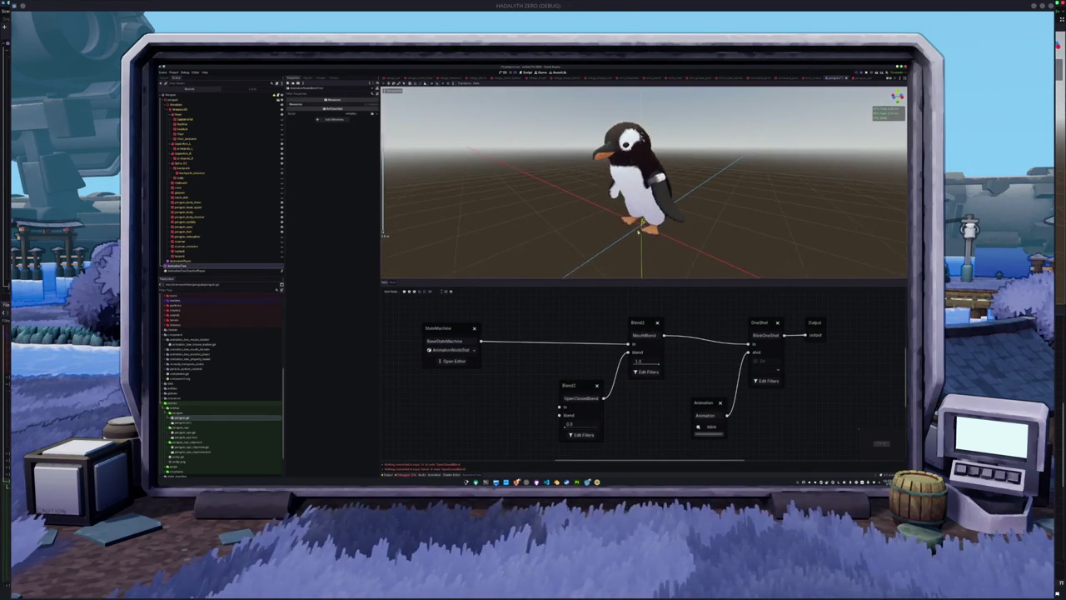
{"action": "left_click", "coordinate": [647, 325]}
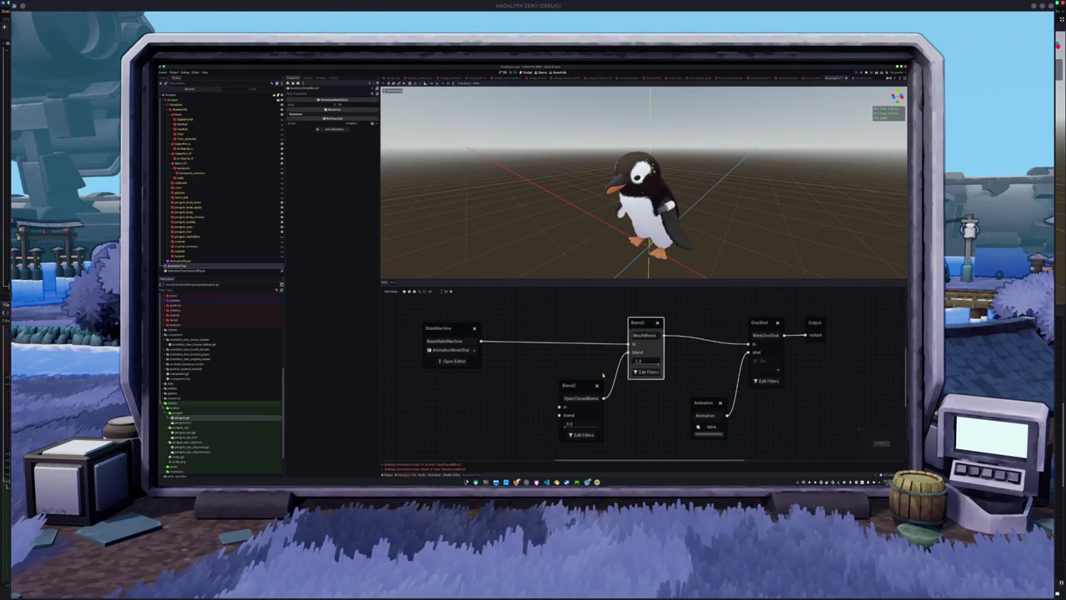
{"action": "mouse_move", "coordinate": [546, 408]}
{"action": "left_mouse_down"}
{"action": "mouse_move", "coordinate": [515, 408]}
{"action": "mouse_move", "coordinate": [505, 391]}
{"action": "left_mouse_up"}
{"action": "left_click", "coordinate": [523, 408]}
{"action": "left_click", "coordinate": [509, 419]}
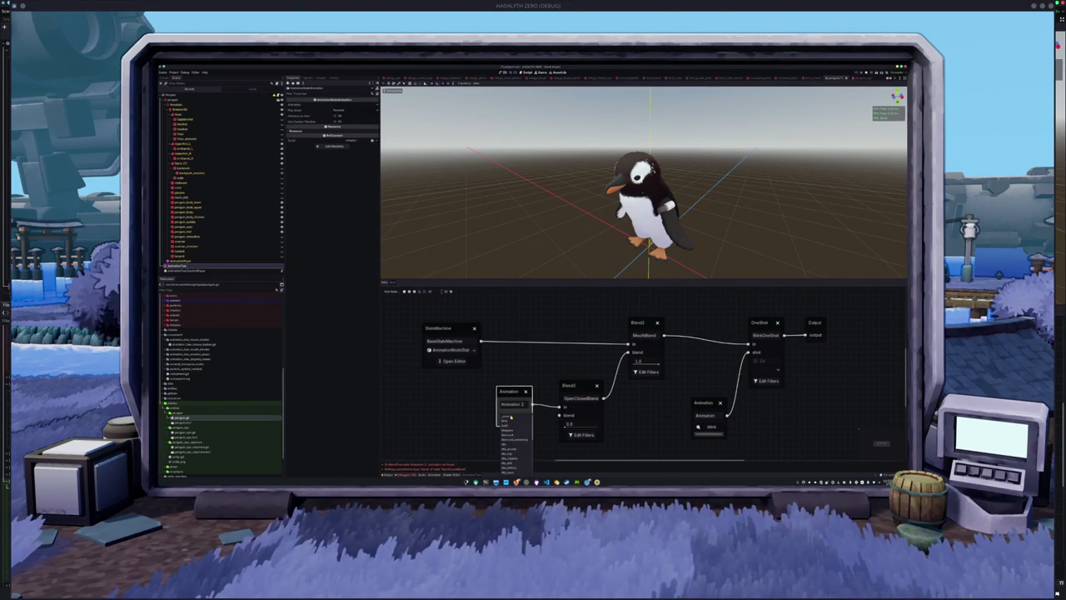
Step: Set Animation 2 to mouth_closed and add Animation 3 set to mouth_open
{"action": "scroll", "coordinate": [511, 416], "scroll_direction": "down", "scroll_amount": 5}
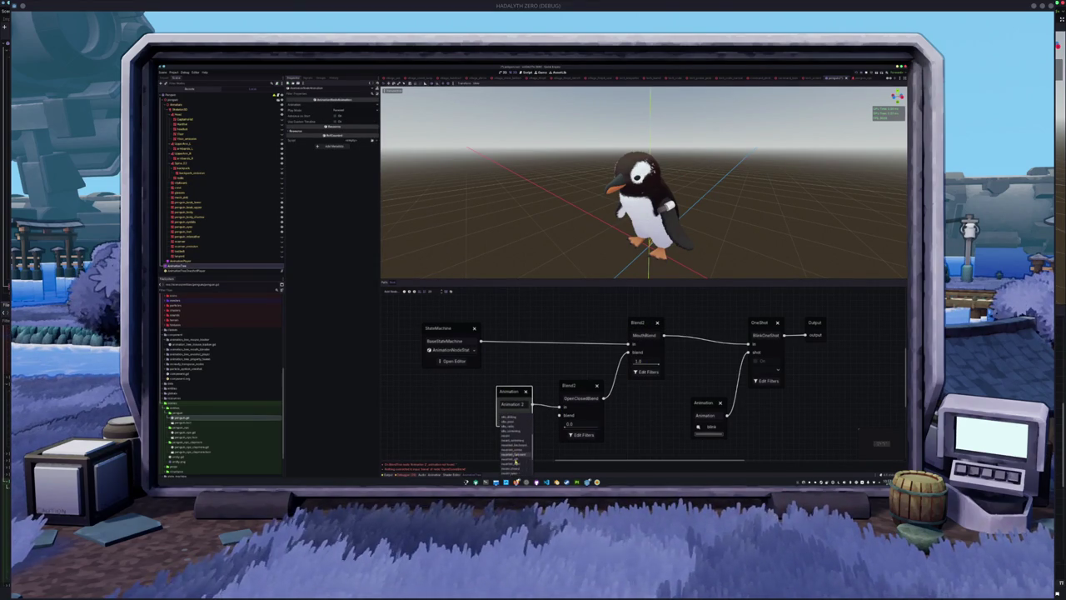
{"action": "left_click", "coordinate": [515, 463]}
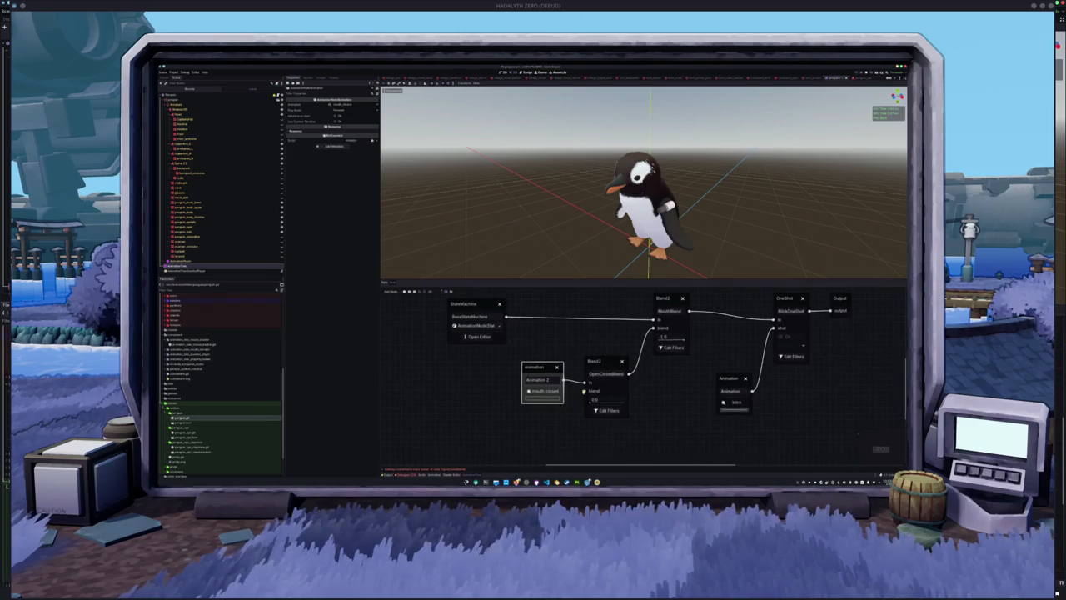
{"action": "left_click_drag", "start_coordinate": [555, 429], "coordinate": [552, 428]}
{"action": "left_click", "coordinate": [551, 409]}
{"action": "left_click", "coordinate": [536, 442]}
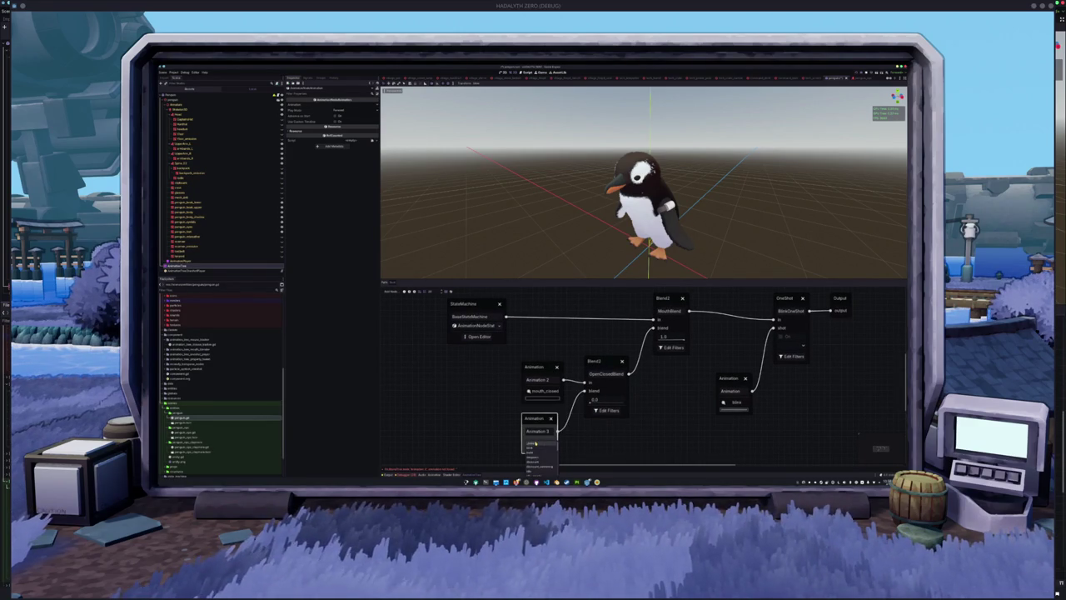
{"action": "scroll", "coordinate": [542, 464], "scroll_direction": "down", "scroll_amount": 2}
{"action": "left_click", "coordinate": [541, 456]}
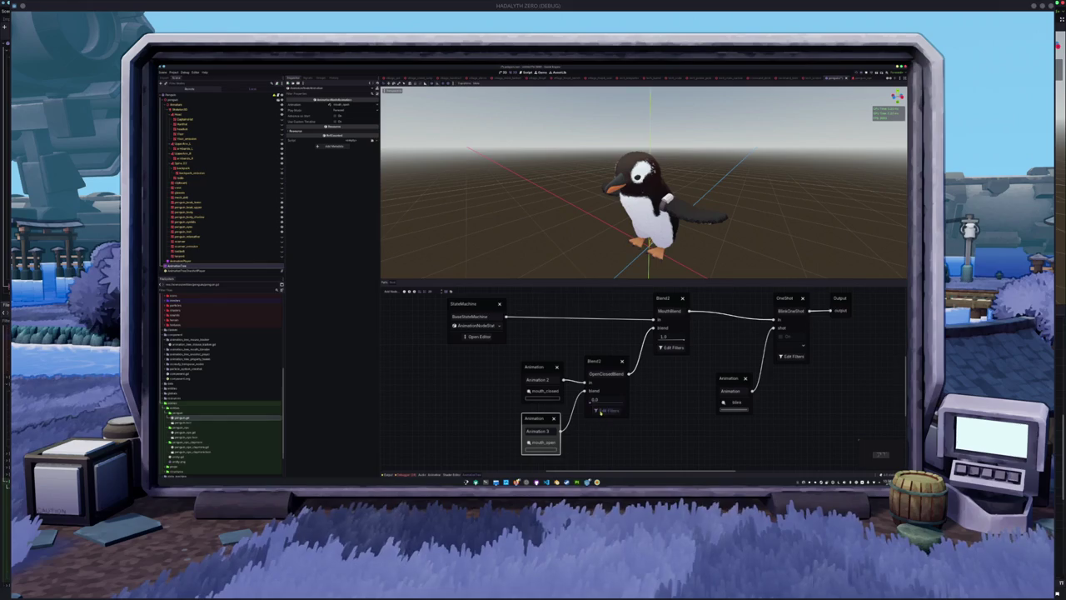
Step: Filter OpenClosedBlend to the mouth bone track and raise its blend amount to 1.0
{"action": "left_click", "coordinate": [600, 411]}
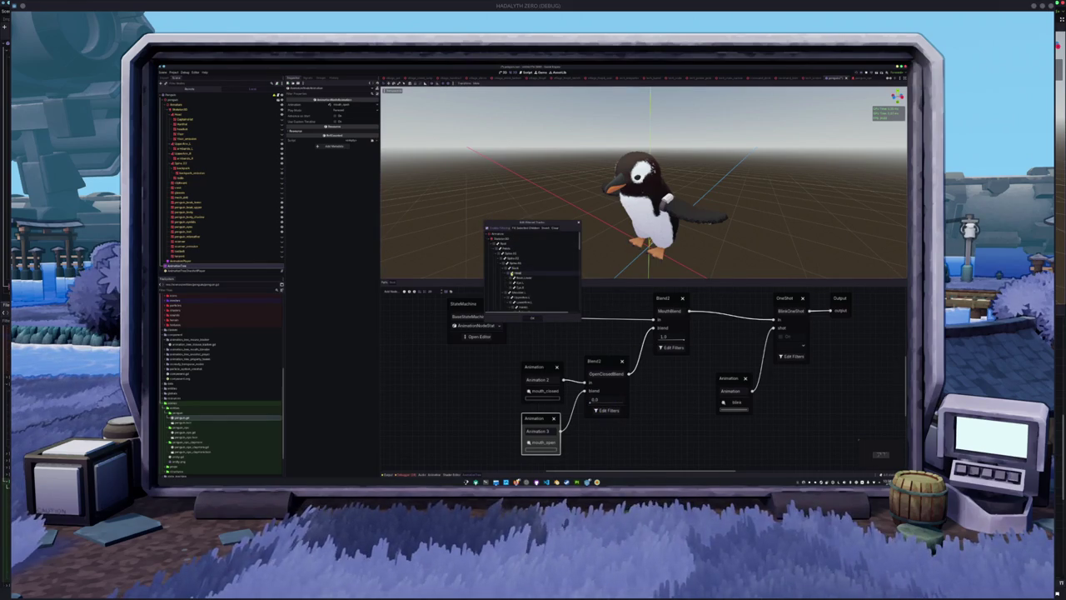
{"action": "left_click", "coordinate": [511, 278]}
{"action": "left_click", "coordinate": [532, 317]}
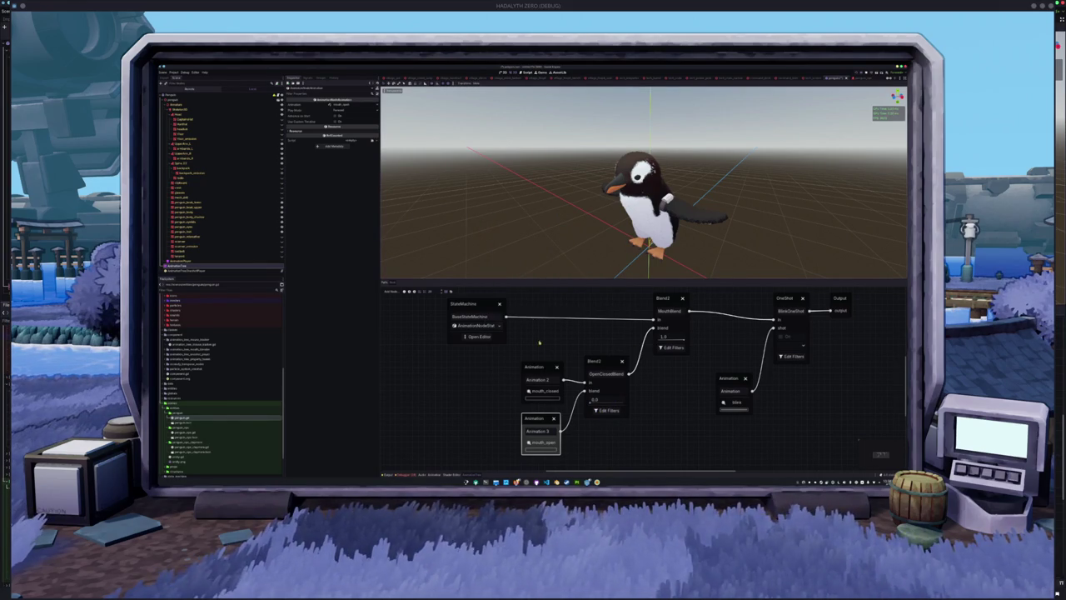
{"action": "left_click_drag", "start_coordinate": [591, 401], "coordinate": [648, 400]}
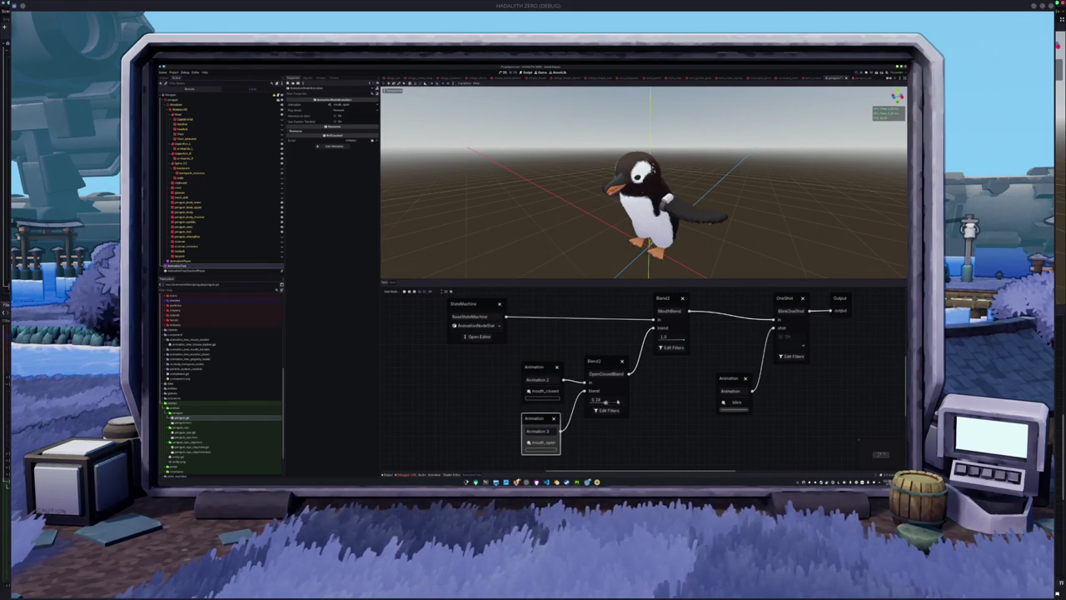
{"action": "left_click", "coordinate": [593, 411]}
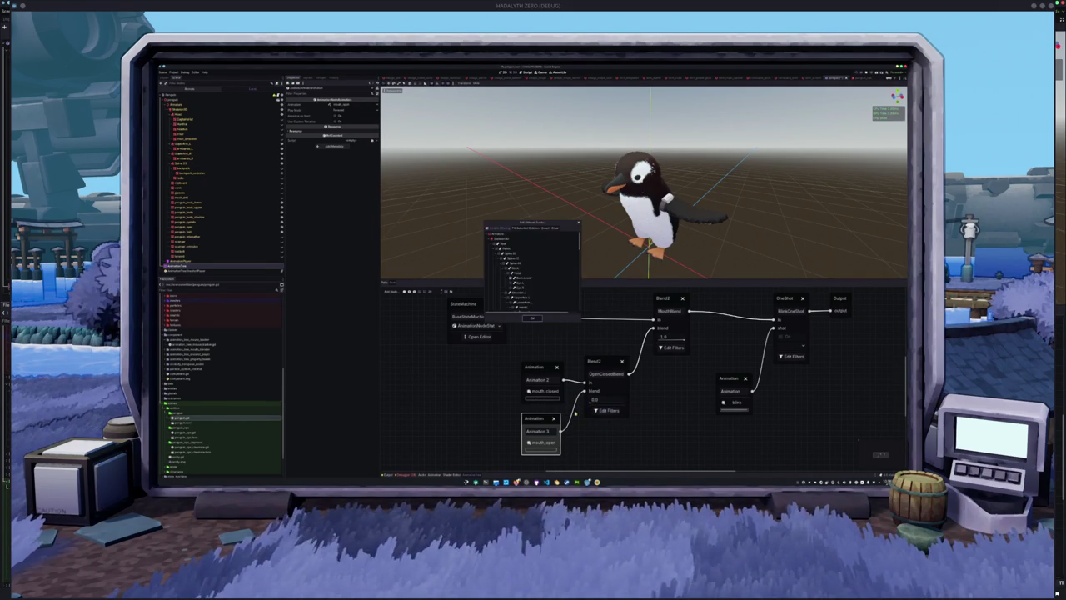
{"action": "left_click", "coordinate": [531, 318]}
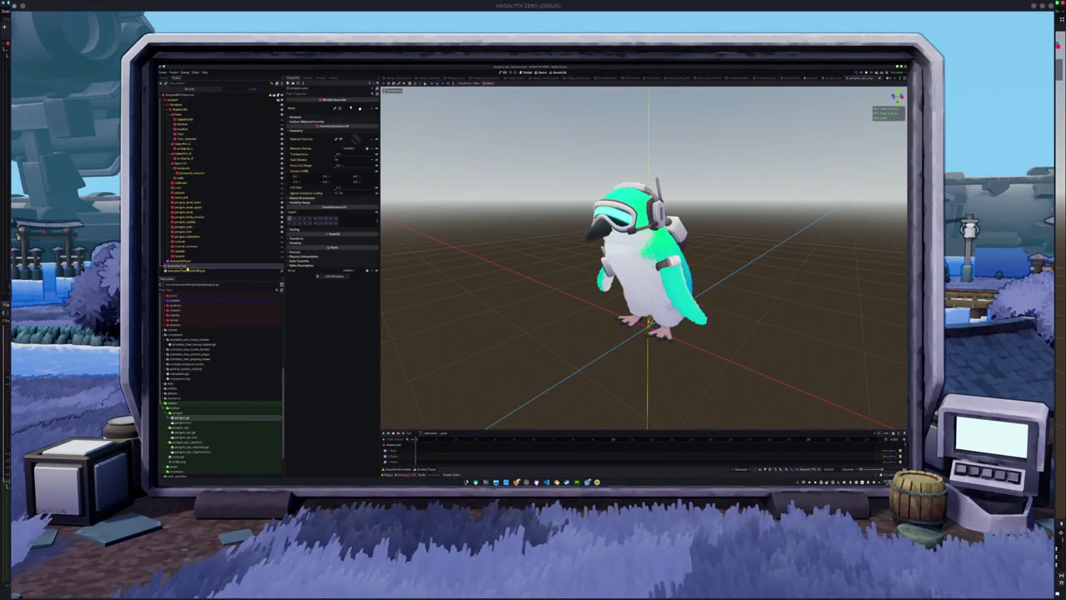
Step: Preview one of the AnimationPlayer's animations on the penguin
{"action": "left_click", "coordinate": [190, 269]}
{"action": "left_click", "coordinate": [192, 261]}
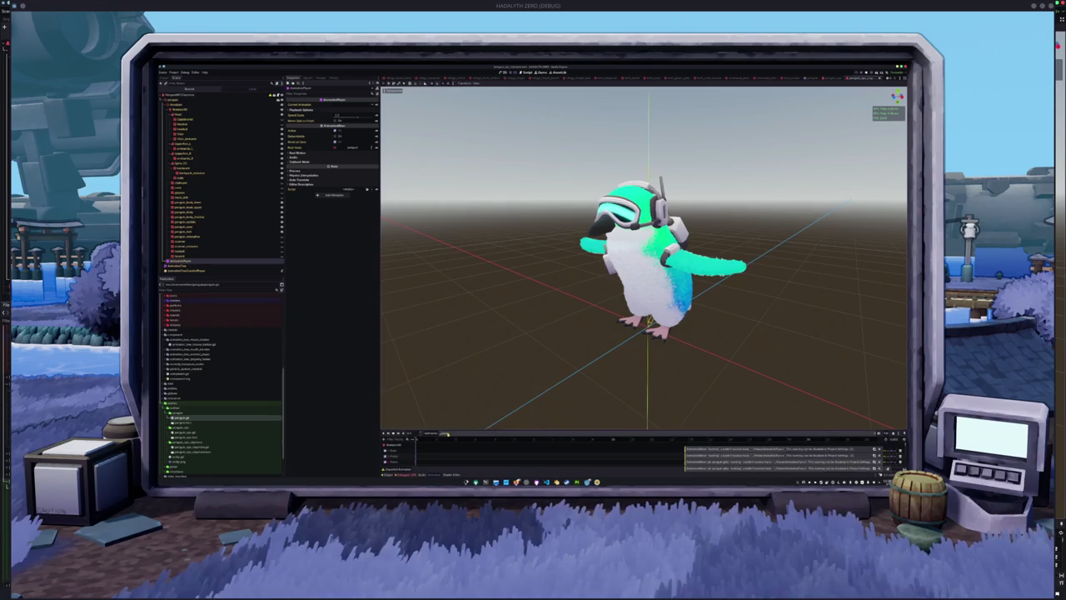
{"action": "left_click", "coordinate": [428, 434]}
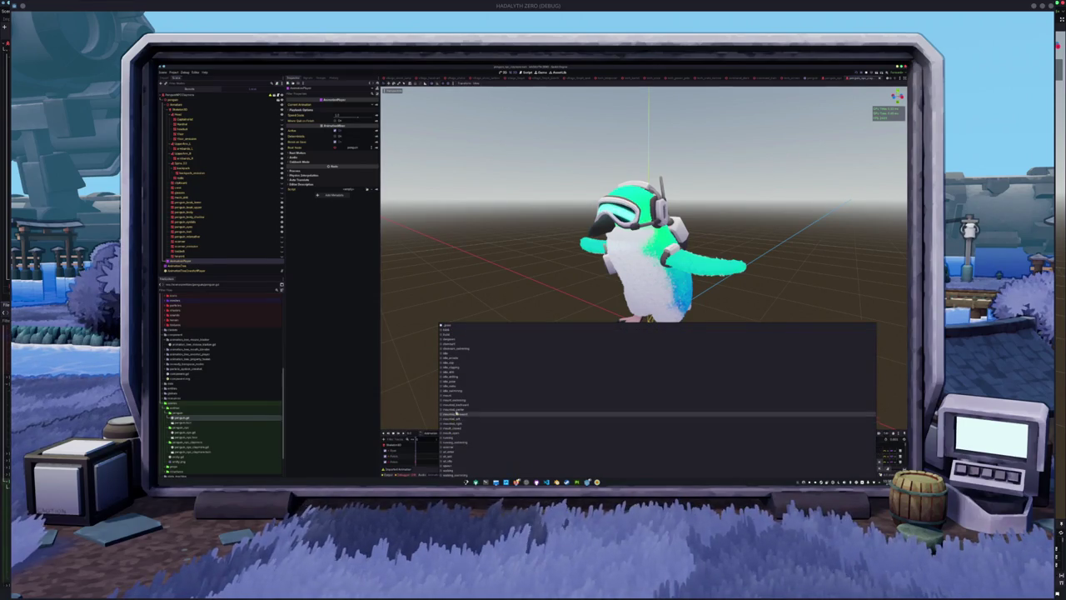
{"action": "left_click", "coordinate": [454, 420]}
Step: In the AnimationTree, expand the Open Closed Blend and Mouth Blend parameters and raise the blend to open the beak
{"action": "left_click", "coordinate": [202, 269]}
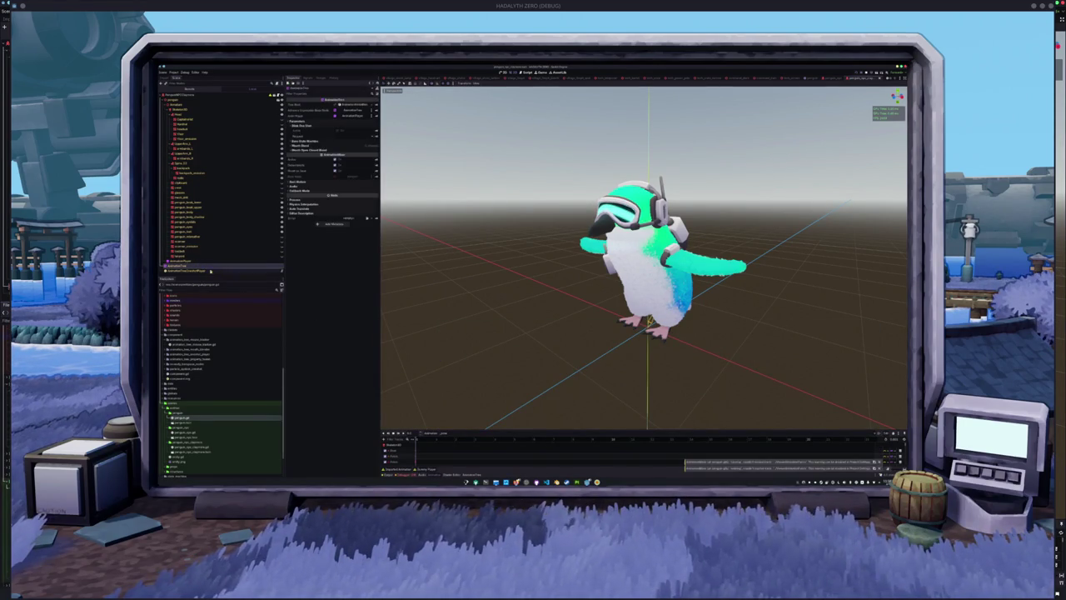
{"action": "left_click", "coordinate": [471, 475]}
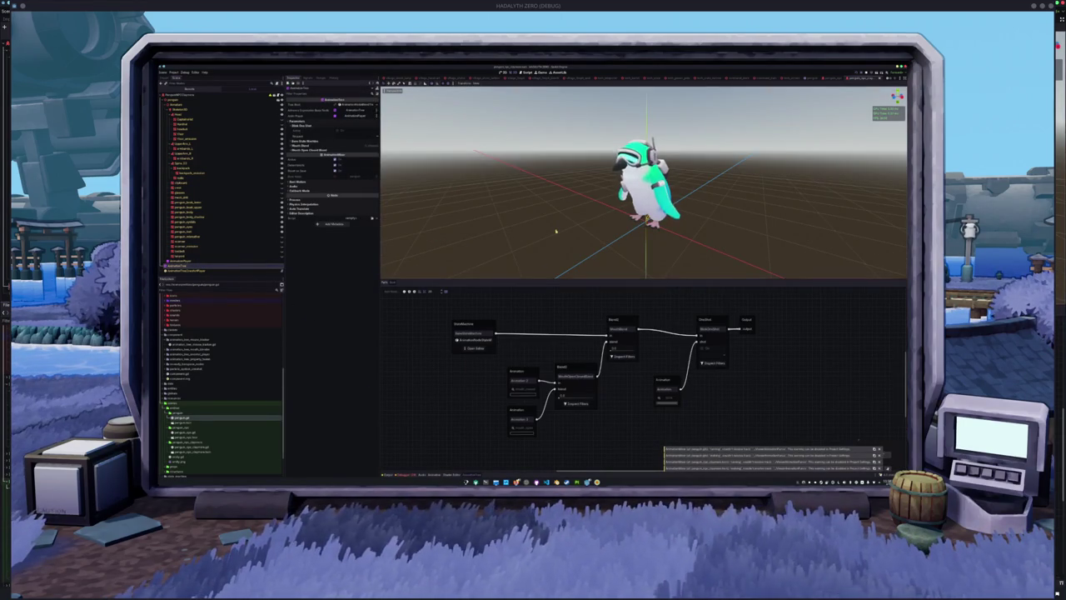
{"action": "scroll", "coordinate": [556, 231], "scroll_direction": "up", "scroll_amount": 3}
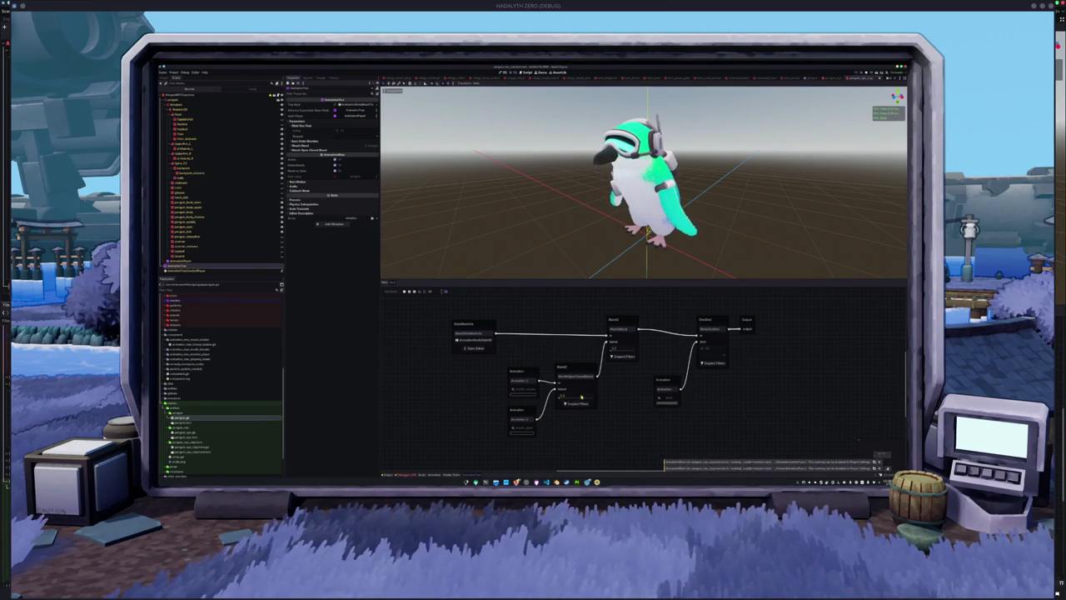
{"action": "left_click", "coordinate": [581, 367]}
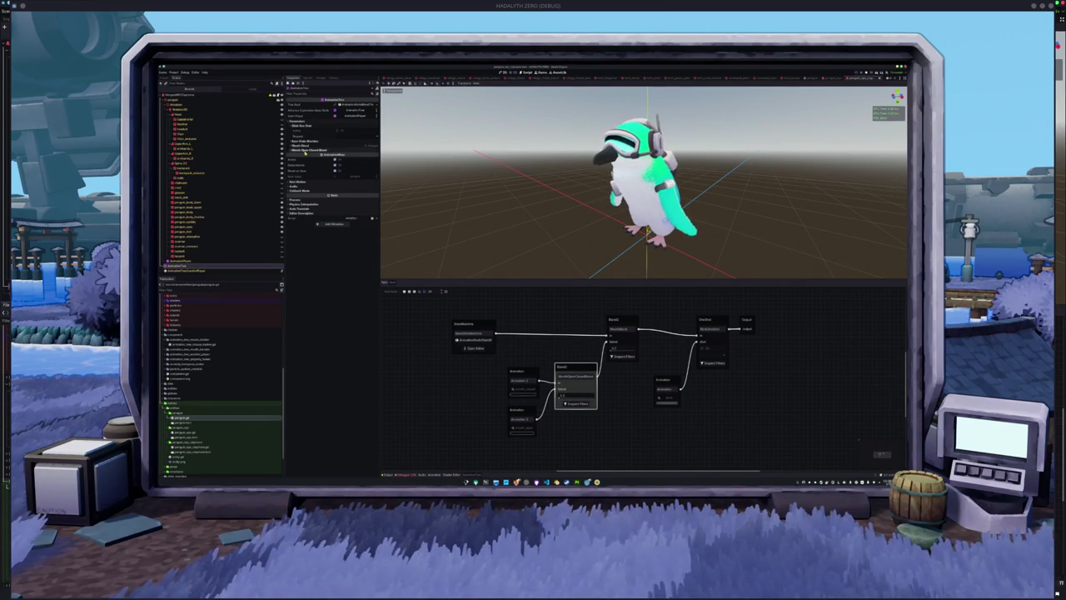
{"action": "left_click", "coordinate": [306, 151]}
{"action": "left_click", "coordinate": [324, 146]}
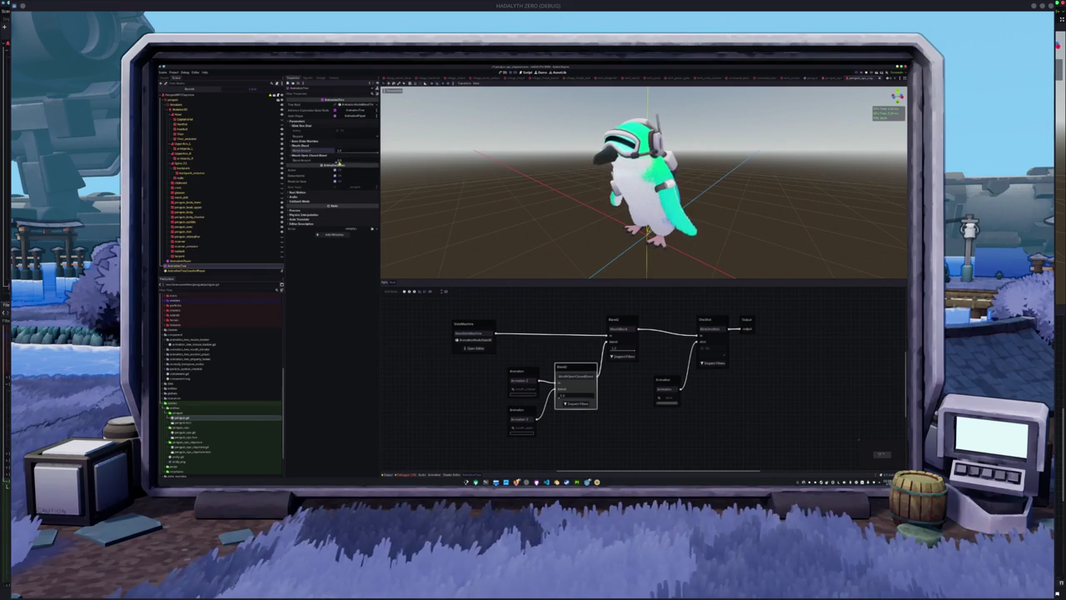
{"action": "left_click_drag", "start_coordinate": [337, 163], "coordinate": [374, 164]}
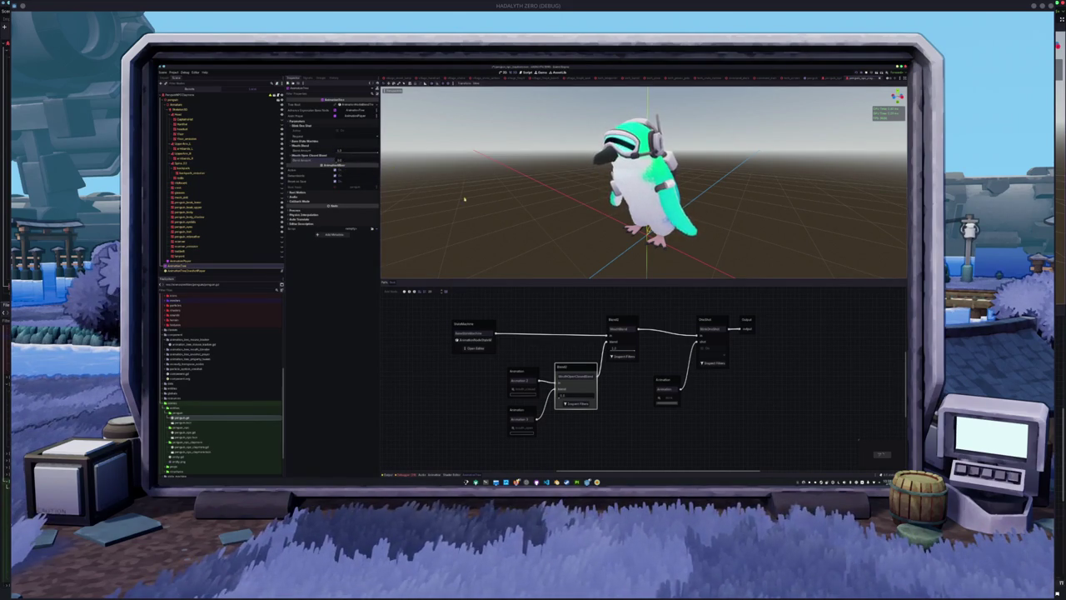
{"action": "left_click_drag", "start_coordinate": [464, 198], "coordinate": [484, 201]}
{"action": "left_click_drag", "start_coordinate": [339, 164], "coordinate": [353, 163]}
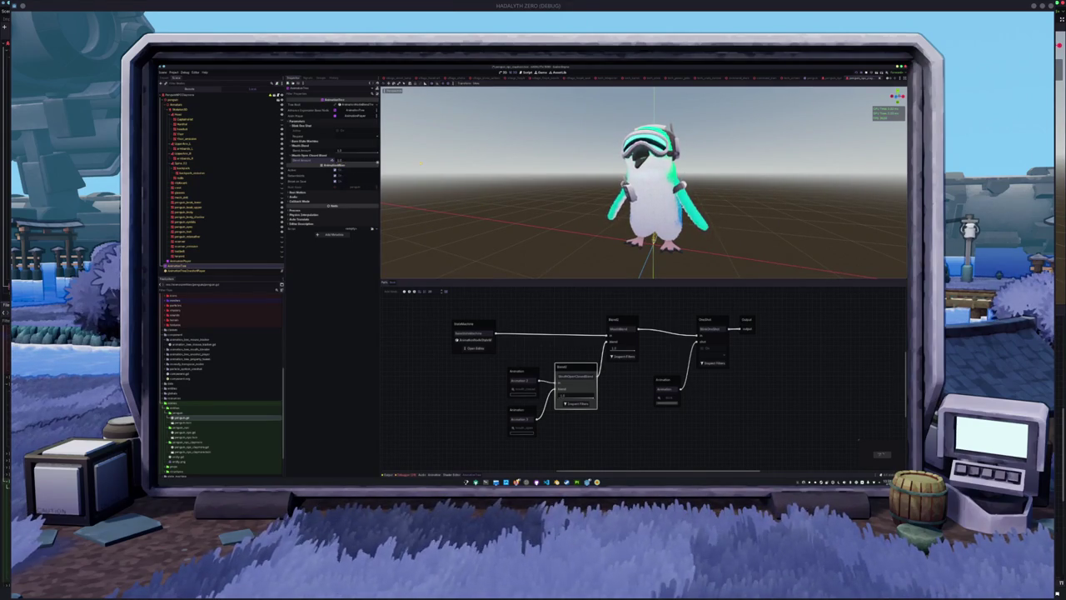
Step: Zoom out to a side view of the penguin and collapse an expanded FileSystem folder
{"action": "scroll", "coordinate": [593, 173], "scroll_direction": "up", "scroll_amount": 3}
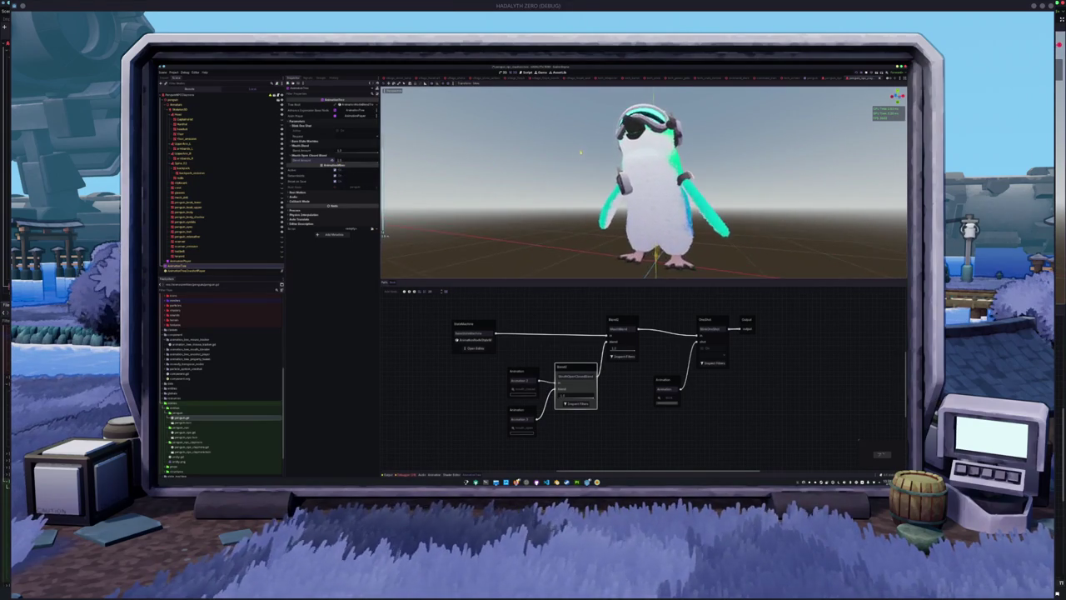
{"action": "scroll", "coordinate": [593, 174], "scroll_direction": "down", "scroll_amount": 3}
{"action": "mouse_move", "coordinate": [593, 174]}
{"action": "left_mouse_down"}
{"action": "mouse_move", "coordinate": [531, 221]}
{"action": "mouse_move", "coordinate": [505, 225]}
{"action": "mouse_move", "coordinate": [544, 225]}
{"action": "left_mouse_up"}
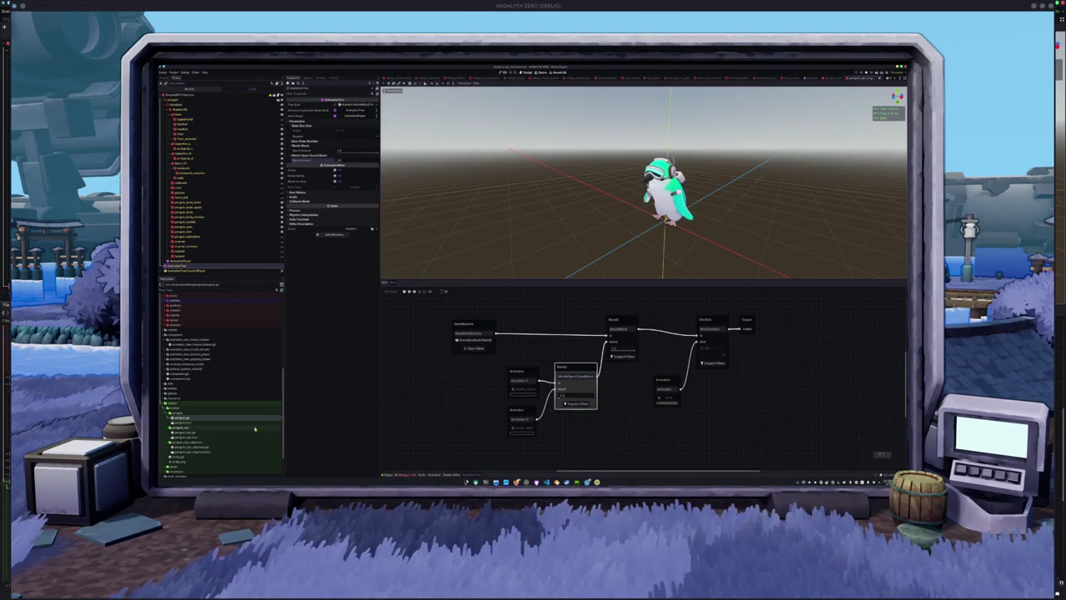
{"action": "scroll", "coordinate": [205, 439], "scroll_direction": "down", "scroll_amount": 1}
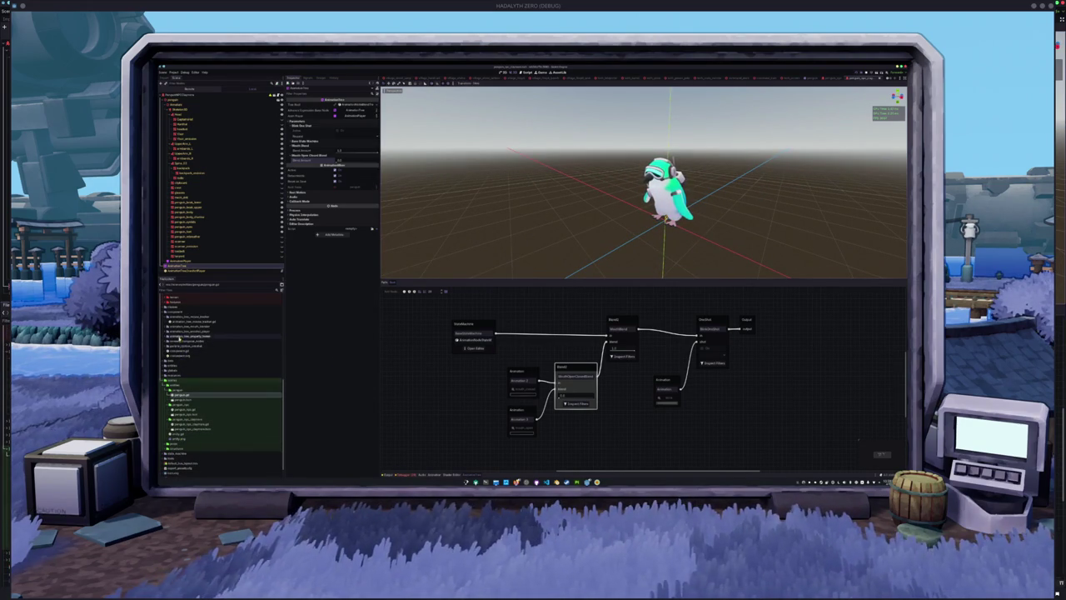
{"action": "double_click", "coordinate": [176, 318]}
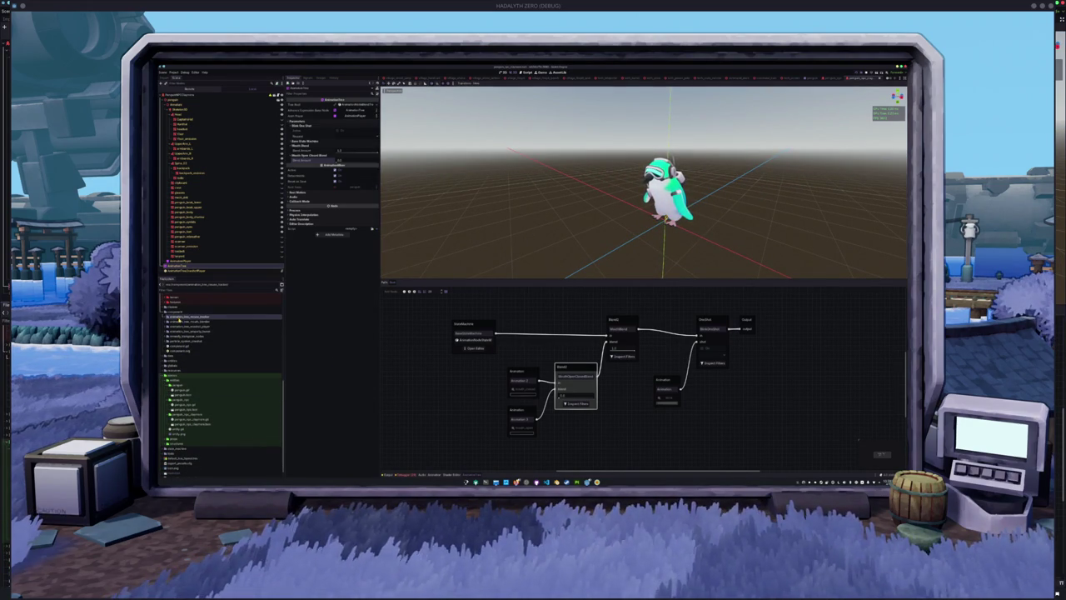
{"action": "left_click", "coordinate": [199, 271]}
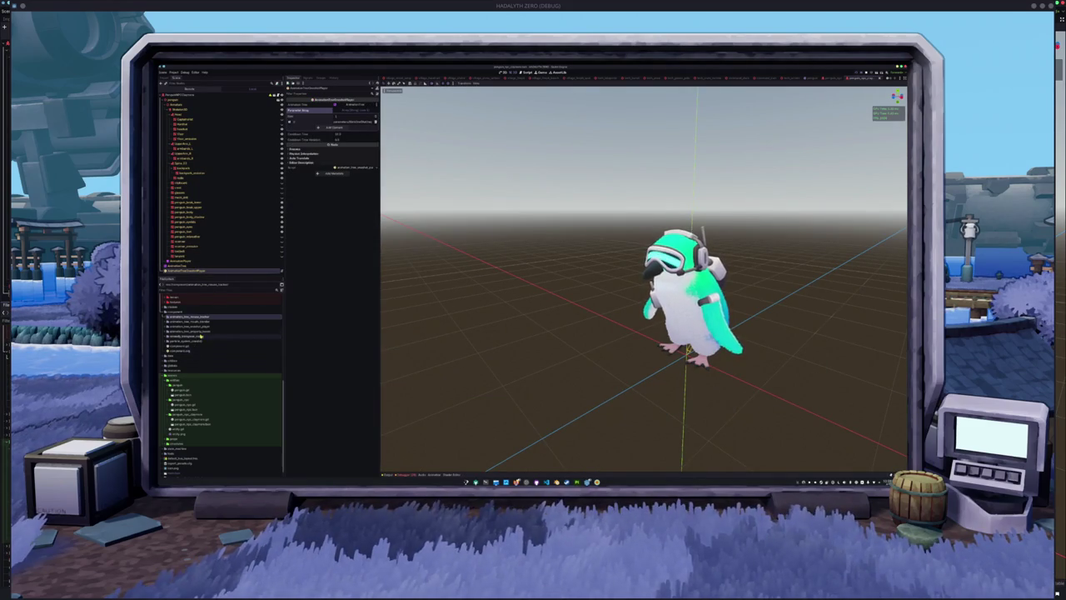
Step: Inspect resource files in the FileSystem dock and place the cursor at the end of the last code line
{"action": "left_click", "coordinate": [203, 323]}
{"action": "left_click", "coordinate": [203, 326]}
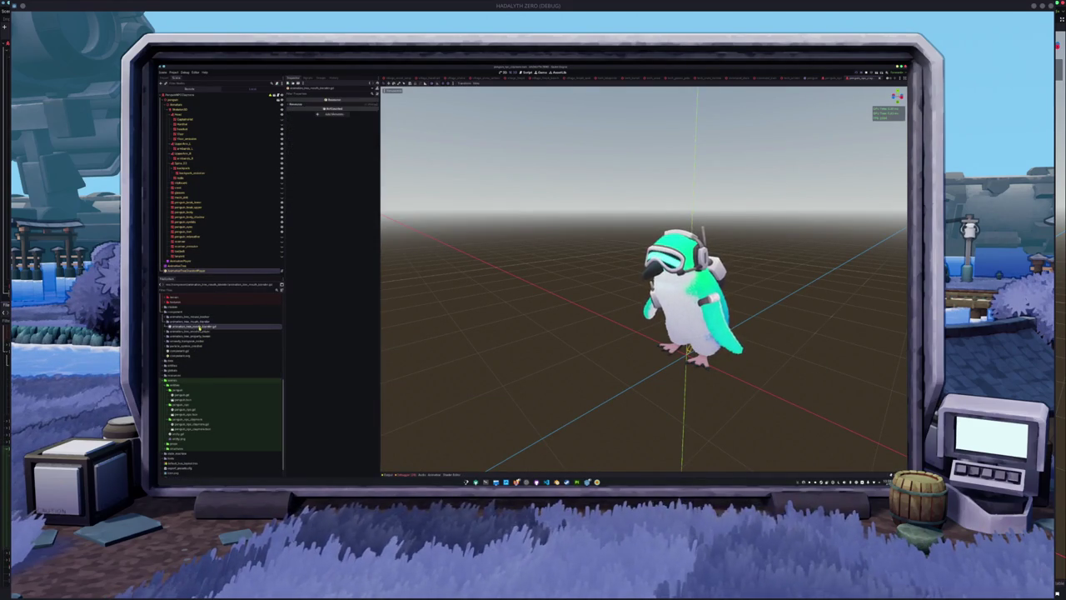
{"action": "left_click", "coordinate": [542, 230]}
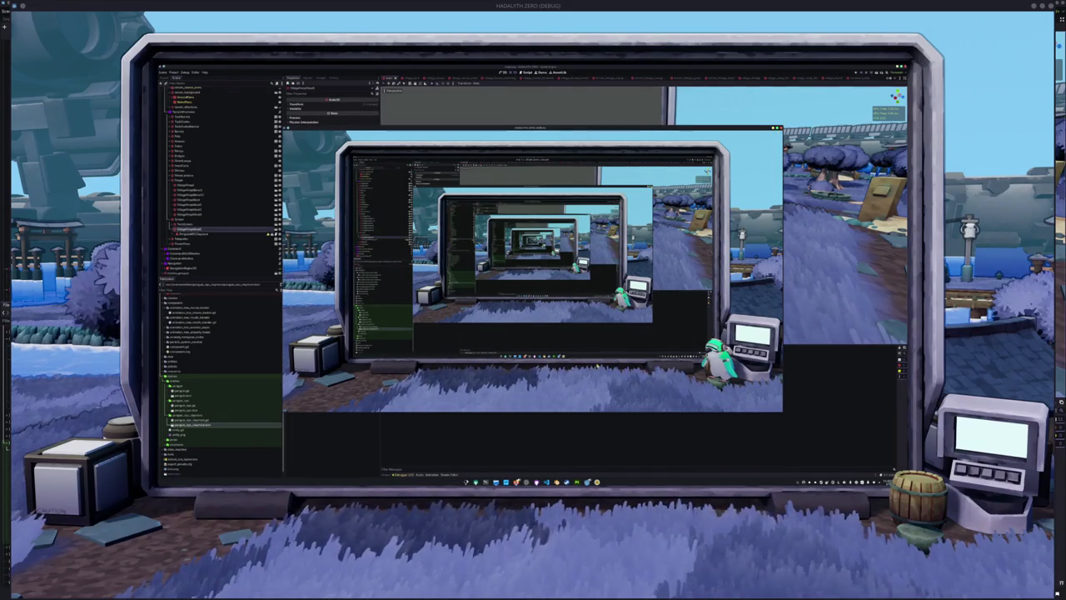
{"action": "mouse_move", "coordinate": [587, 481]}
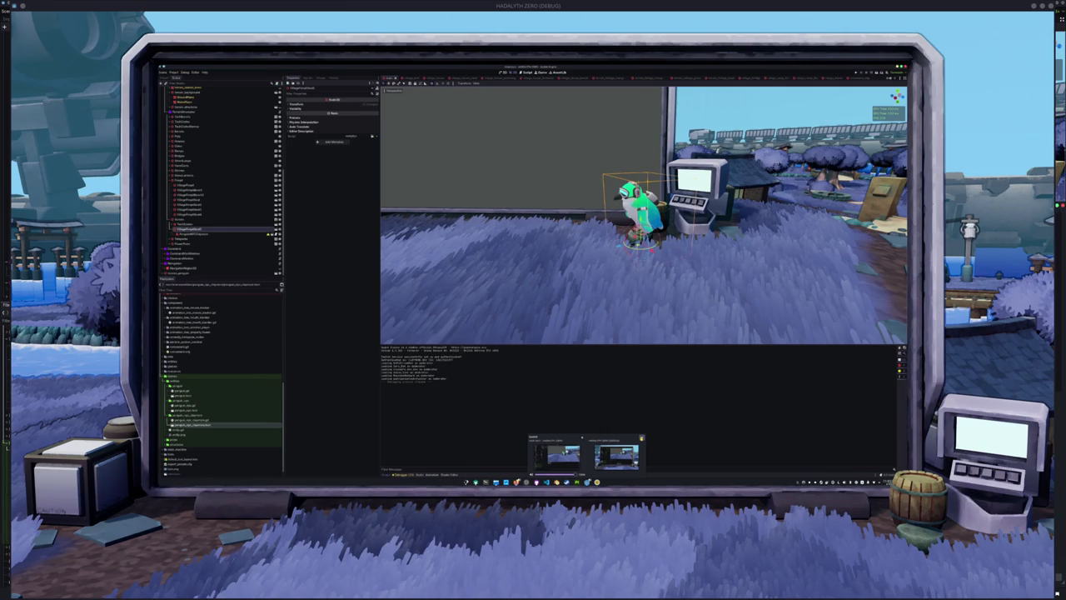
Step: Scroll the OBS screen-sharing picker that lists windows available to share
{"action": "scroll", "coordinate": [530, 313], "scroll_direction": "down", "scroll_amount": 2}
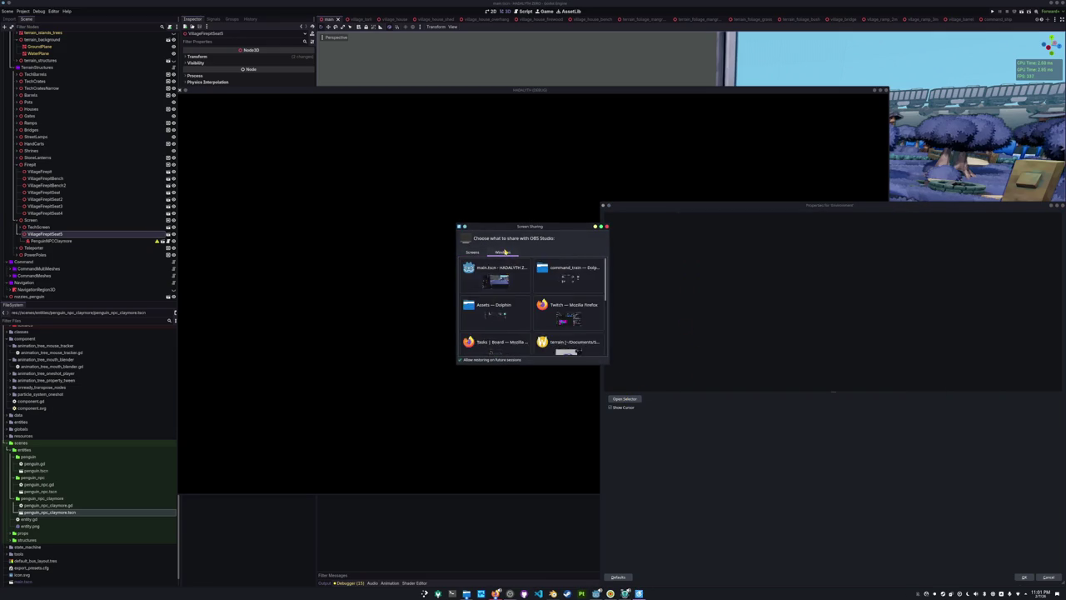
Step: Share the running game window, then quit the game to the desktop
{"action": "scroll", "coordinate": [531, 314], "scroll_direction": "down", "scroll_amount": 1}
{"action": "double_click", "coordinate": [492, 343]}
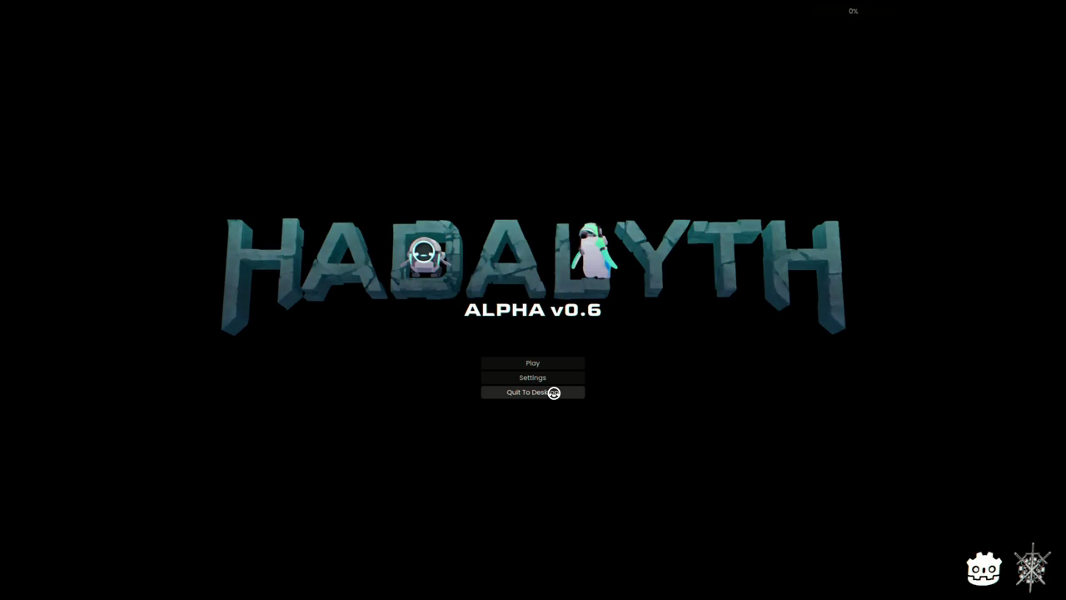
{"action": "left_click", "coordinate": [554, 393]}
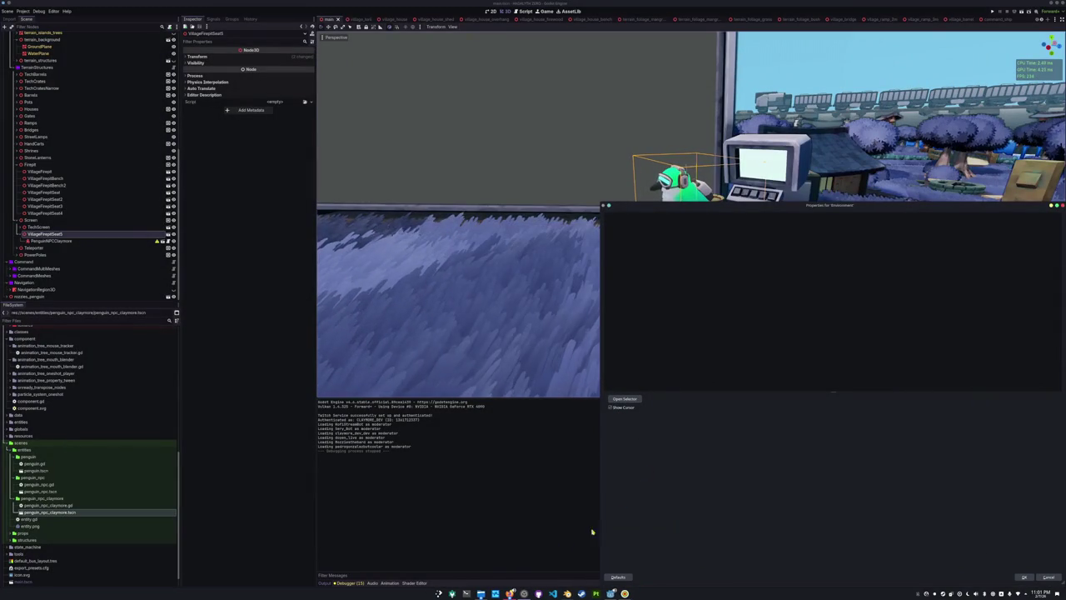
Step: Launch godot4 from a new terminal and run the HADALYTH ZERO project
{"action": "key", "text": "ctrl+alt+t"}
{"action": "type", "text": "godot4"}
{"action": "key", "text": "Return"}
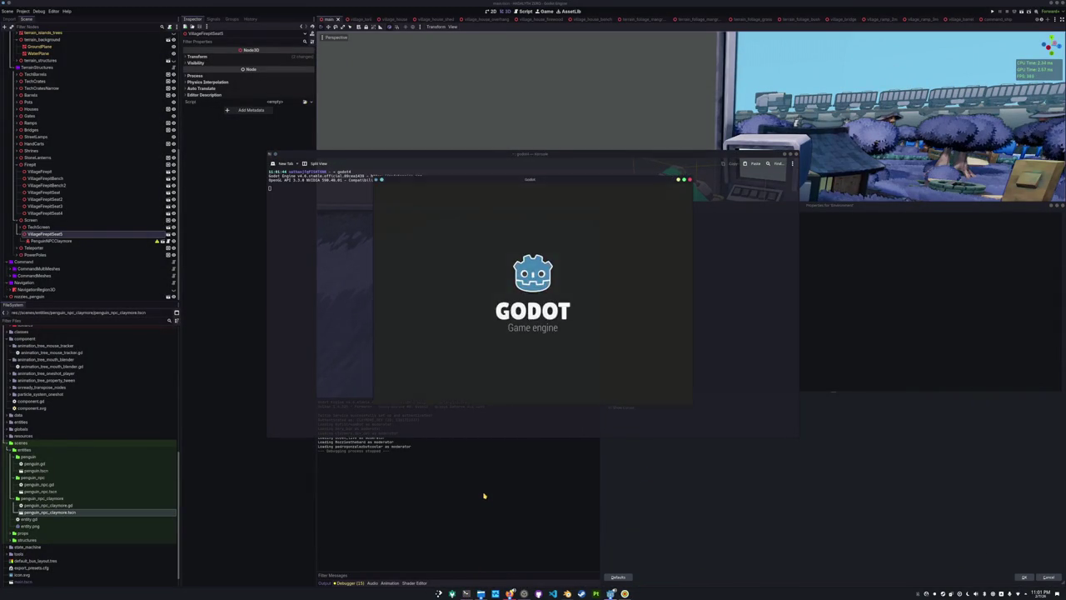
{"action": "left_click", "coordinate": [536, 211]}
{"action": "left_click", "coordinate": [676, 219]}
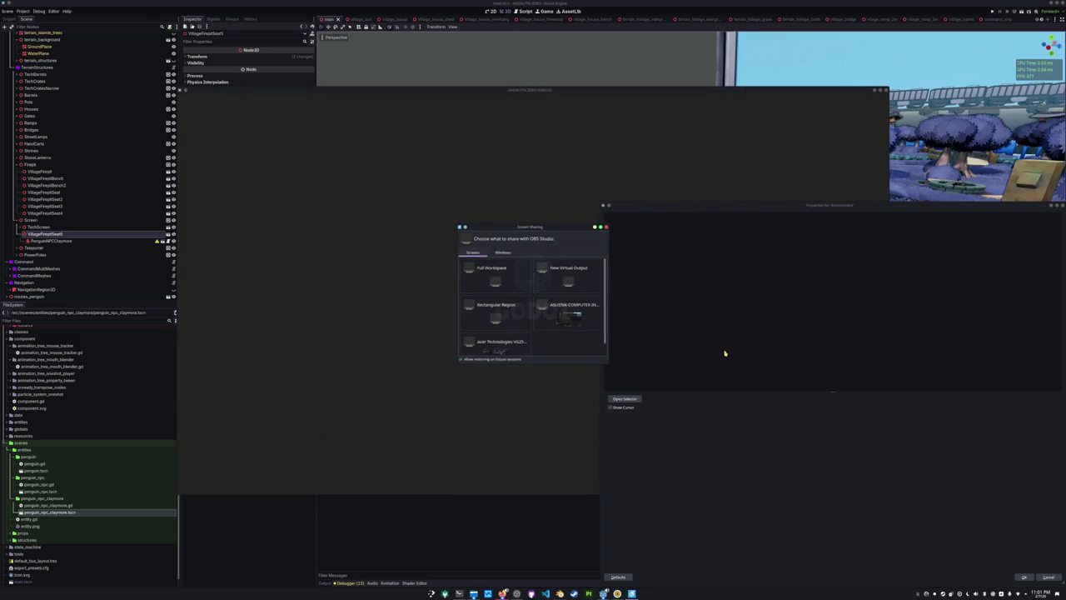
Step: Share the HADALYTH ZERO game window from the picker's Windows list
{"action": "left_click", "coordinate": [503, 252]}
{"action": "scroll", "coordinate": [526, 309], "scroll_direction": "down", "scroll_amount": 3}
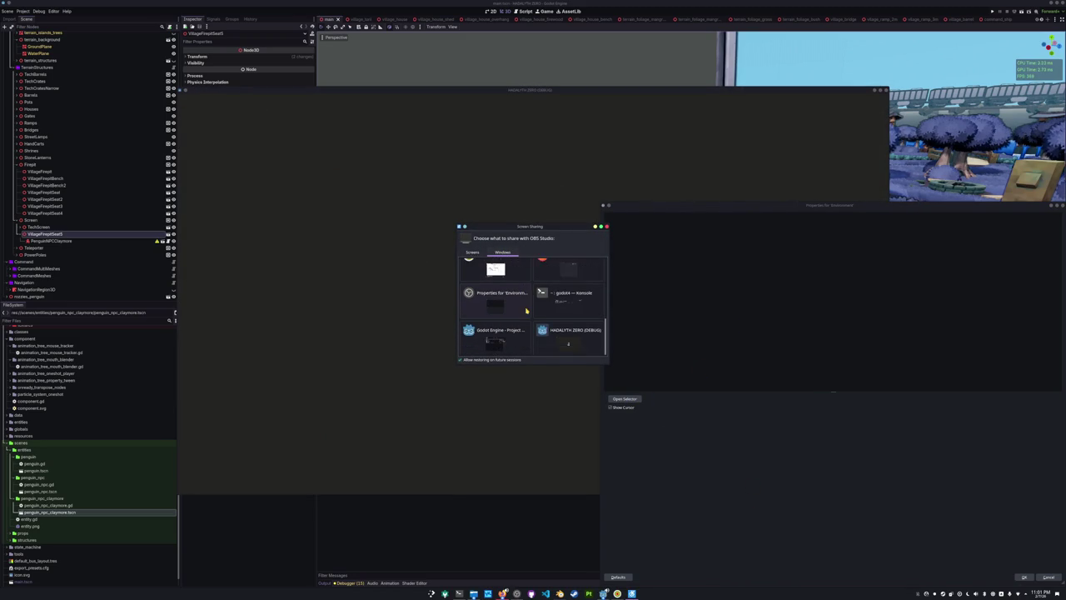
{"action": "double_click", "coordinate": [526, 309]}
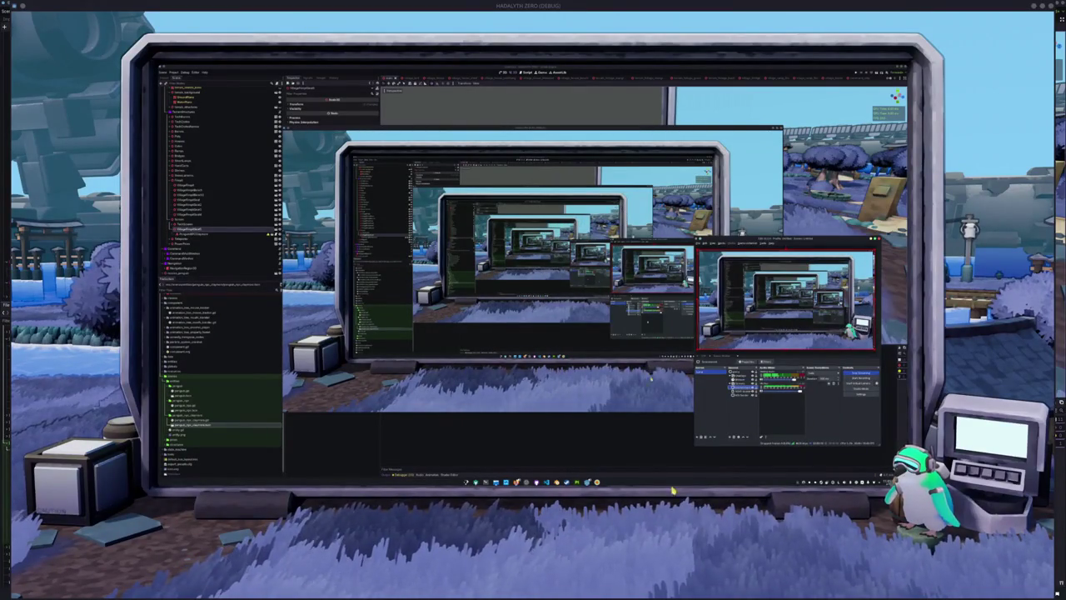
Step: Focus the HADALYTH ZERO window so its monitor shows the Godot Node docs page
{"action": "left_click", "coordinate": [641, 539]}
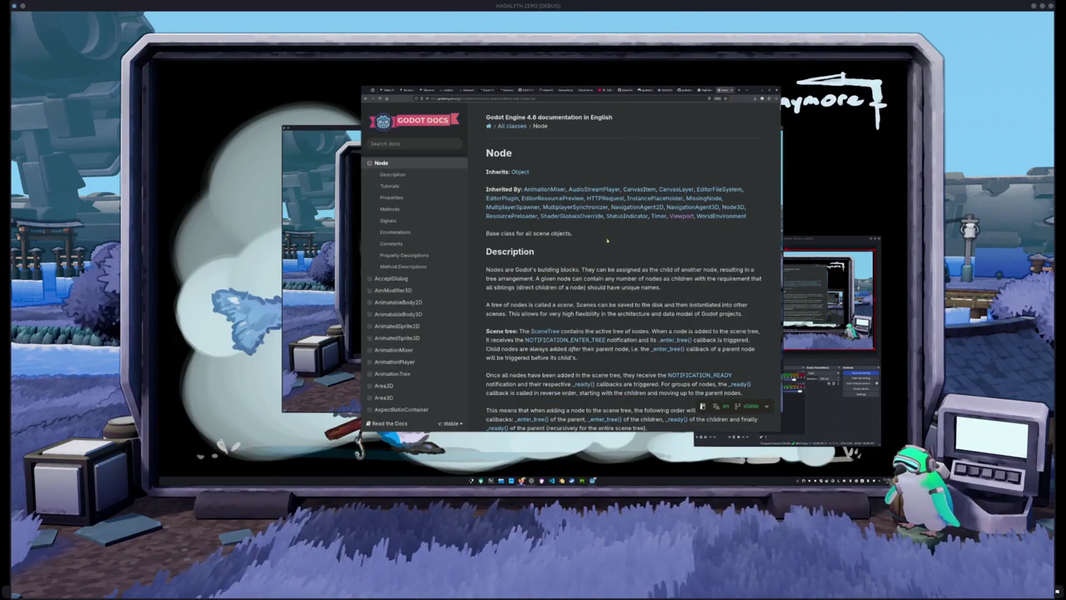
Step: Apply two Transform menu adjustments to the OBS desktop capture source
{"action": "scroll", "coordinate": [482, 259], "scroll_direction": "down", "scroll_amount": 5}
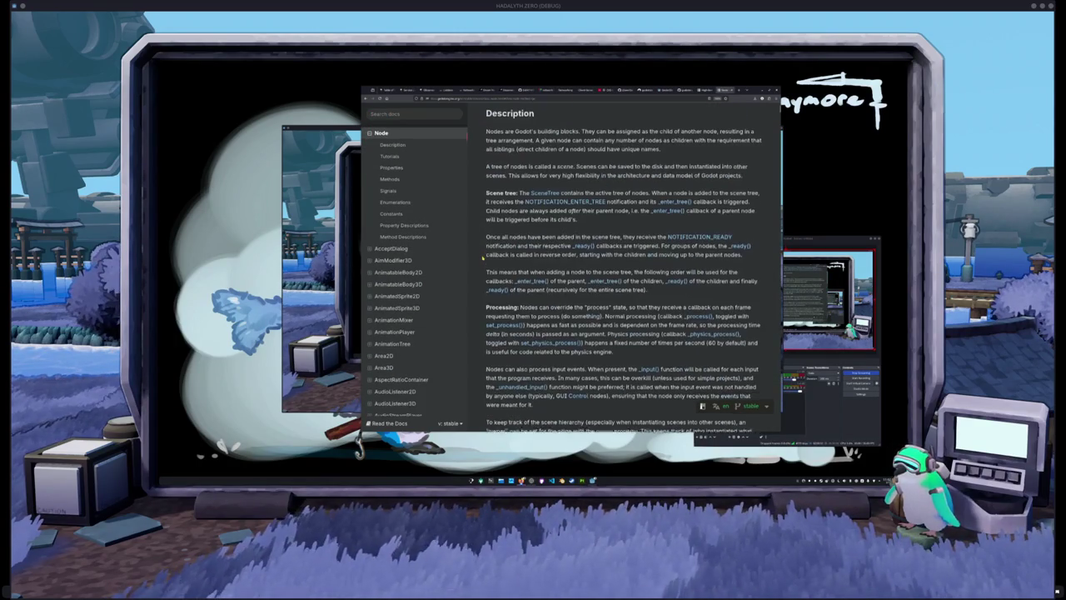
{"action": "scroll", "coordinate": [482, 258], "scroll_direction": "up", "scroll_amount": 2}
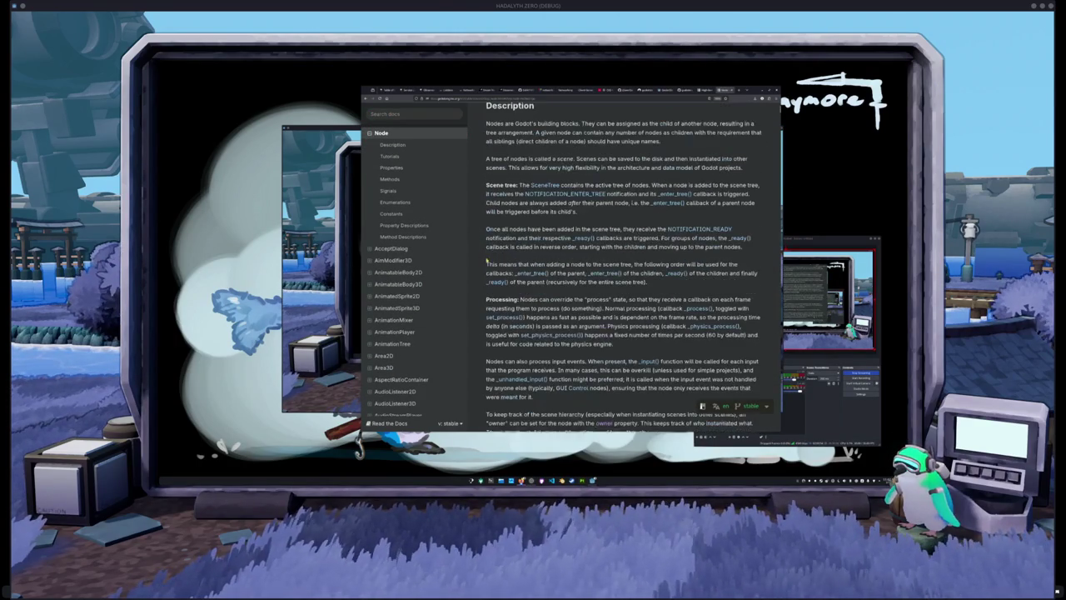
{"action": "left_click", "coordinate": [737, 388]}
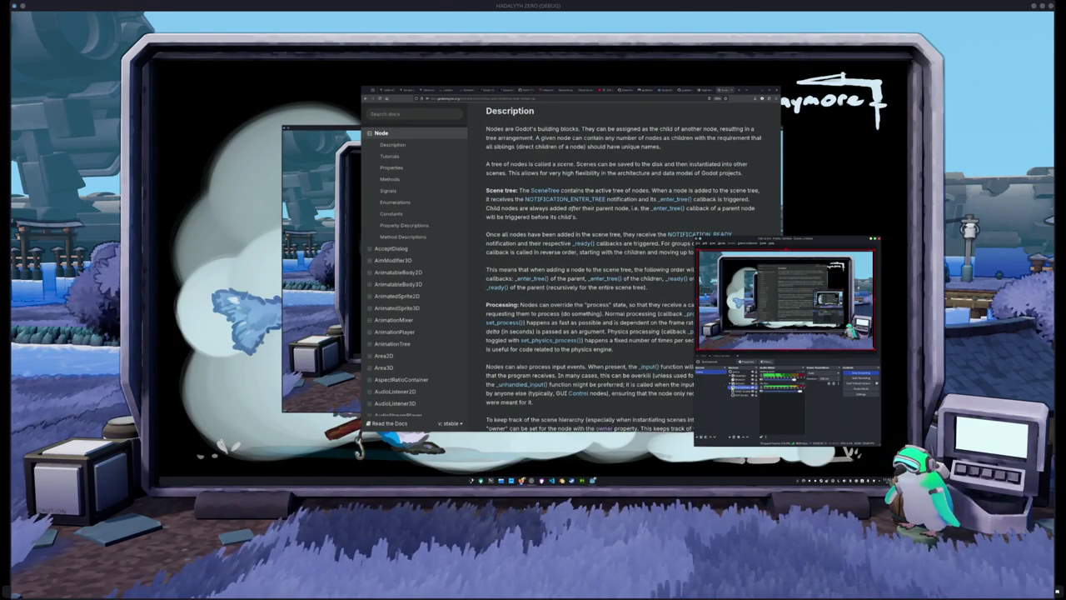
{"action": "right_click", "coordinate": [743, 385]}
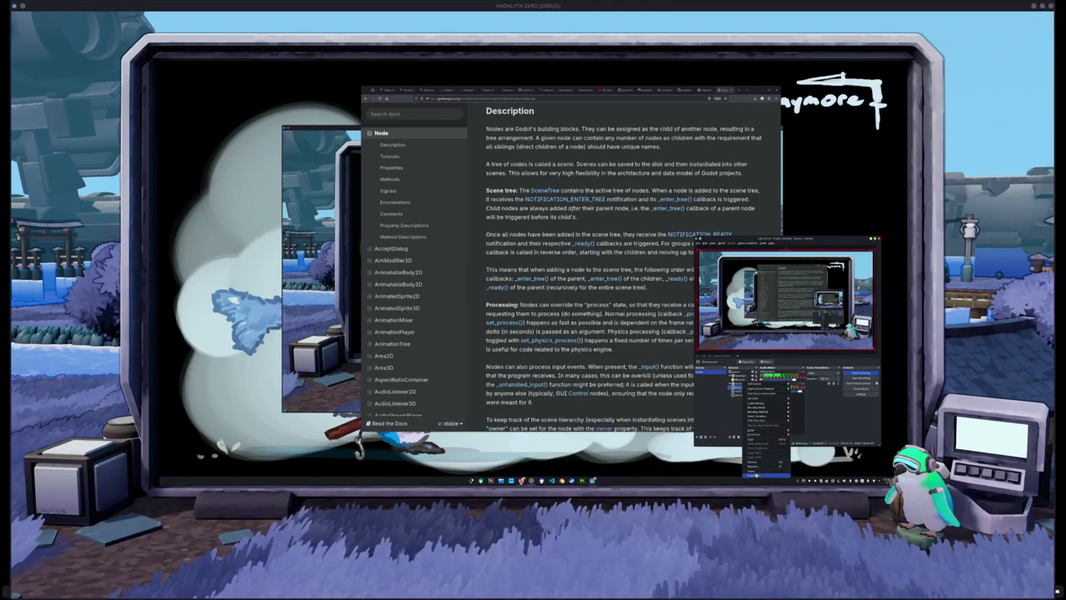
{"action": "mouse_move", "coordinate": [753, 434]}
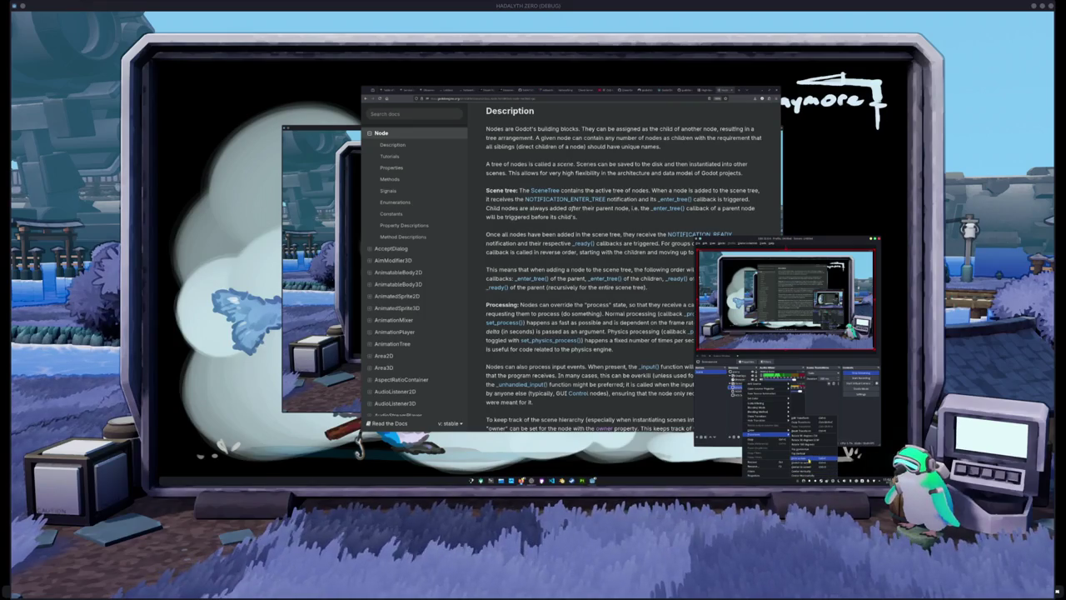
{"action": "left_click", "coordinate": [808, 463]}
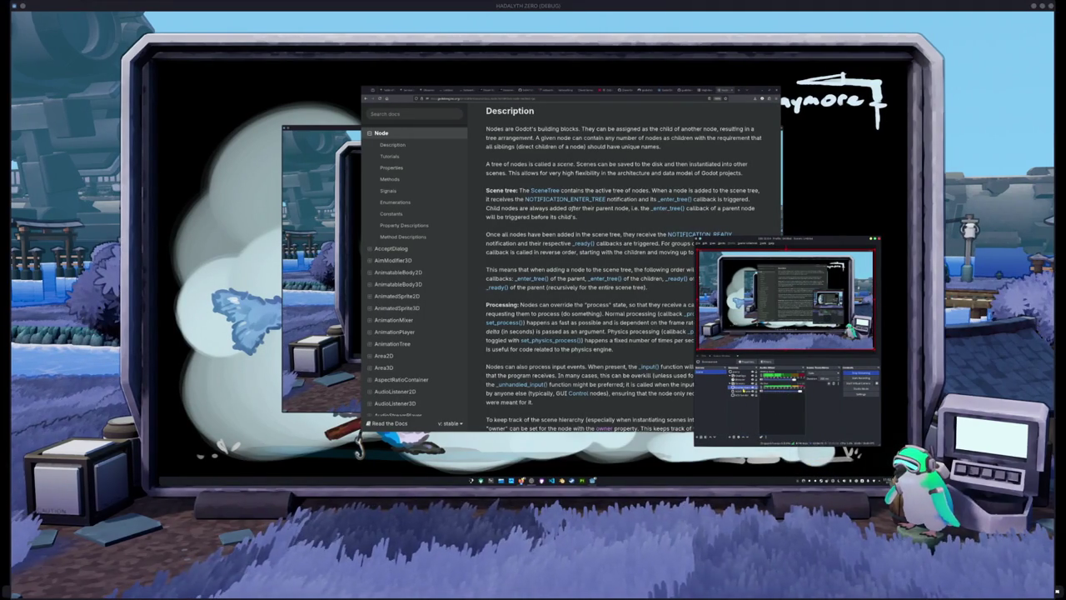
{"action": "right_click", "coordinate": [745, 380]}
{"action": "mouse_move", "coordinate": [770, 434]}
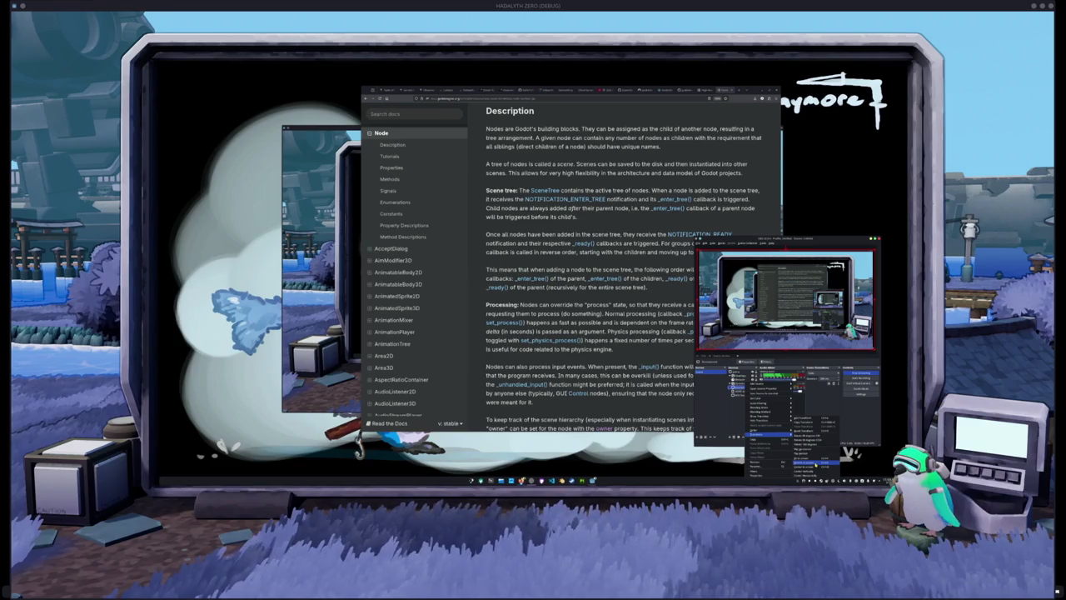
{"action": "left_click", "coordinate": [802, 467]}
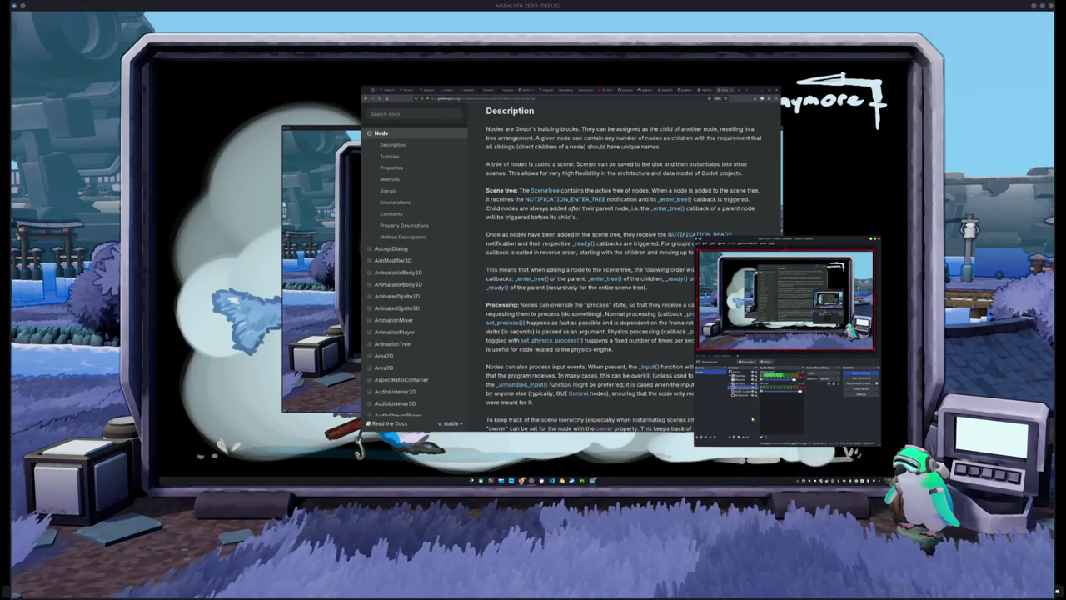
Step: Open Transform > Edit Transform for the capture source
{"action": "right_click", "coordinate": [742, 387]}
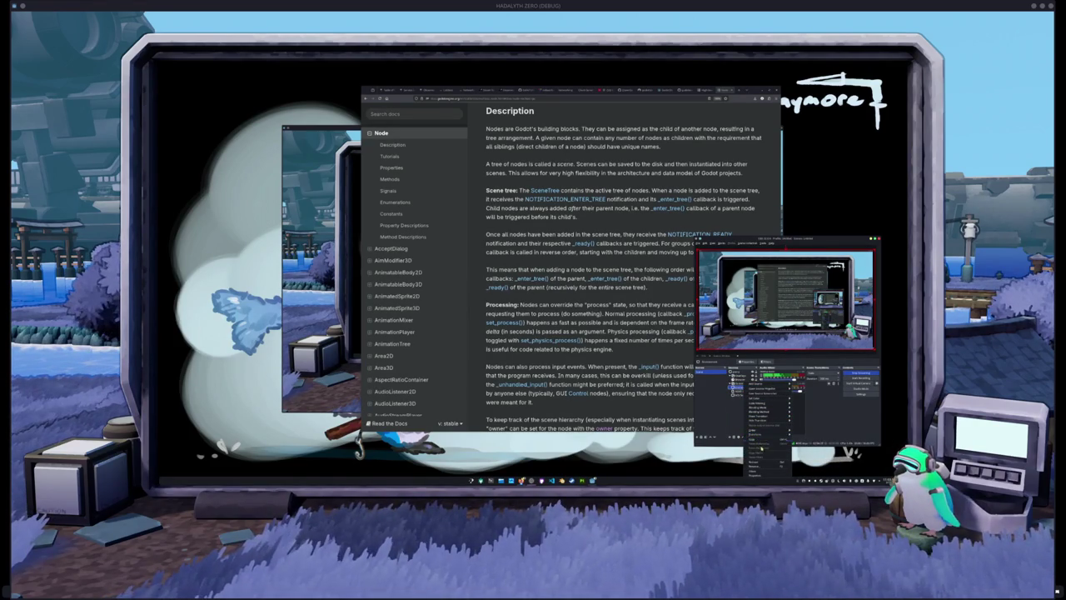
{"action": "mouse_move", "coordinate": [762, 409]}
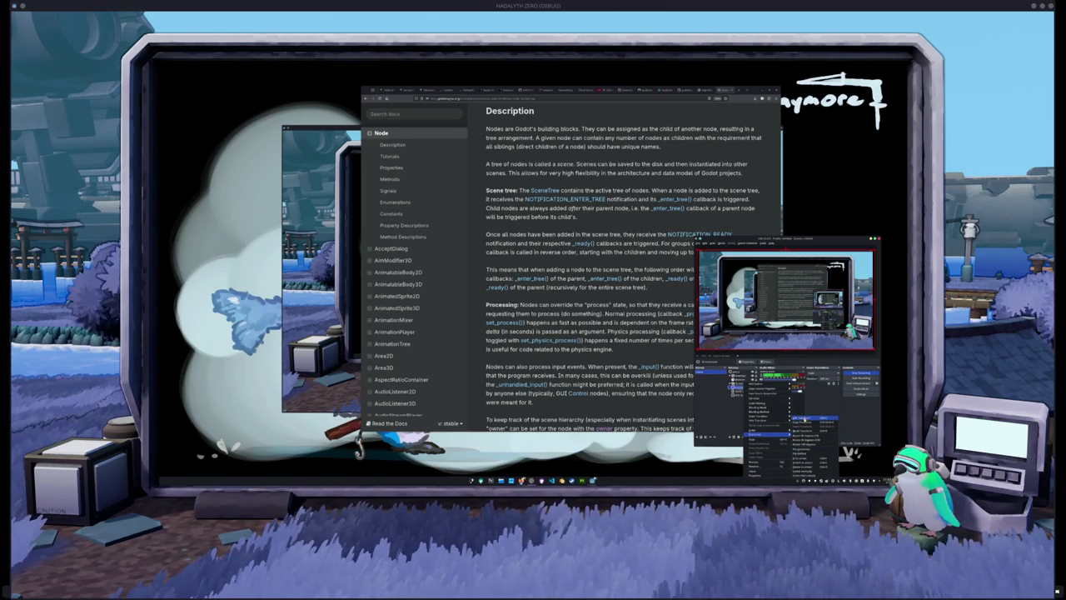
{"action": "left_click", "coordinate": [809, 419]}
Step: Drag the Edit Transform dialog down-left and shift the OBS main window left
{"action": "left_click_drag", "start_coordinate": [779, 302], "coordinate": [612, 305]}
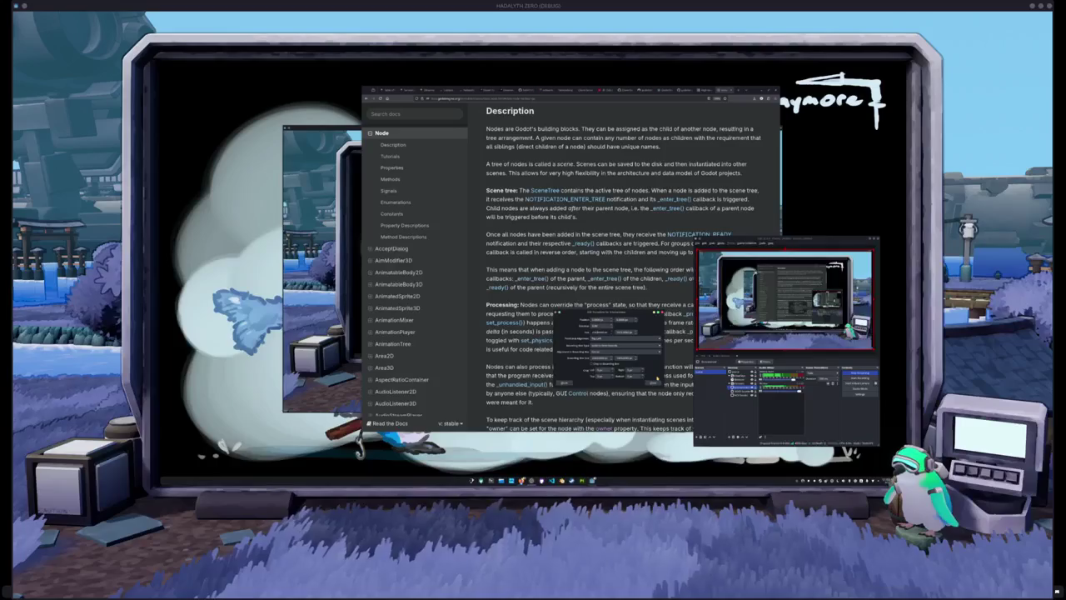
{"action": "left_click", "coordinate": [625, 332]}
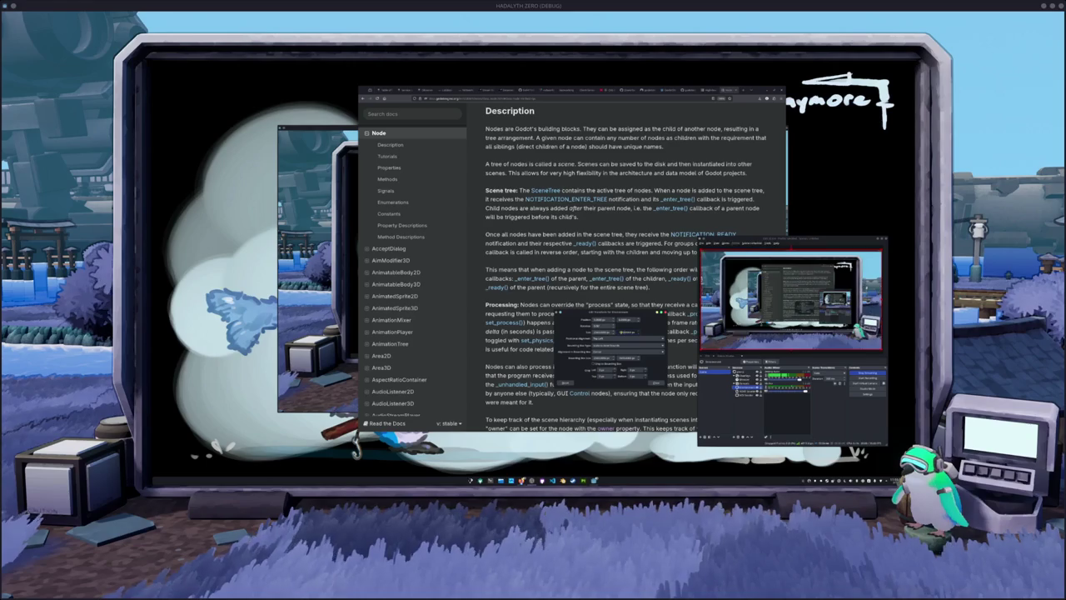
{"action": "left_click_drag", "start_coordinate": [612, 311], "coordinate": [560, 342]}
{"action": "left_click_drag", "start_coordinate": [761, 242], "coordinate": [695, 248]}
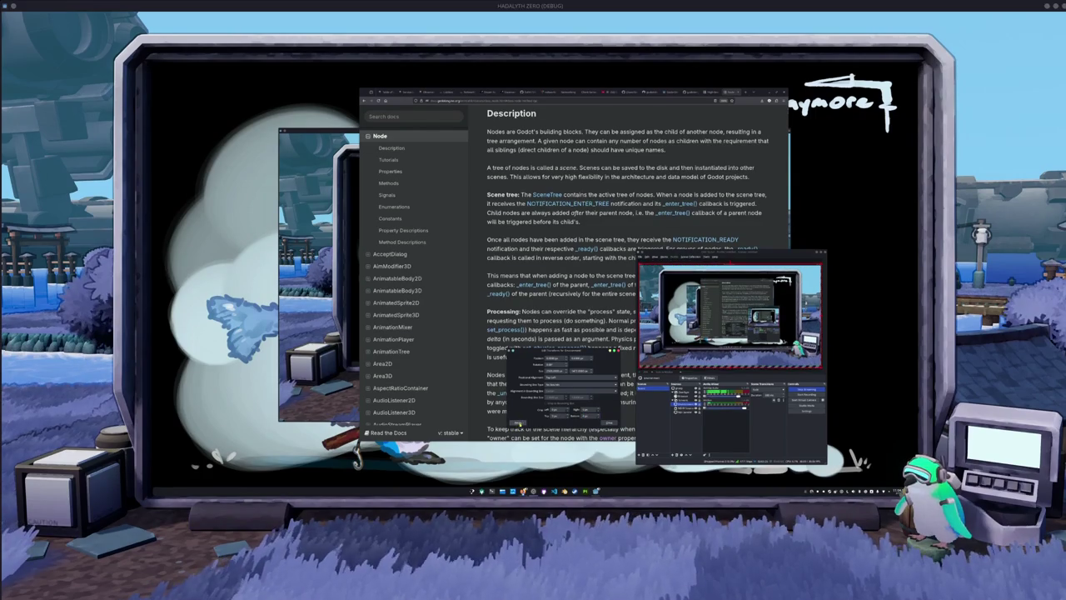
Step: Choose a new bounding box type and positional alignment for the capture source
{"action": "left_click", "coordinate": [559, 385]}
{"action": "left_click", "coordinate": [575, 416]}
{"action": "left_click", "coordinate": [560, 378]}
{"action": "left_click", "coordinate": [574, 377]}
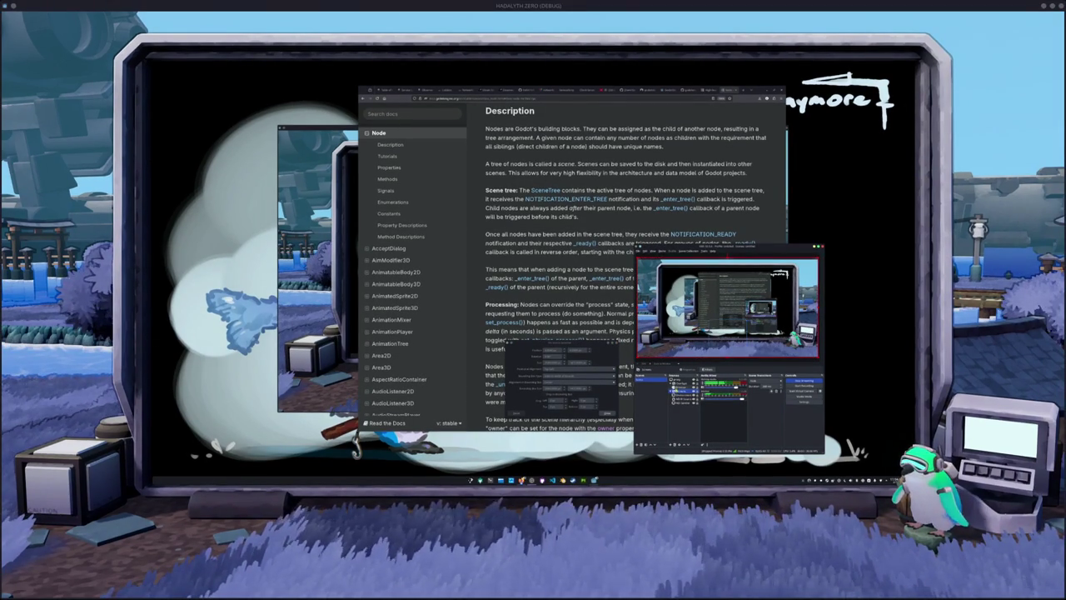
Step: Select another source and try several bounding box types until the size fields become enabled
{"action": "left_click", "coordinate": [681, 395]}
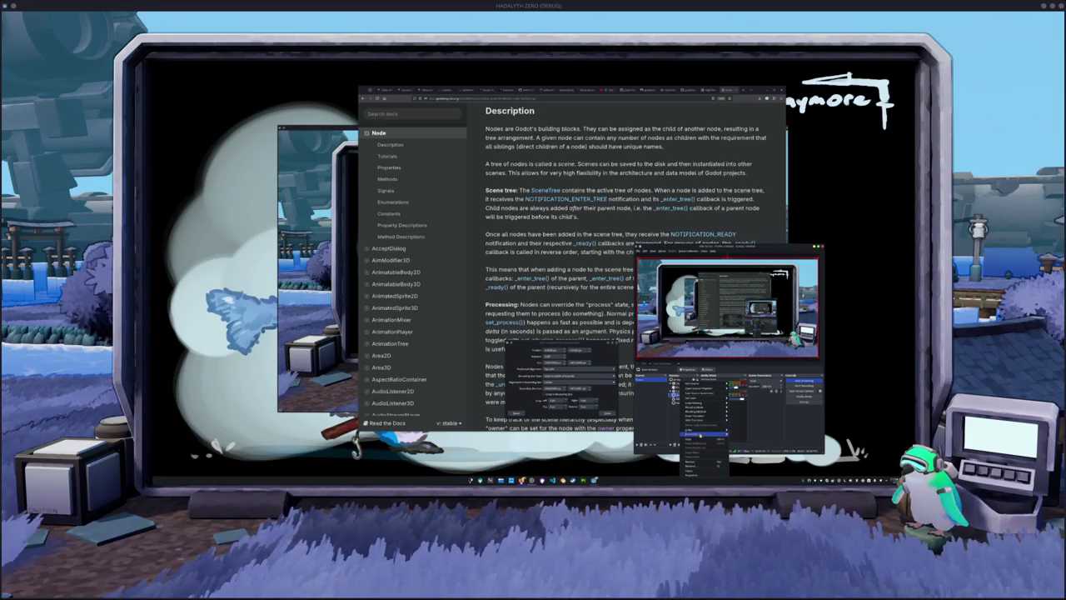
{"action": "mouse_move", "coordinate": [698, 433]}
{"action": "left_click", "coordinate": [752, 431]}
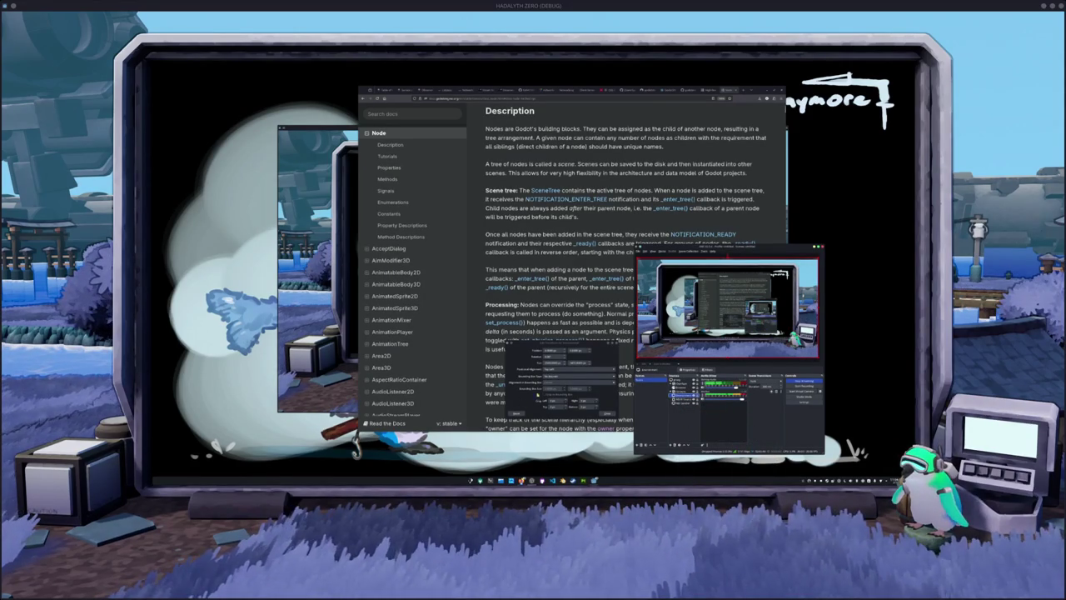
{"action": "left_click", "coordinate": [554, 376]}
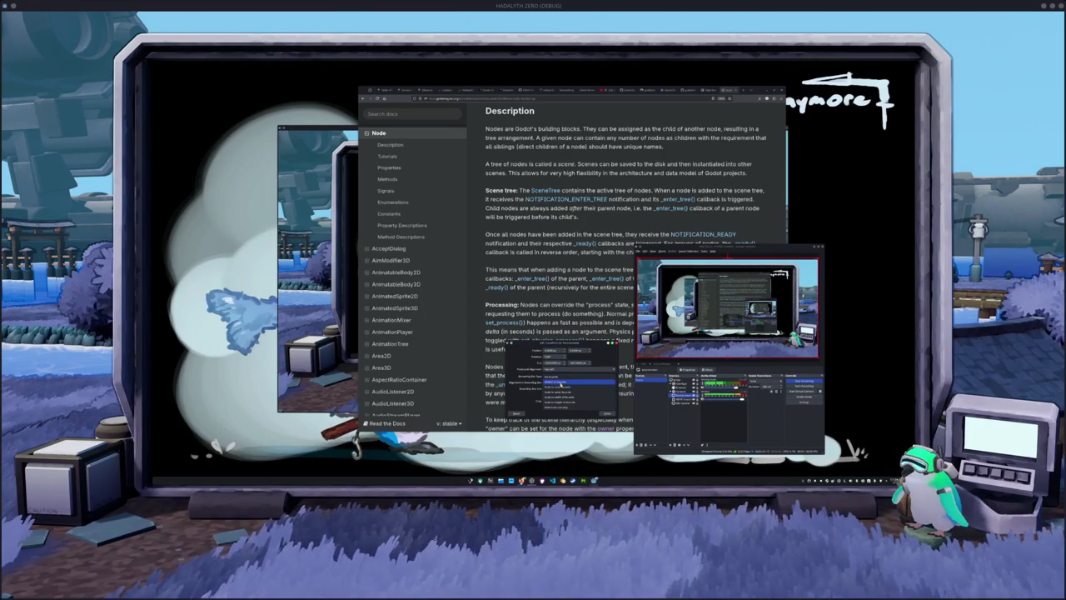
{"action": "left_click", "coordinate": [567, 376]}
{"action": "left_click", "coordinate": [567, 377]}
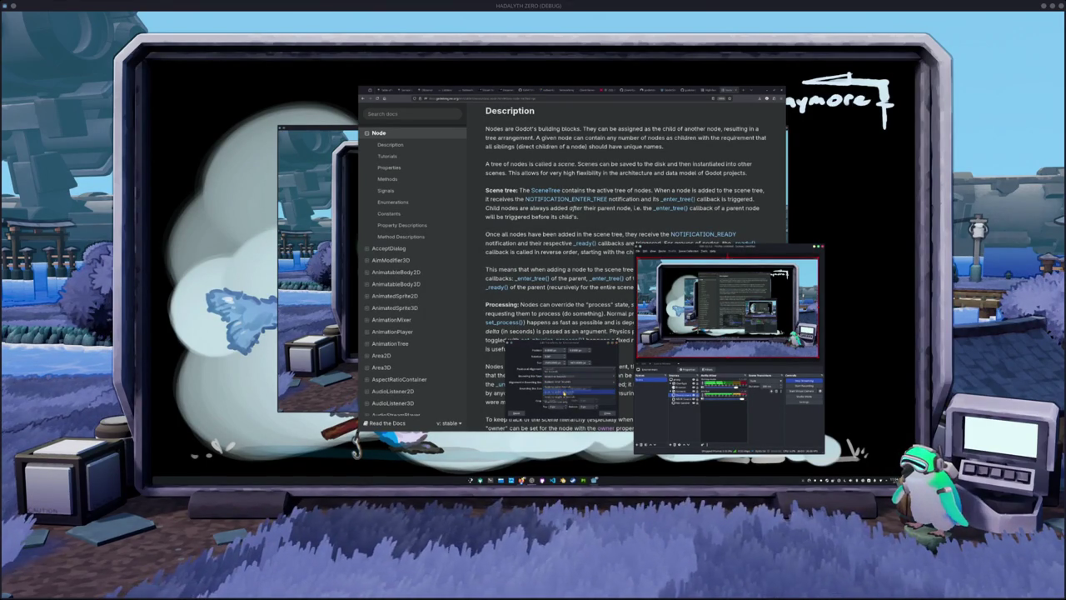
{"action": "left_click", "coordinate": [564, 396]}
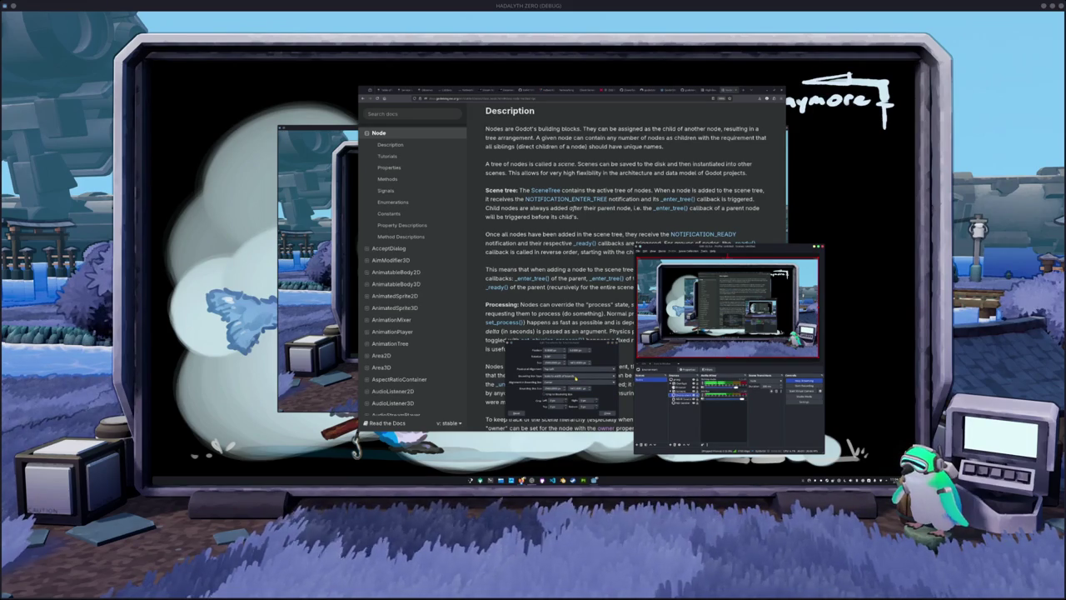
{"action": "left_click", "coordinate": [575, 378]}
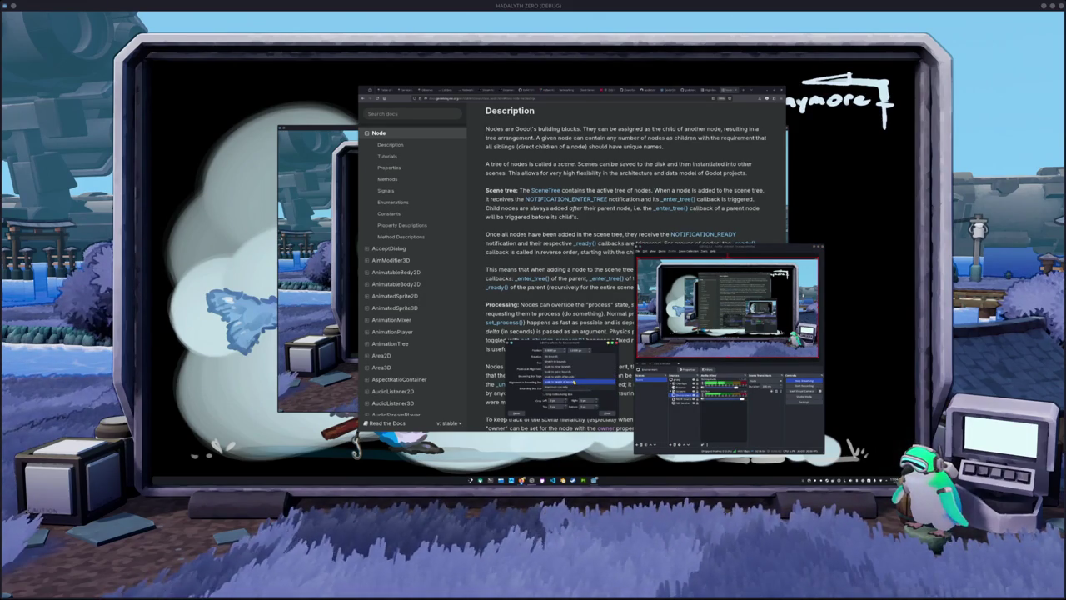
{"action": "left_click", "coordinate": [574, 381]}
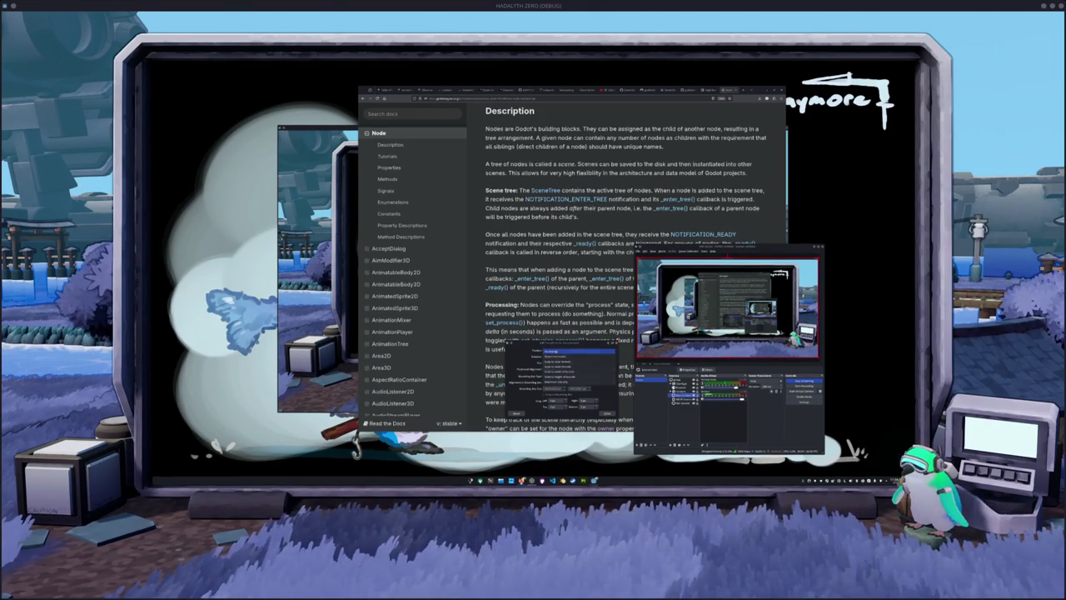
{"action": "left_click", "coordinate": [562, 376]}
Step: Switch the capture's bounding box type to a rescaling option, close Edit Transform, and select the second source
{"action": "left_click", "coordinate": [563, 382]}
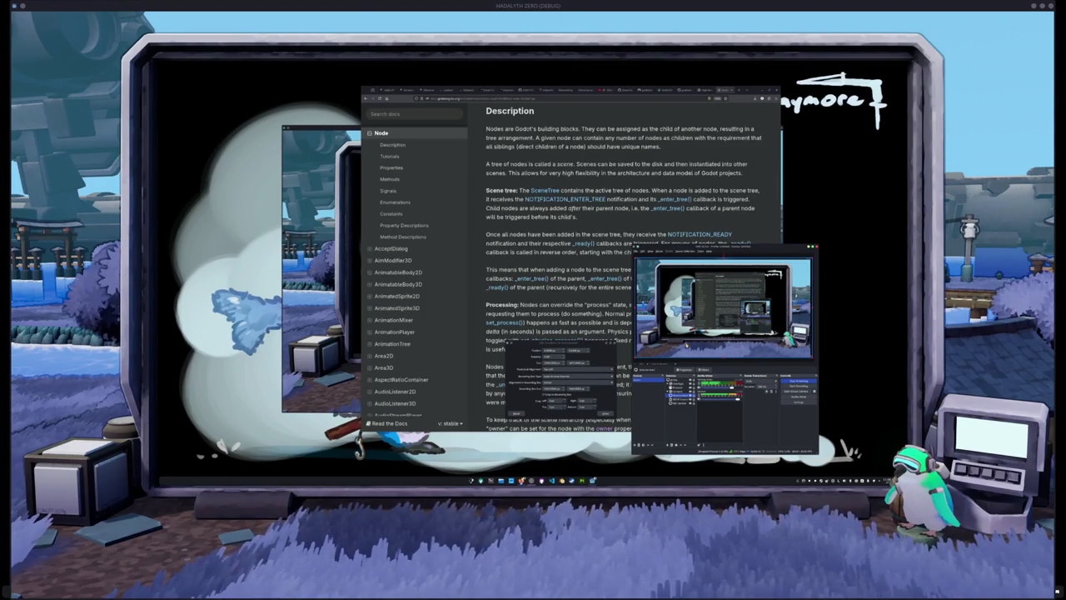
{"action": "left_click", "coordinate": [573, 376]}
{"action": "left_click", "coordinate": [573, 378]}
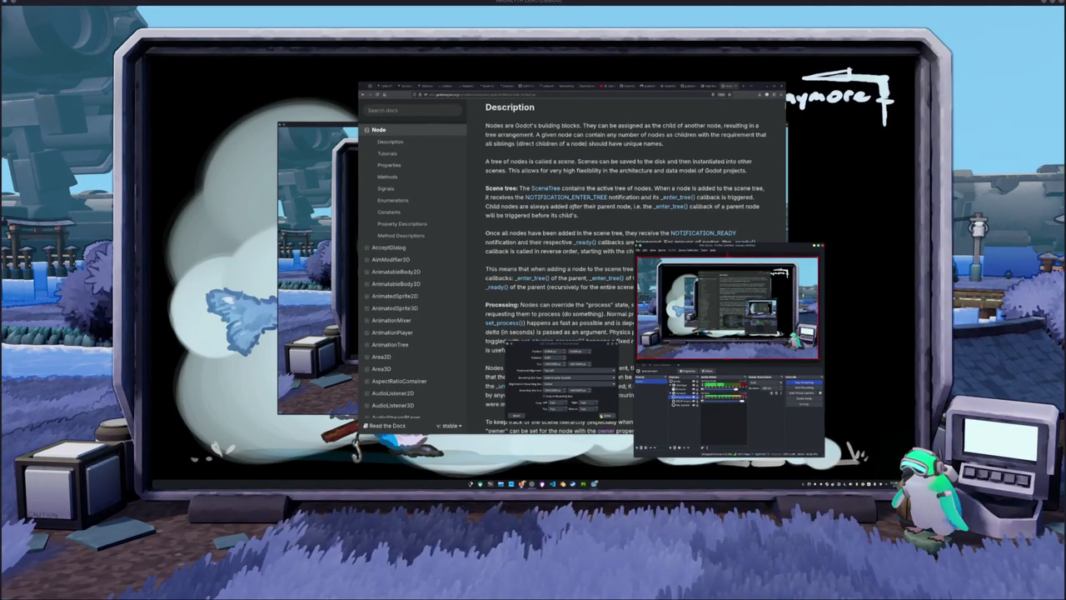
{"action": "left_click", "coordinate": [608, 415]}
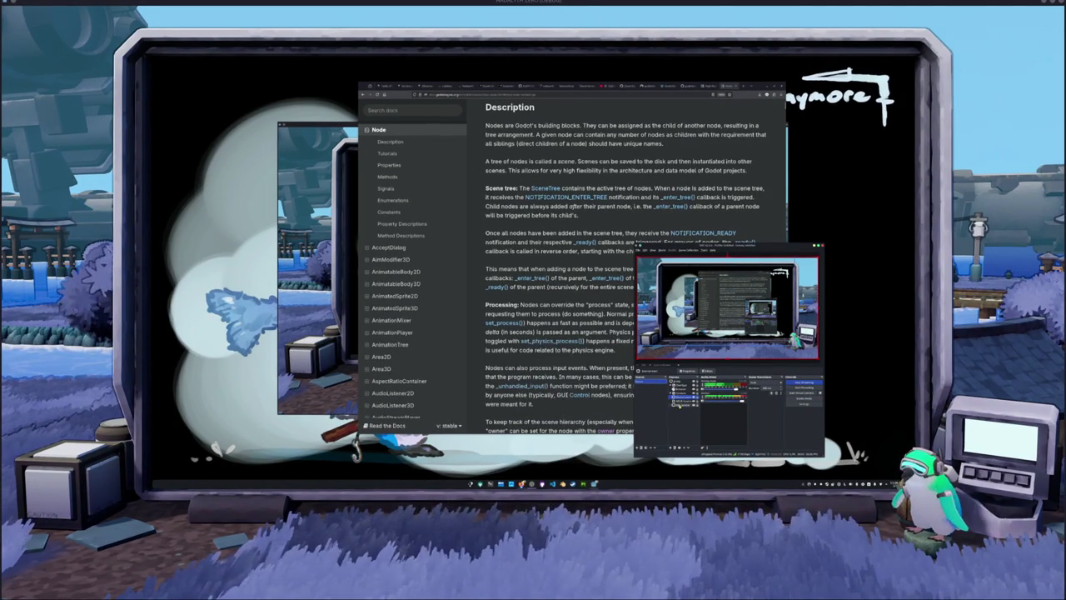
{"action": "left_click", "coordinate": [678, 385]}
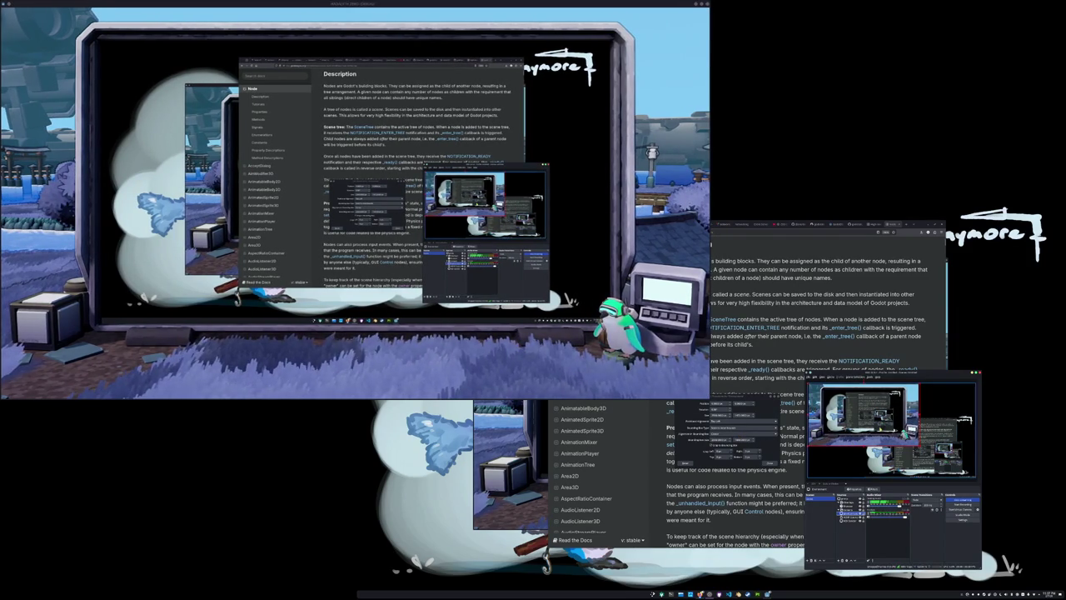
Step: Fit the game capture source to the screen using the Transform context menu
{"action": "right_click", "coordinate": [846, 500]}
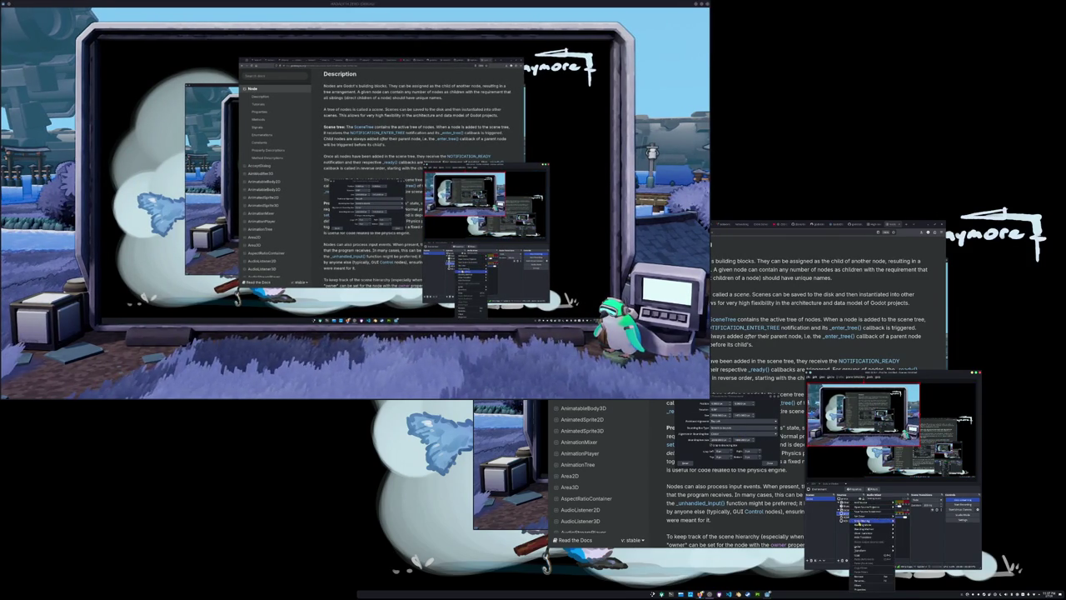
{"action": "mouse_move", "coordinate": [881, 550]}
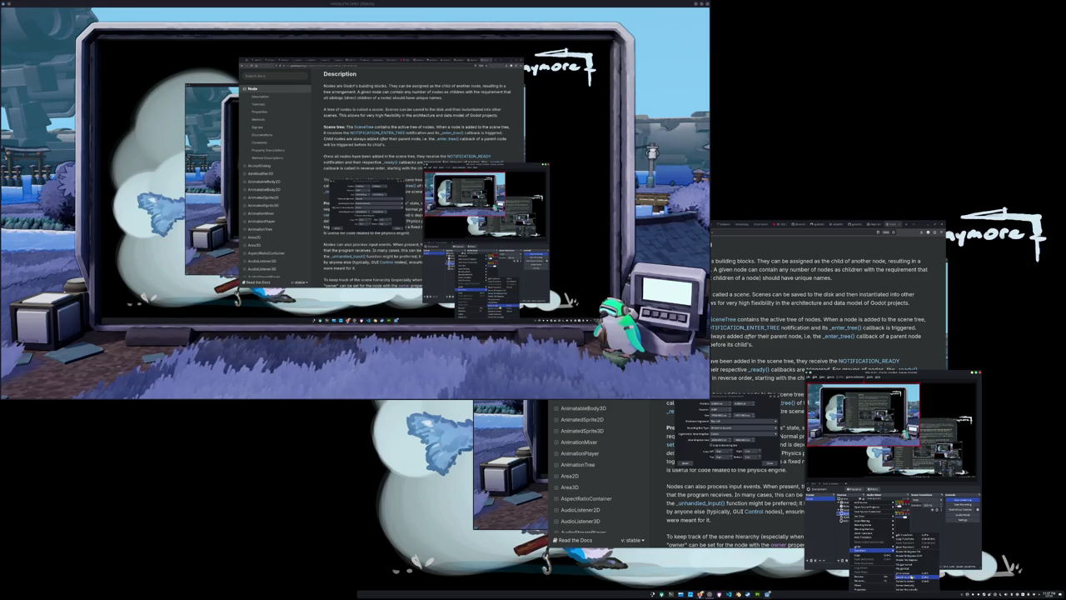
{"action": "left_click", "coordinate": [916, 575]}
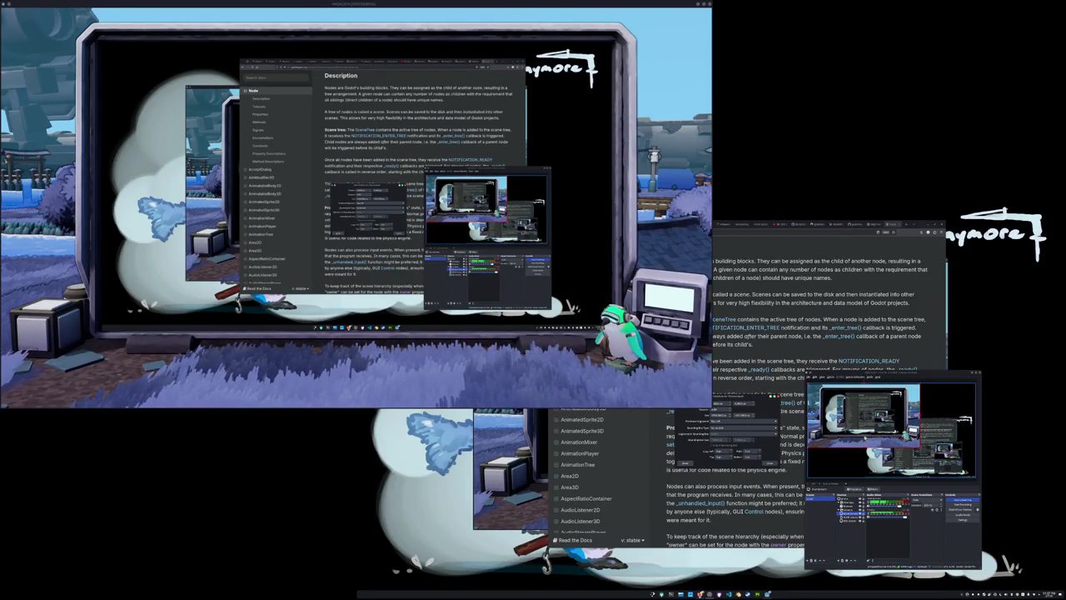
Step: Select the source one row lower and change its positional alignment to reposition the capture
{"action": "left_click", "coordinate": [845, 509]}
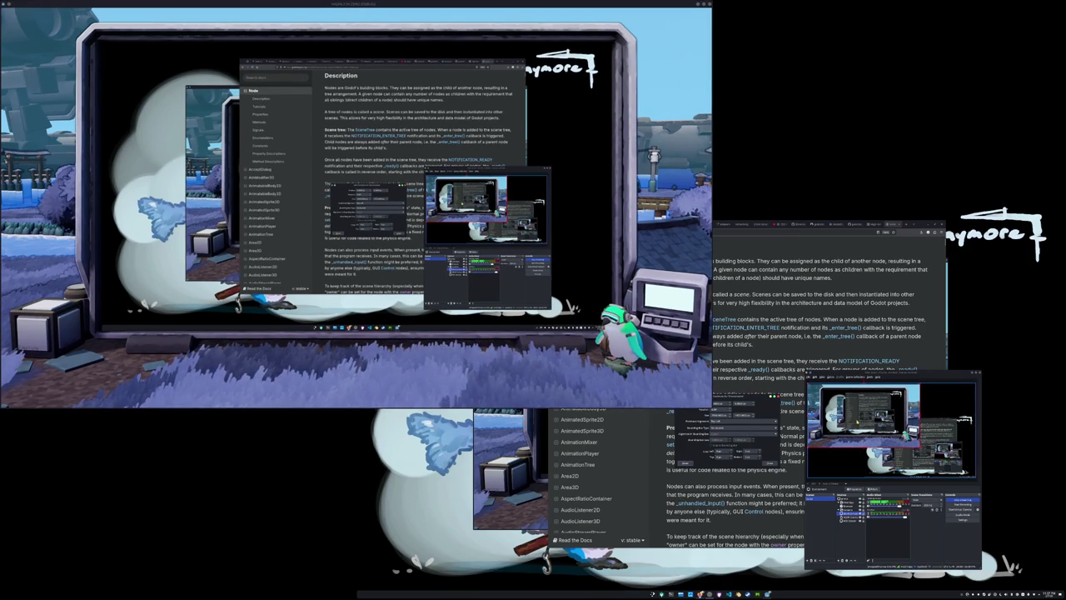
{"action": "left_click", "coordinate": [849, 510]}
{"action": "left_click", "coordinate": [849, 514]}
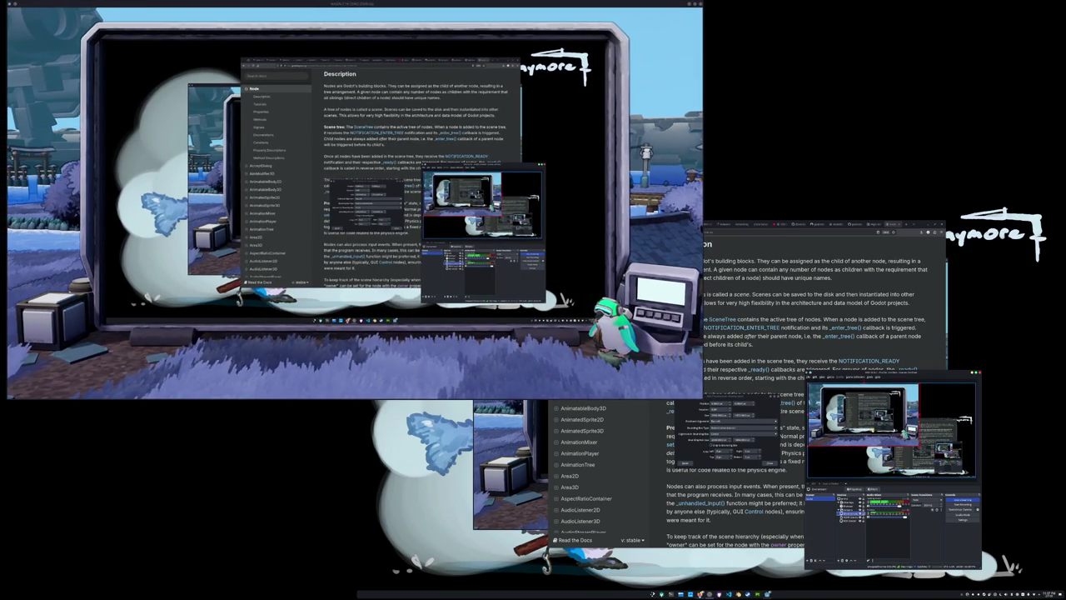
{"action": "left_click", "coordinate": [740, 421]}
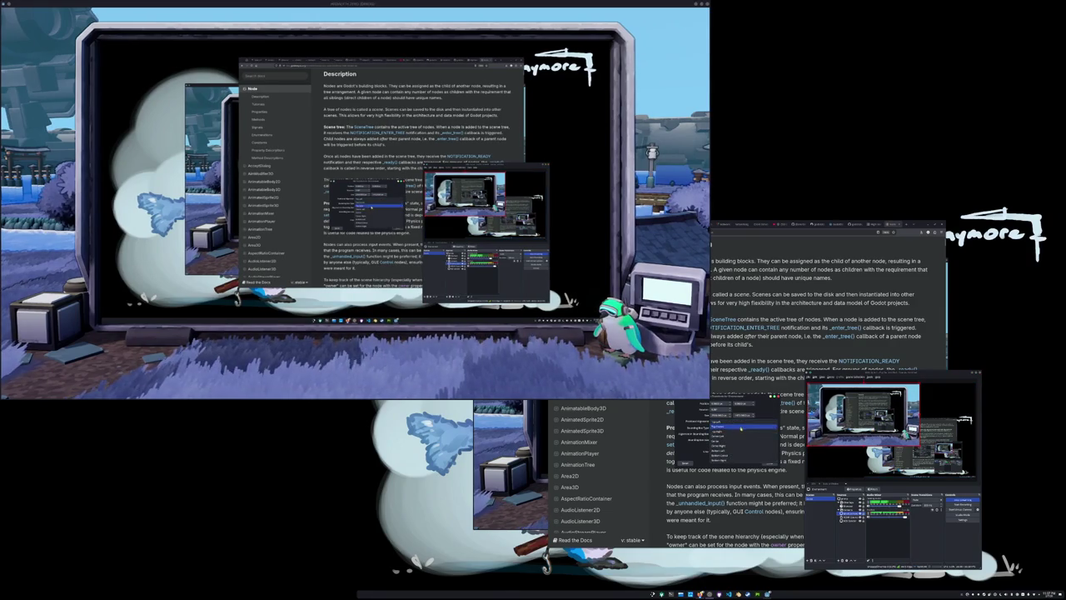
{"action": "left_click", "coordinate": [724, 426]}
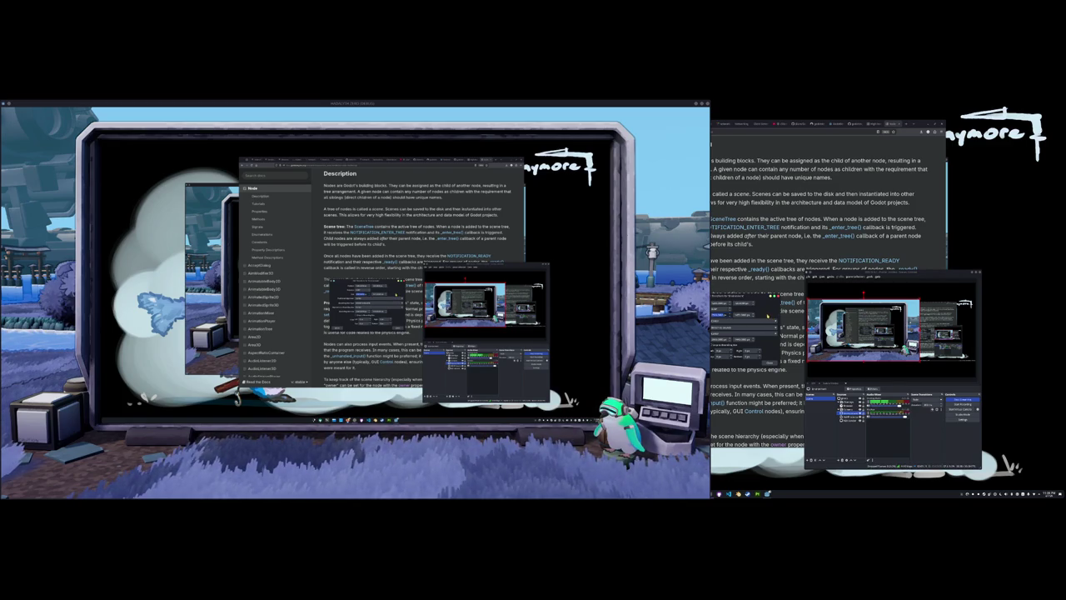
Step: Set a bounding box type that reveals size fields, then check each source in the preview
{"action": "left_click", "coordinate": [739, 320]}
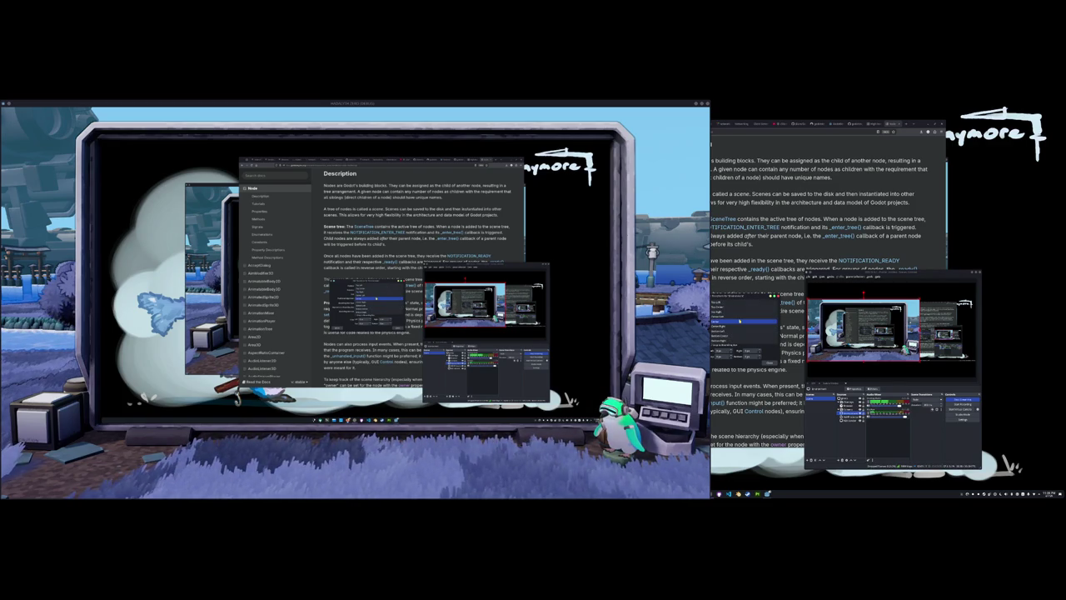
{"action": "left_click", "coordinate": [739, 320]}
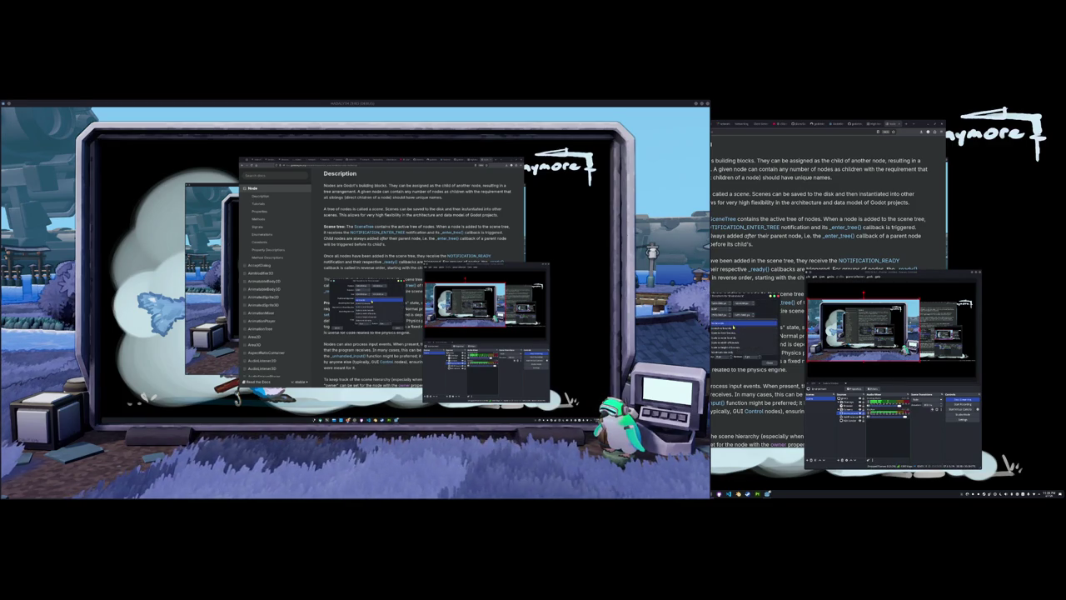
{"action": "left_click", "coordinate": [732, 327]}
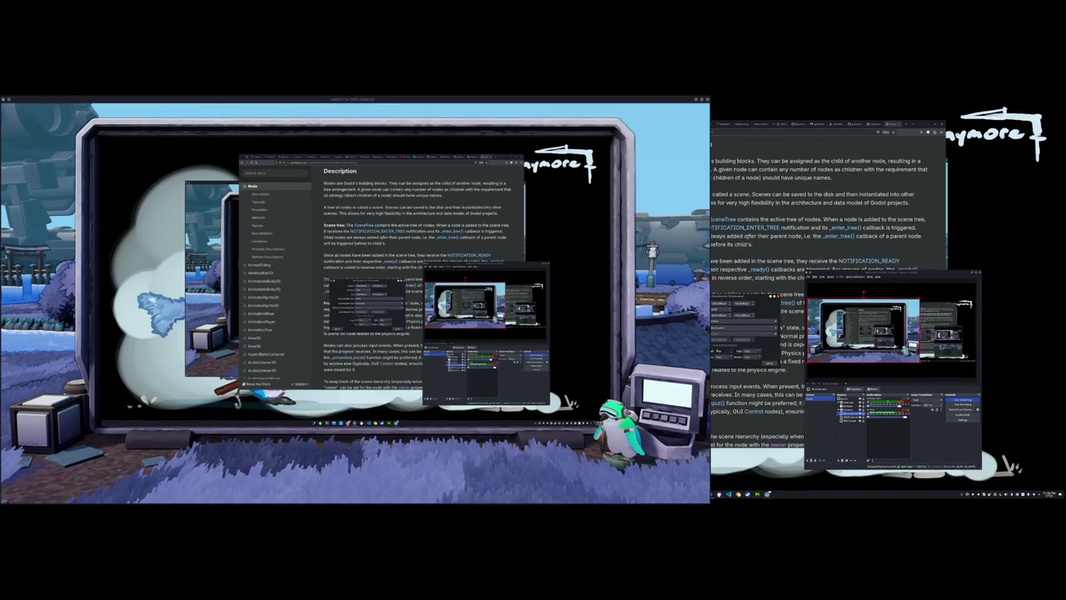
{"action": "left_click", "coordinate": [866, 340]}
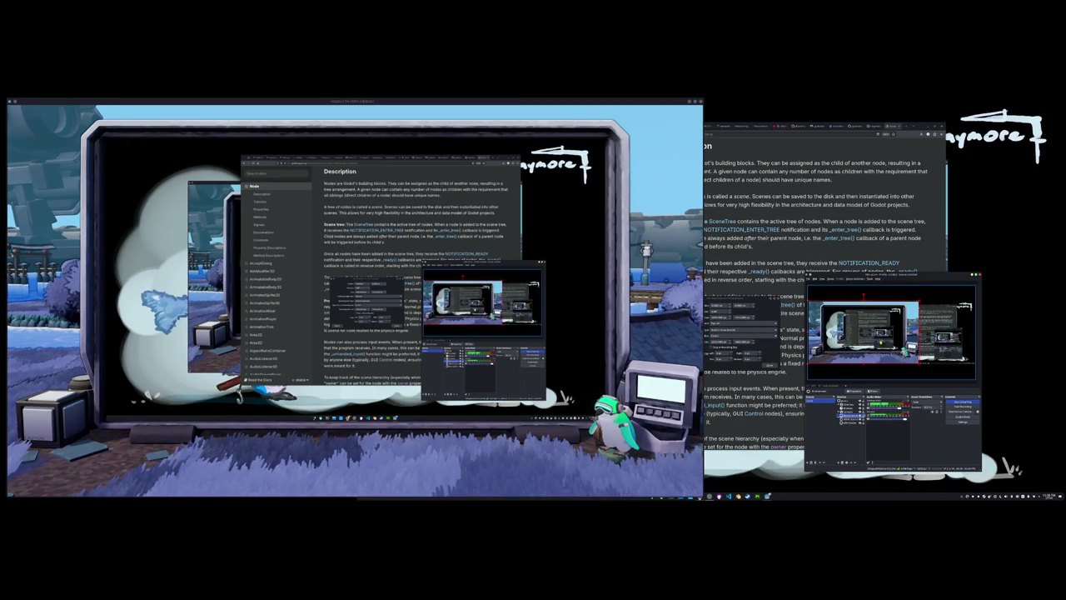
{"action": "left_click", "coordinate": [850, 418]}
{"action": "left_click", "coordinate": [847, 422]}
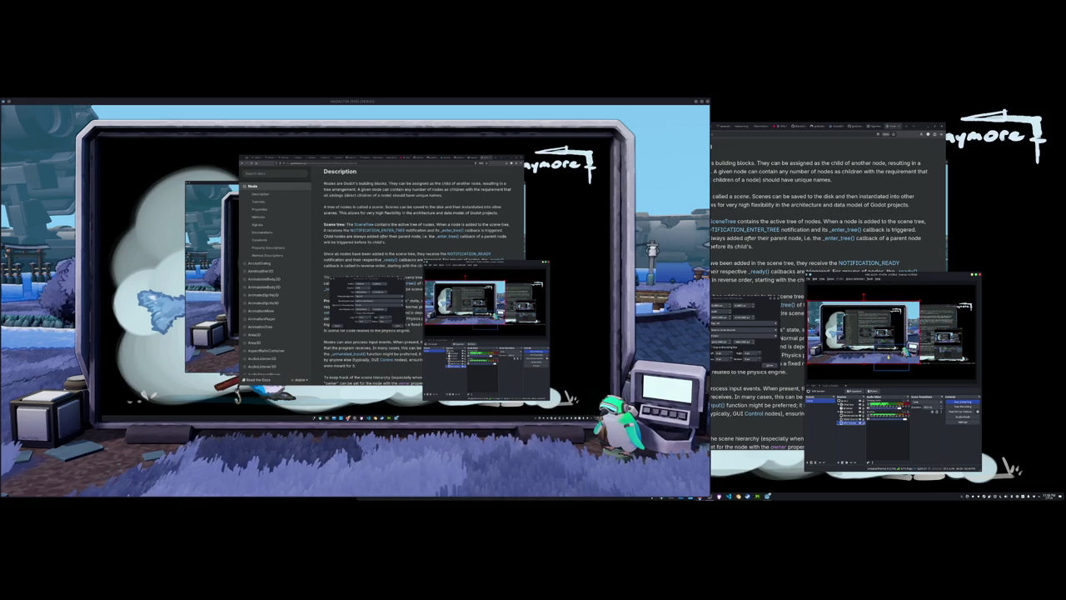
{"action": "left_click", "coordinate": [850, 423]}
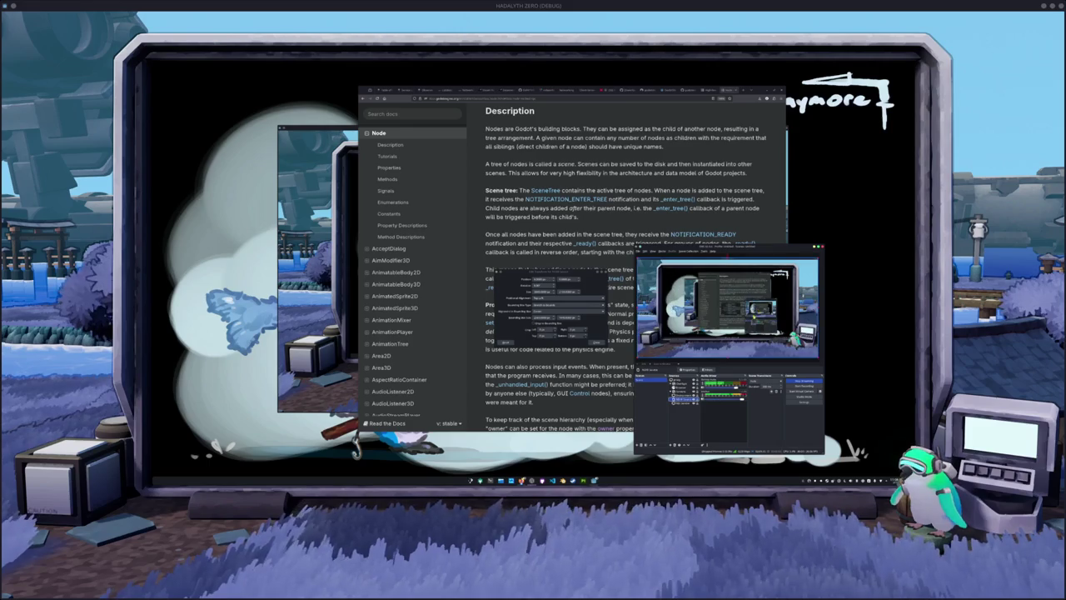
Step: Select the large desktop capture source in the nested OBS preview
{"action": "left_click", "coordinate": [679, 397]}
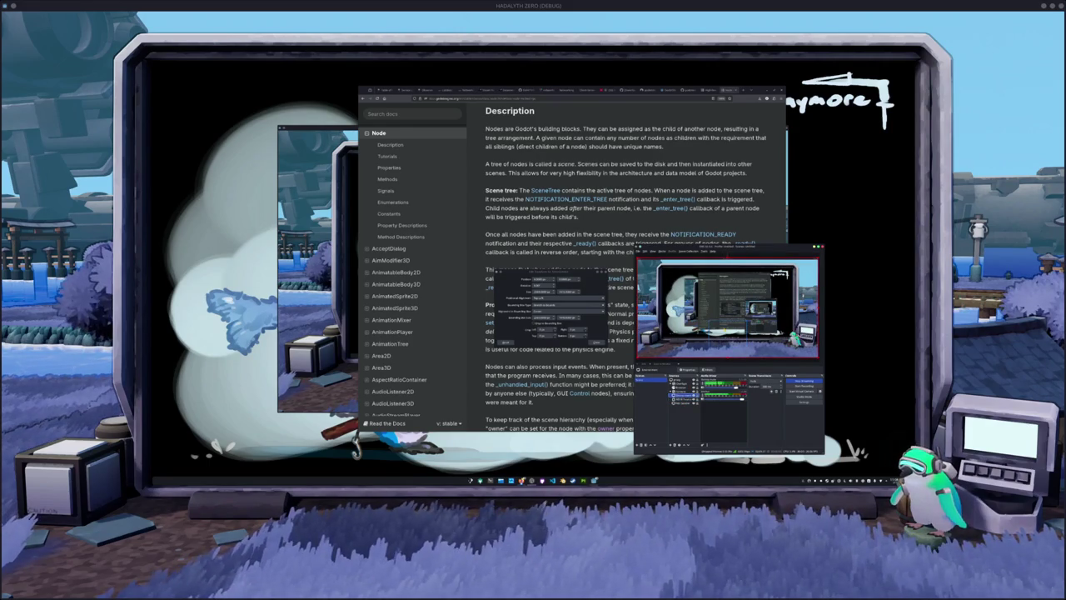
{"action": "left_click", "coordinate": [683, 403]}
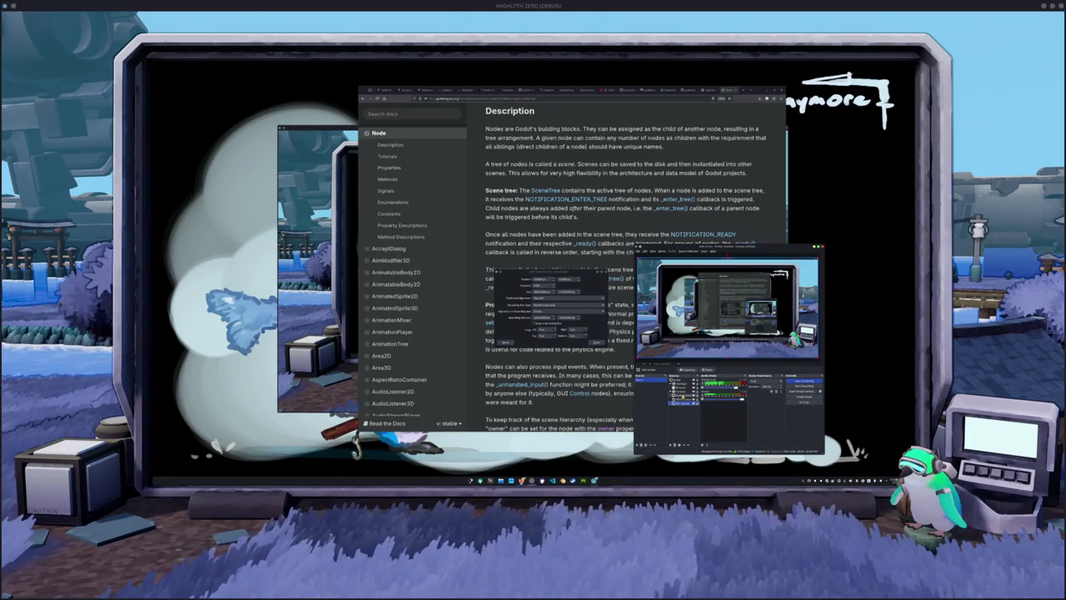
{"action": "left_click", "coordinate": [683, 388]}
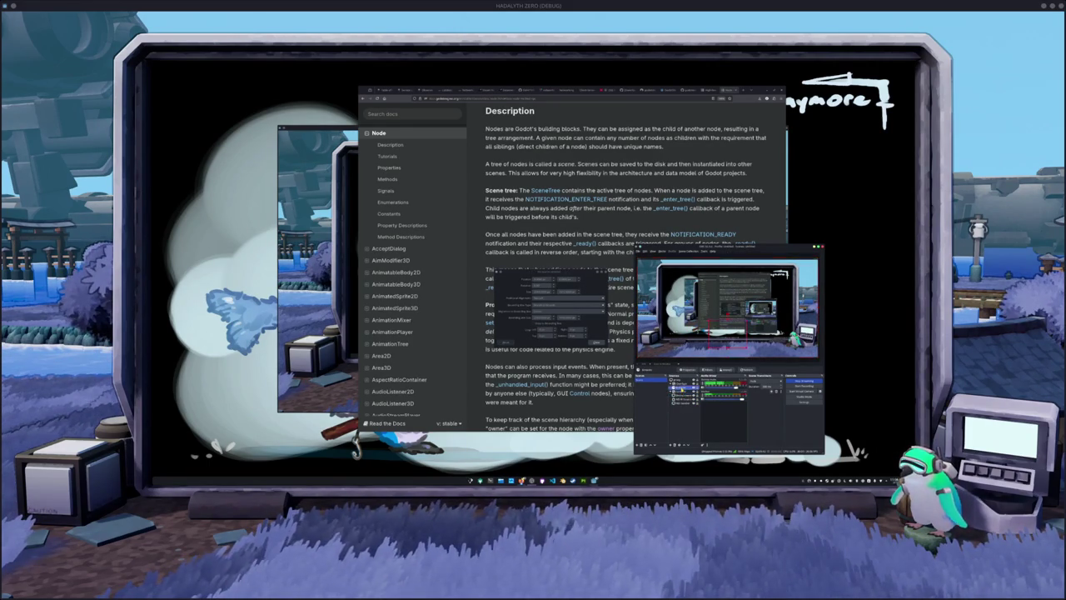
{"action": "left_click", "coordinate": [683, 394]}
{"action": "left_click", "coordinate": [683, 390]}
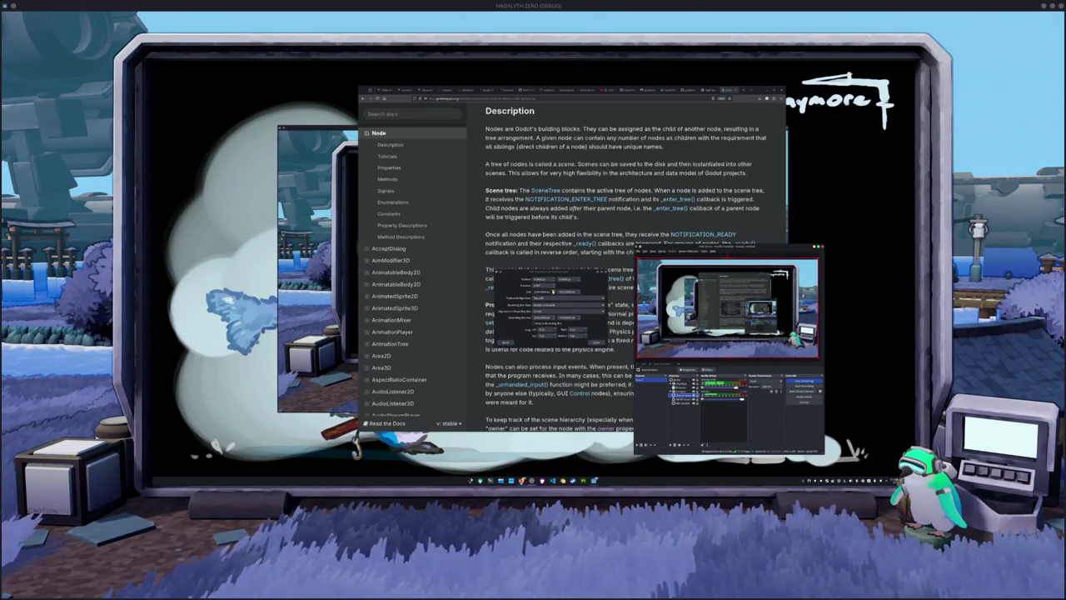
Step: Give the desktop capture a bounding box type and bounding box alignment in Edit Transform
{"action": "double_click", "coordinate": [554, 290]}
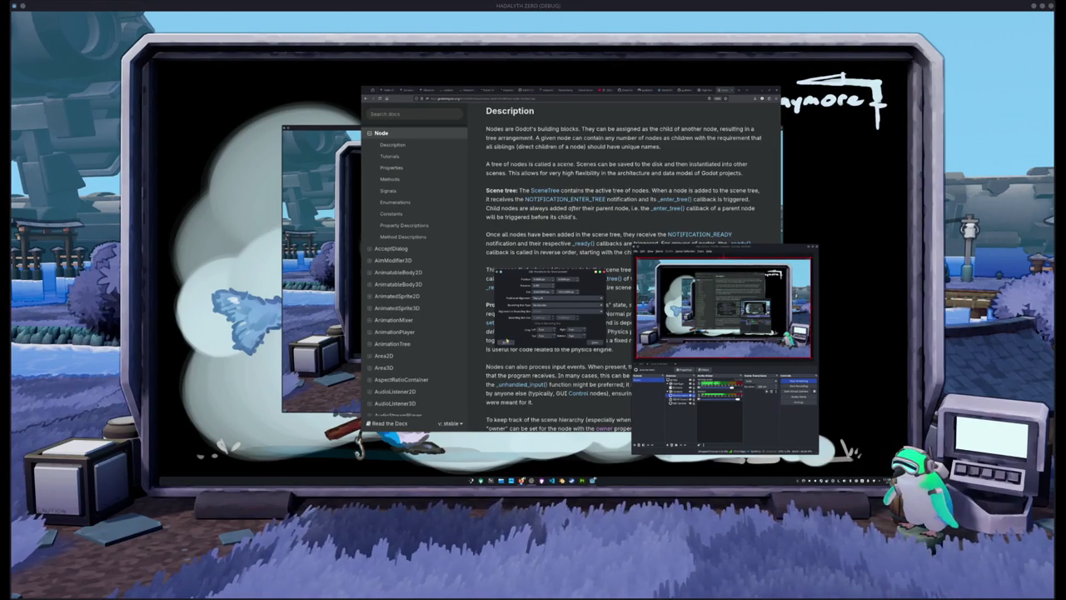
{"action": "scroll", "coordinate": [553, 304], "scroll_direction": "down", "scroll_amount": 3}
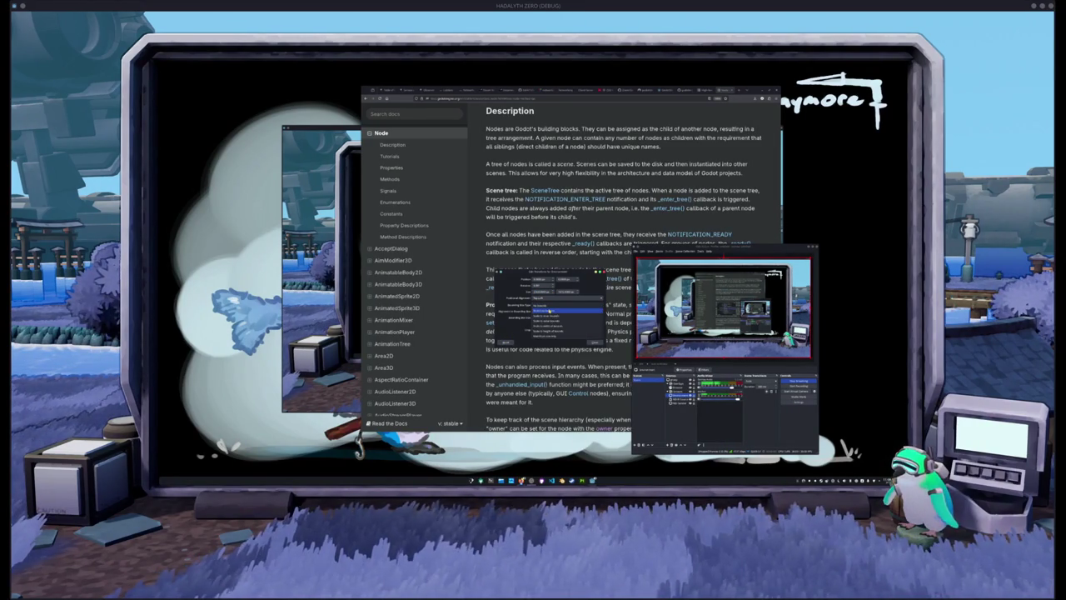
{"action": "left_click", "coordinate": [553, 304]}
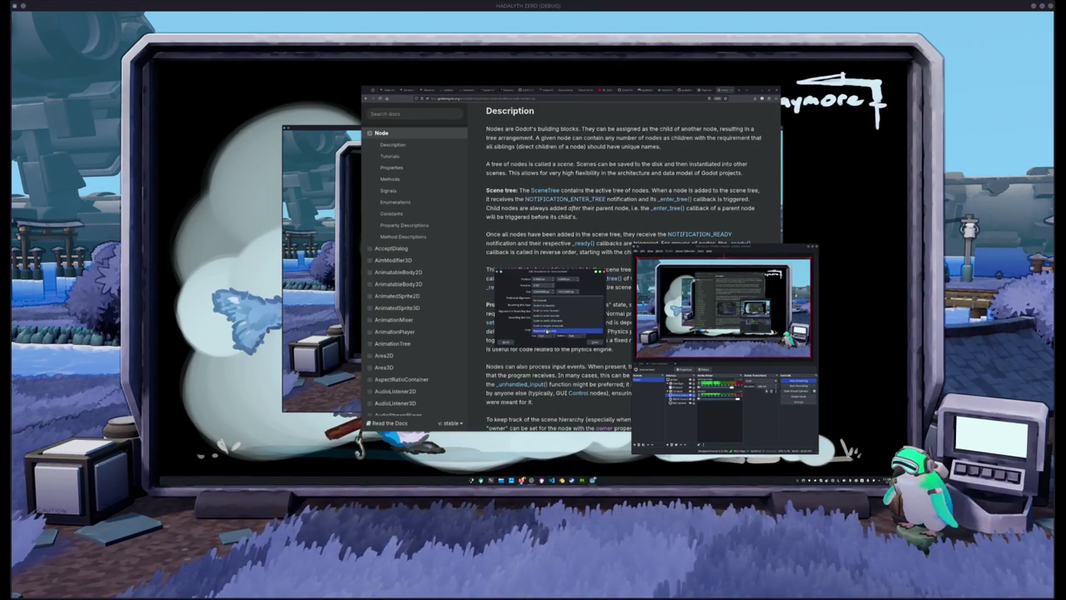
{"action": "left_click", "coordinate": [547, 330]}
{"action": "left_click", "coordinate": [543, 297]}
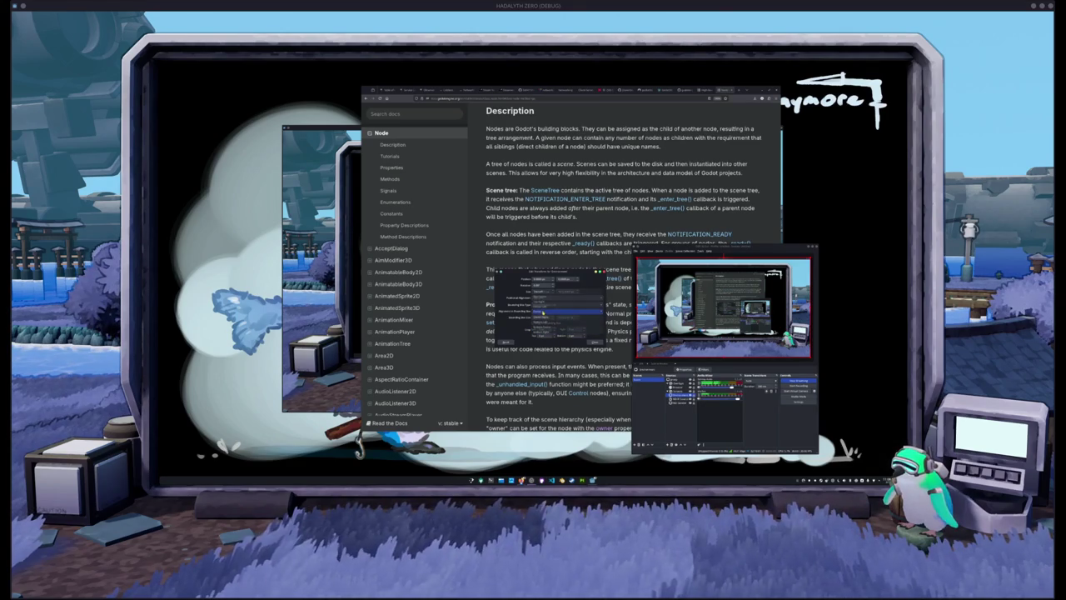
{"action": "left_click", "coordinate": [549, 310]}
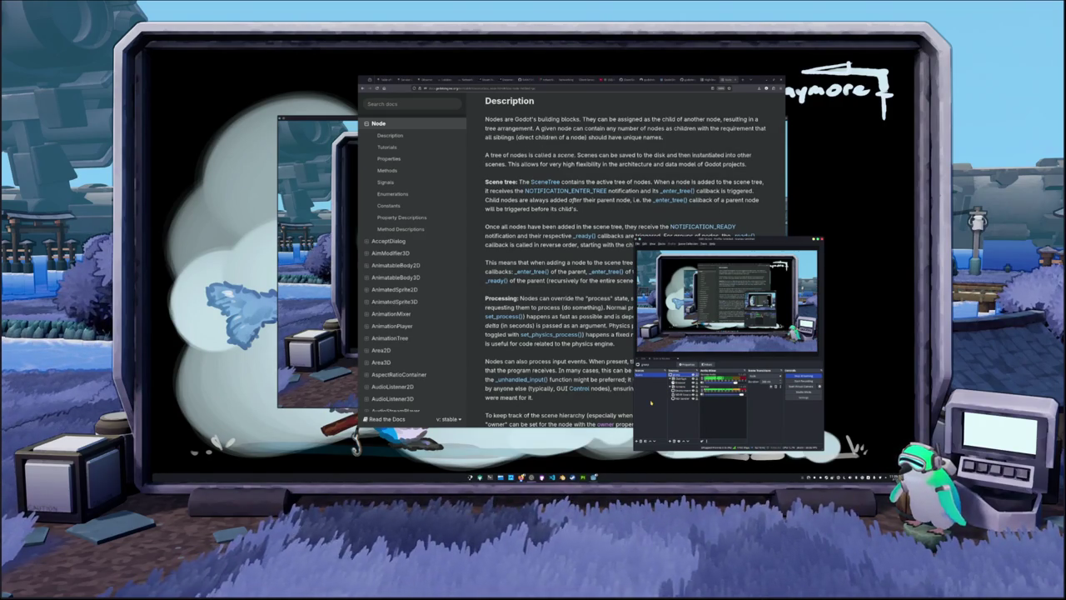
Step: Bring the docs browser forward and switch to the High-level multiplayer page
{"action": "left_click", "coordinate": [552, 401]}
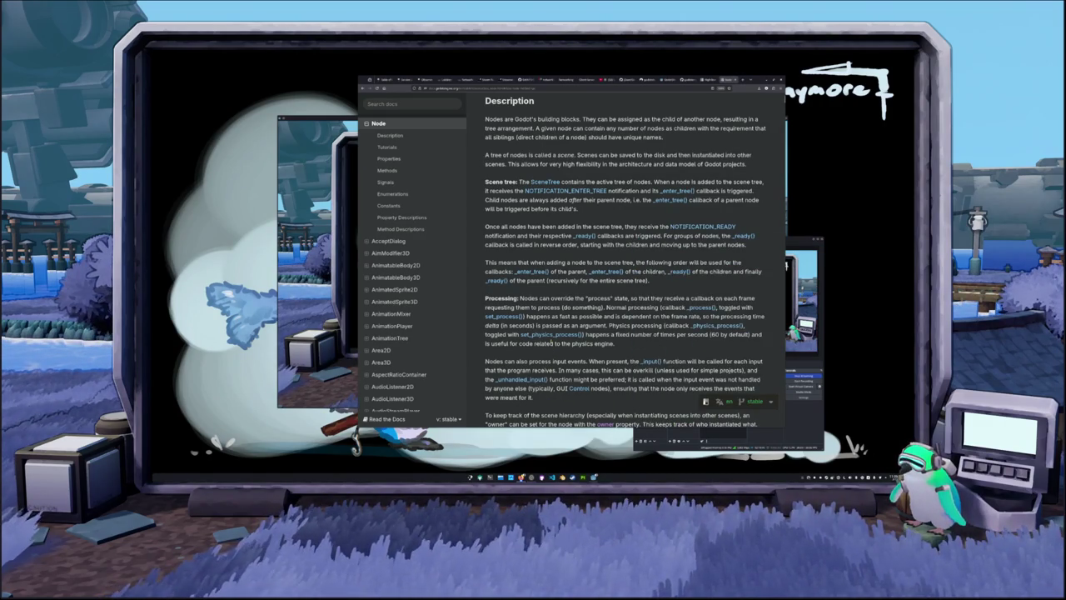
{"action": "key", "text": "ctrl+Tab"}
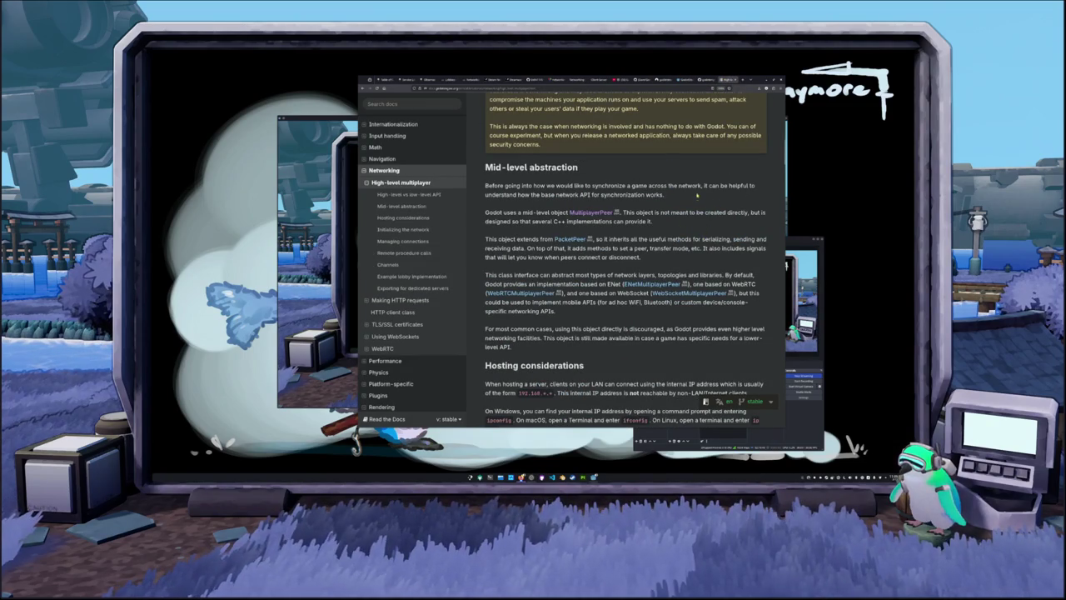
{"action": "scroll", "coordinate": [696, 195], "scroll_direction": "down", "scroll_amount": 3}
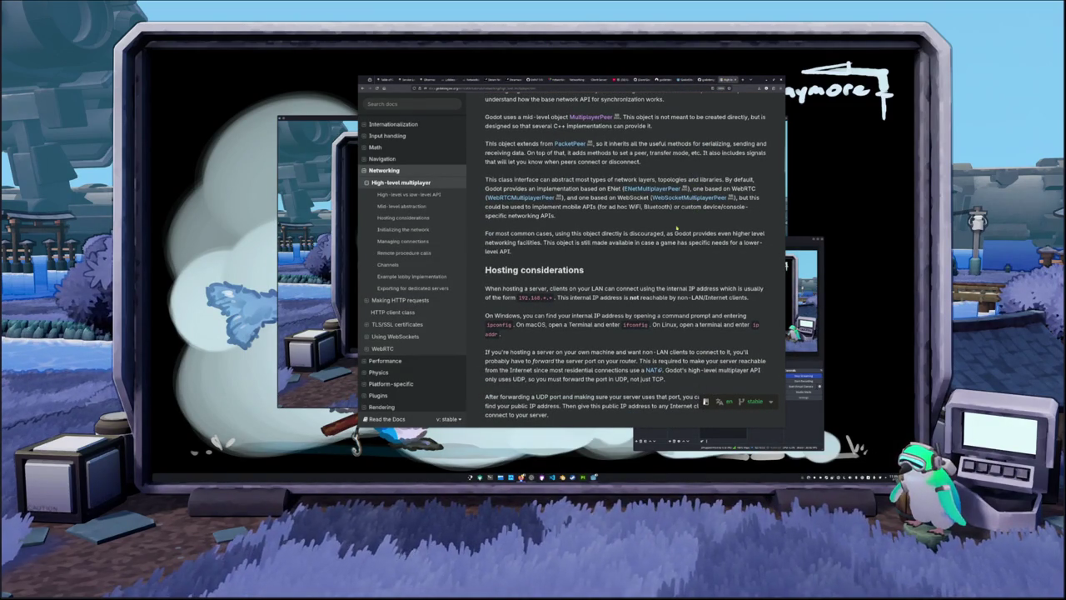
{"action": "scroll", "coordinate": [696, 208], "scroll_direction": "down", "scroll_amount": 3}
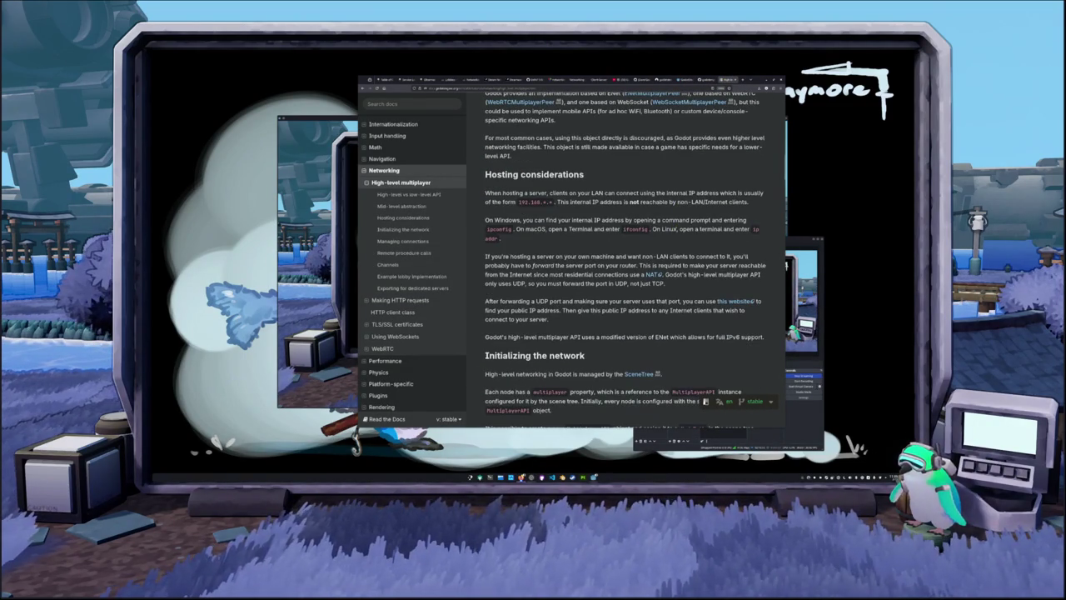
{"action": "scroll", "coordinate": [696, 191], "scroll_direction": "down", "scroll_amount": 2}
{"action": "scroll", "coordinate": [698, 191], "scroll_direction": "down", "scroll_amount": 3}
{"action": "scroll", "coordinate": [697, 179], "scroll_direction": "down", "scroll_amount": 2}
{"action": "scroll", "coordinate": [696, 190], "scroll_direction": "down", "scroll_amount": 4}
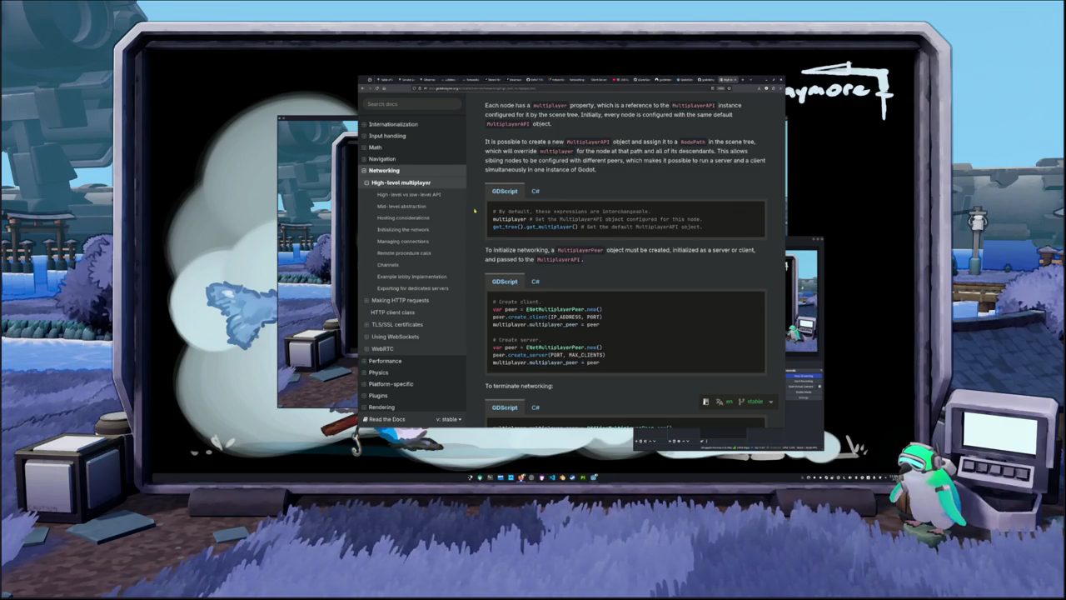
Step: Scroll the High-level multiplayer page down to the Remote procedure calls section
{"action": "scroll", "coordinate": [474, 211], "scroll_direction": "down", "scroll_amount": 4}
{"action": "scroll", "coordinate": [482, 270], "scroll_direction": "up", "scroll_amount": 1}
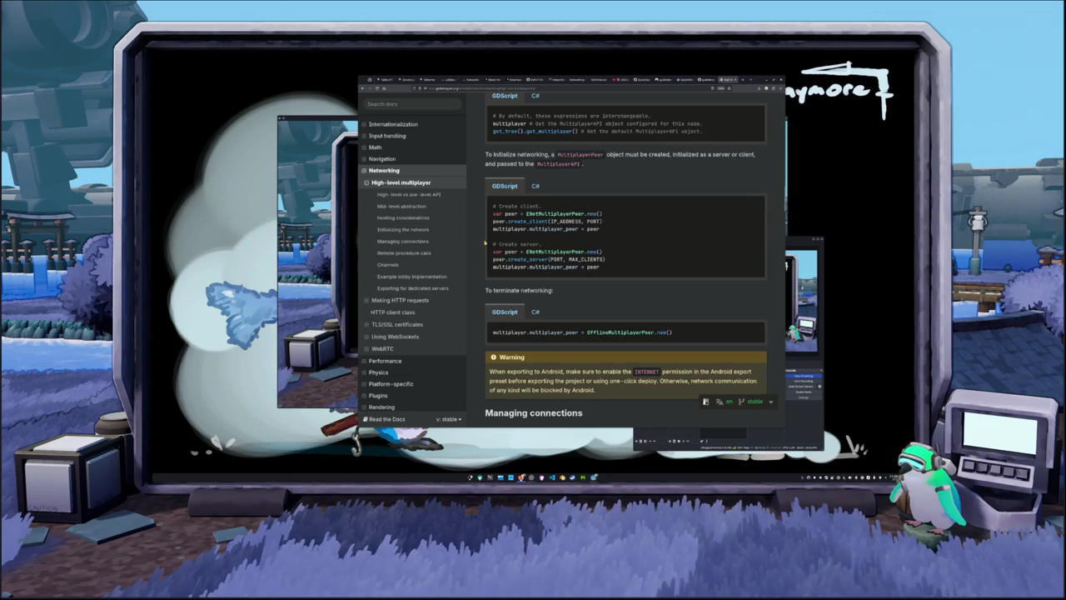
{"action": "scroll", "coordinate": [482, 250], "scroll_direction": "down", "scroll_amount": 2}
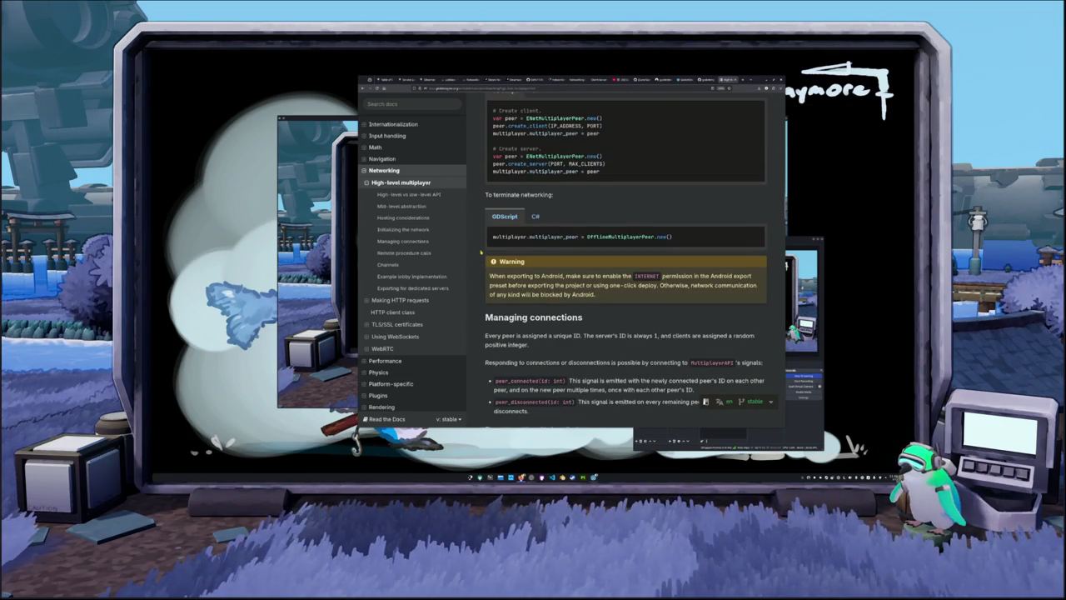
{"action": "scroll", "coordinate": [481, 252], "scroll_direction": "down", "scroll_amount": 2}
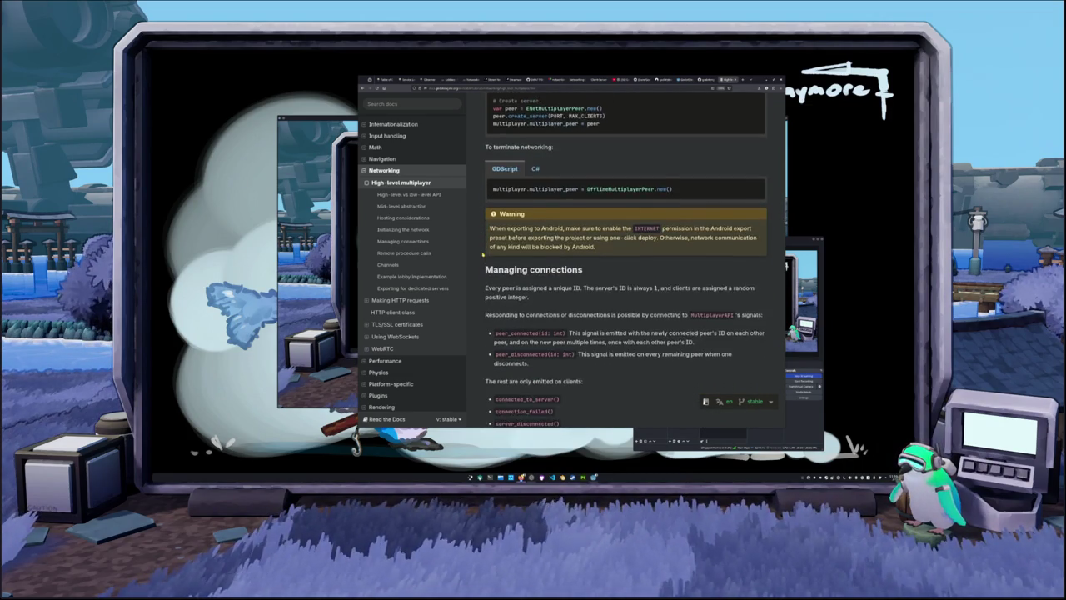
{"action": "scroll", "coordinate": [483, 256], "scroll_direction": "down", "scroll_amount": 1}
{"action": "scroll", "coordinate": [483, 255], "scroll_direction": "down", "scroll_amount": 1}
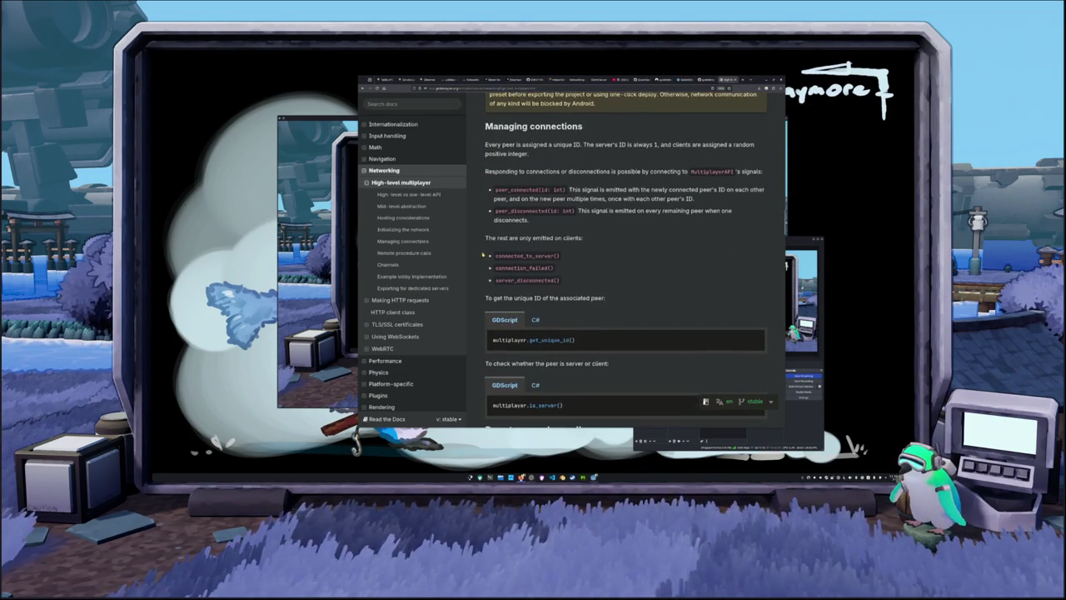
{"action": "scroll", "coordinate": [480, 264], "scroll_direction": "down", "scroll_amount": 2}
{"action": "scroll", "coordinate": [479, 264], "scroll_direction": "up", "scroll_amount": 3}
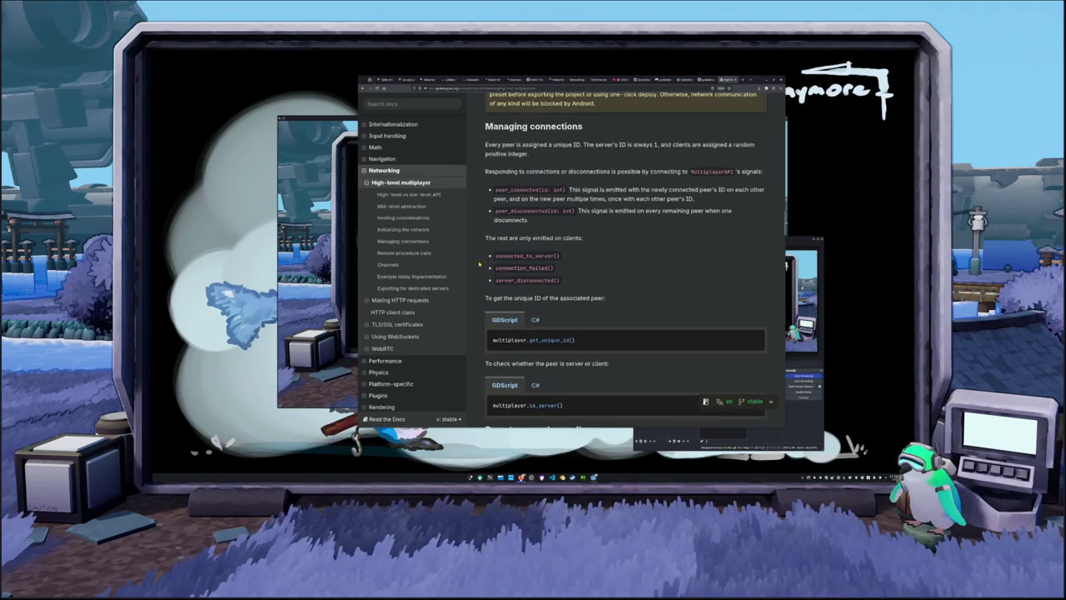
{"action": "scroll", "coordinate": [479, 264], "scroll_direction": "down", "scroll_amount": 1}
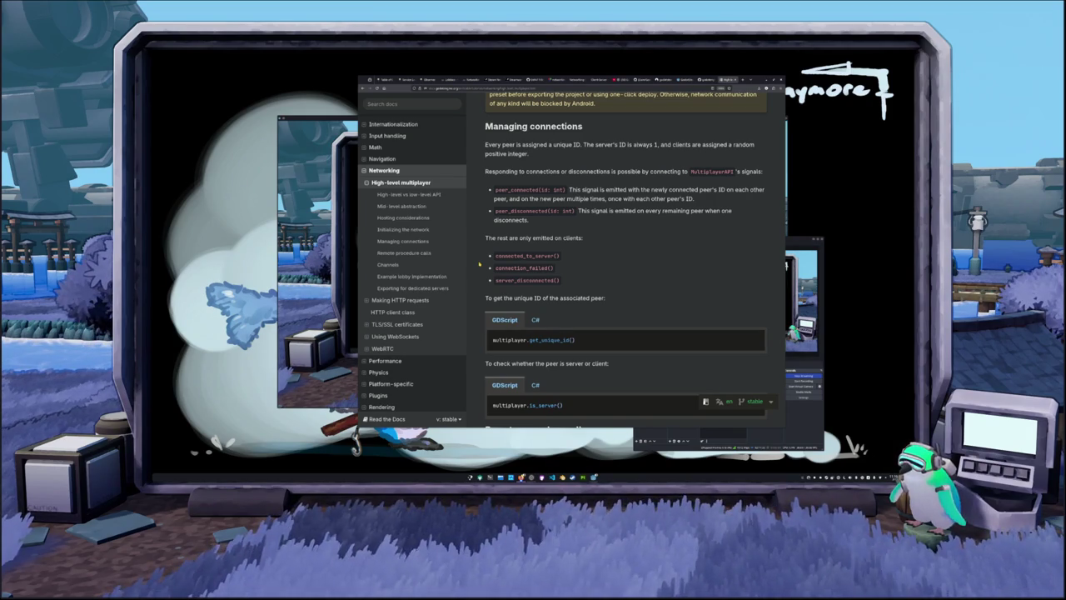
{"action": "scroll", "coordinate": [481, 266], "scroll_direction": "down", "scroll_amount": 5}
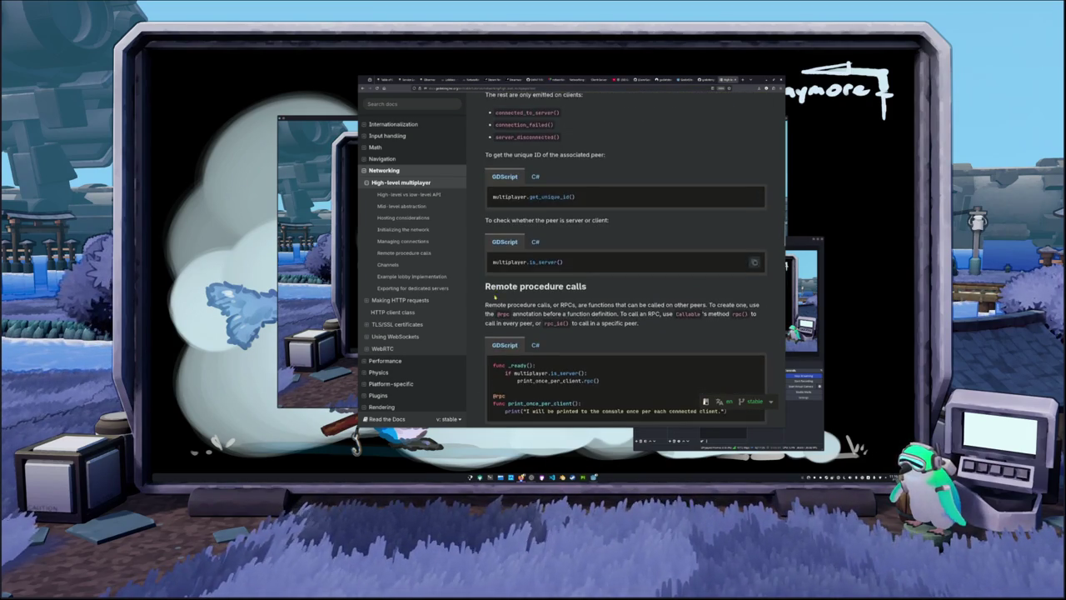
{"action": "scroll", "coordinate": [481, 306], "scroll_direction": "down", "scroll_amount": 1}
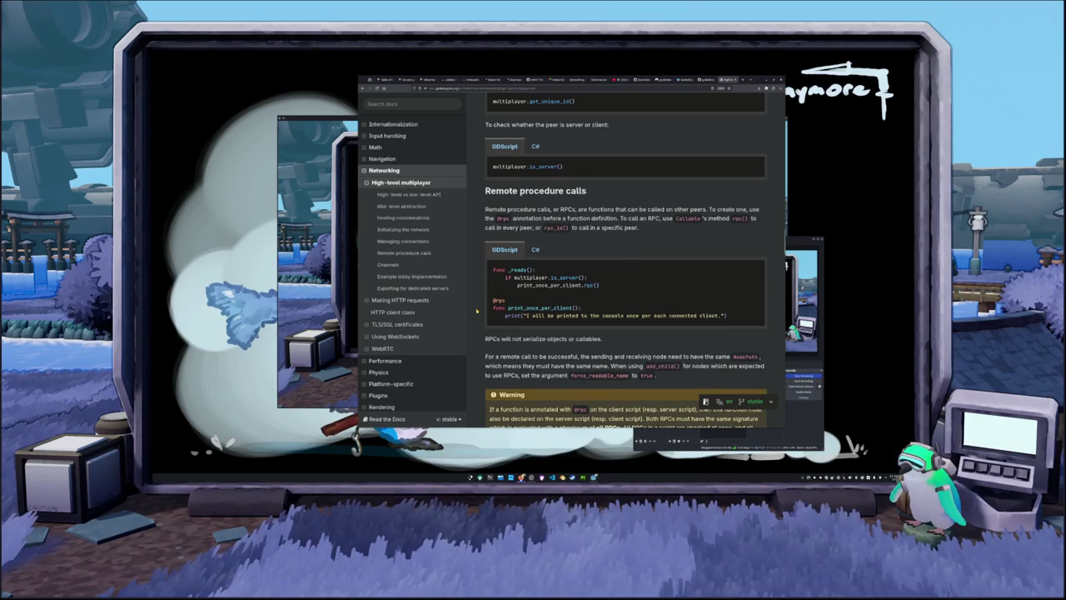
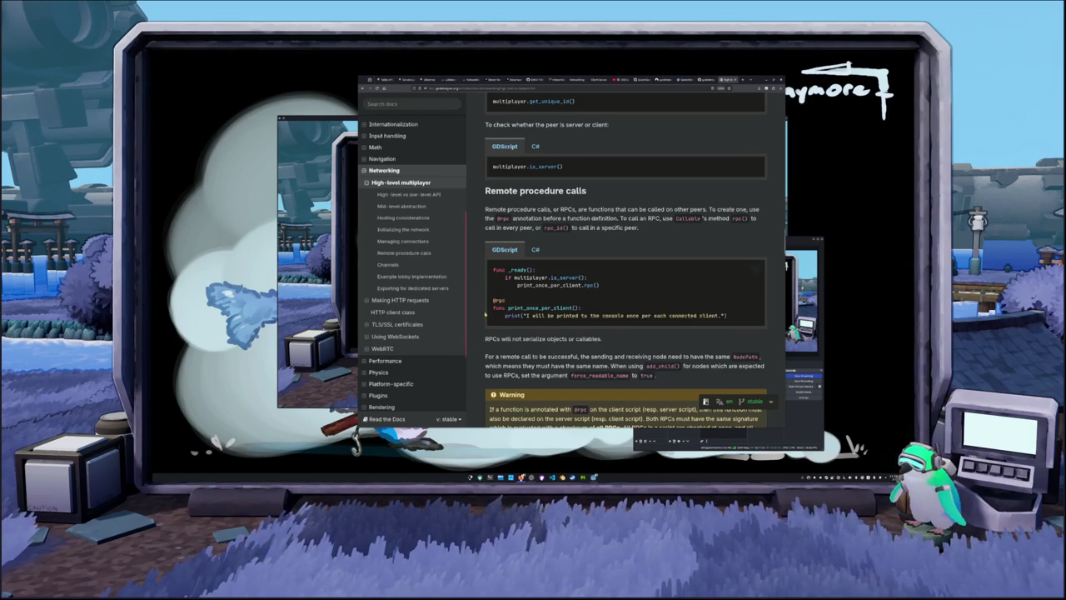
Step: Scroll the High-level multiplayer page past Remote procedure calls to Channels and the example lobby code
{"action": "scroll", "coordinate": [481, 286], "scroll_direction": "down", "scroll_amount": 2}
{"action": "scroll", "coordinate": [480, 283], "scroll_direction": "down", "scroll_amount": 2}
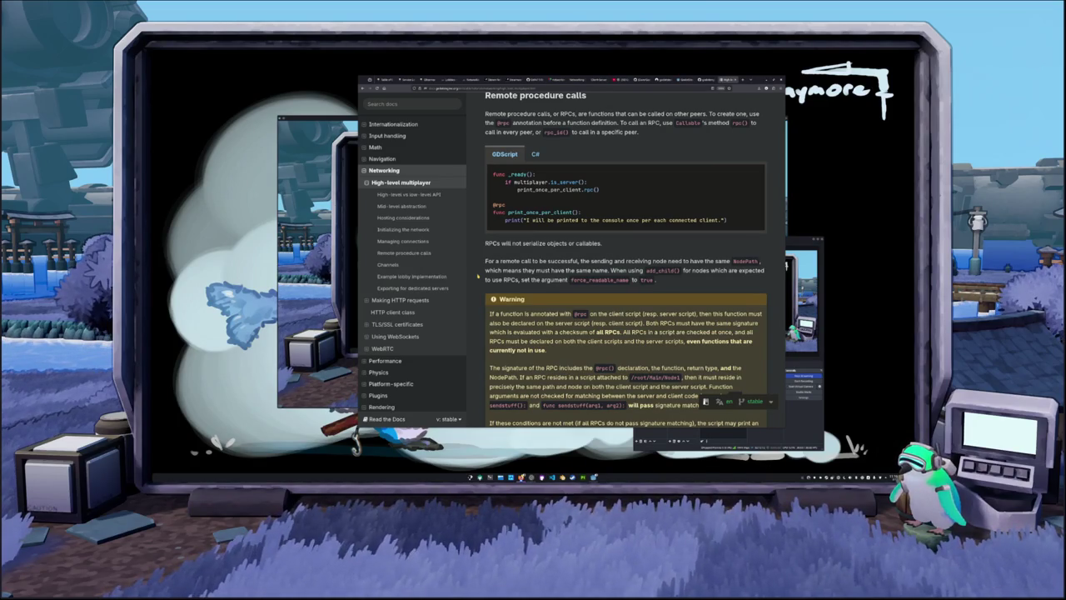
{"action": "scroll", "coordinate": [628, 256], "scroll_direction": "down", "scroll_amount": 2}
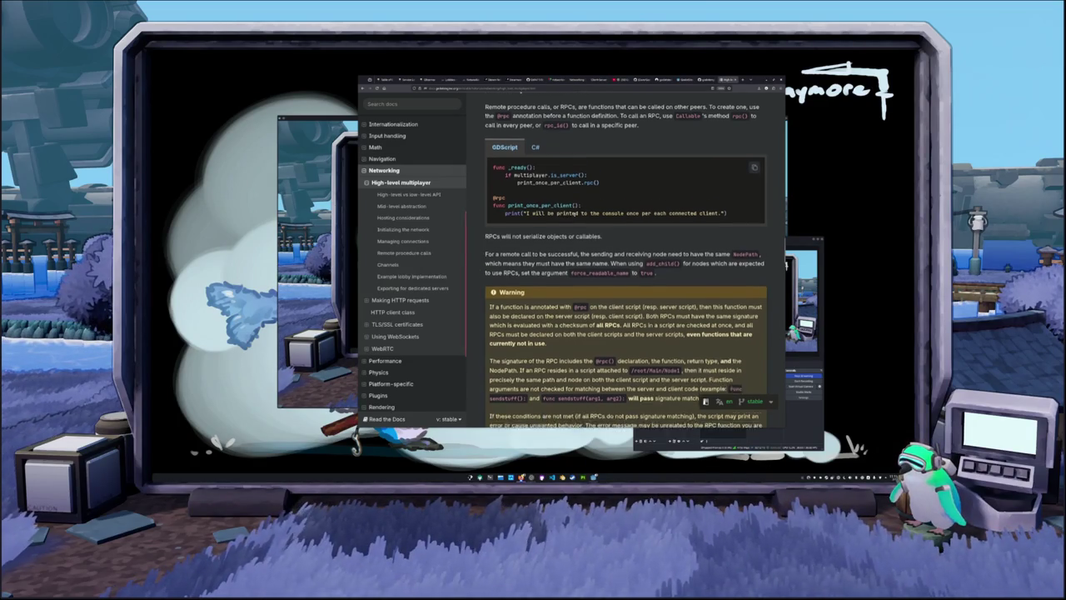
{"action": "scroll", "coordinate": [629, 256], "scroll_direction": "down", "scroll_amount": 1}
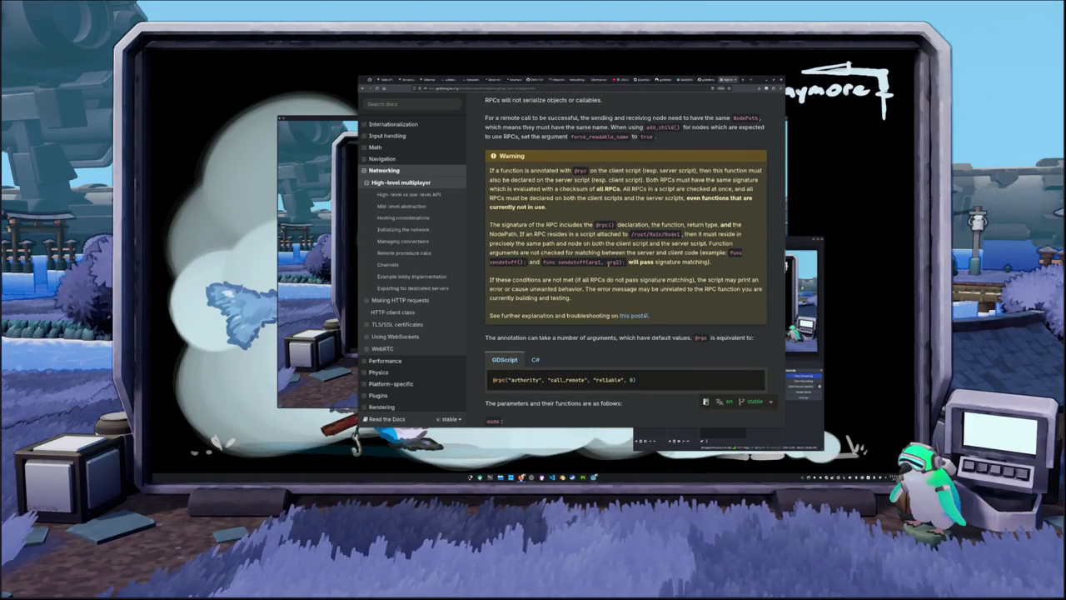
{"action": "scroll", "coordinate": [664, 269], "scroll_direction": "up", "scroll_amount": 1}
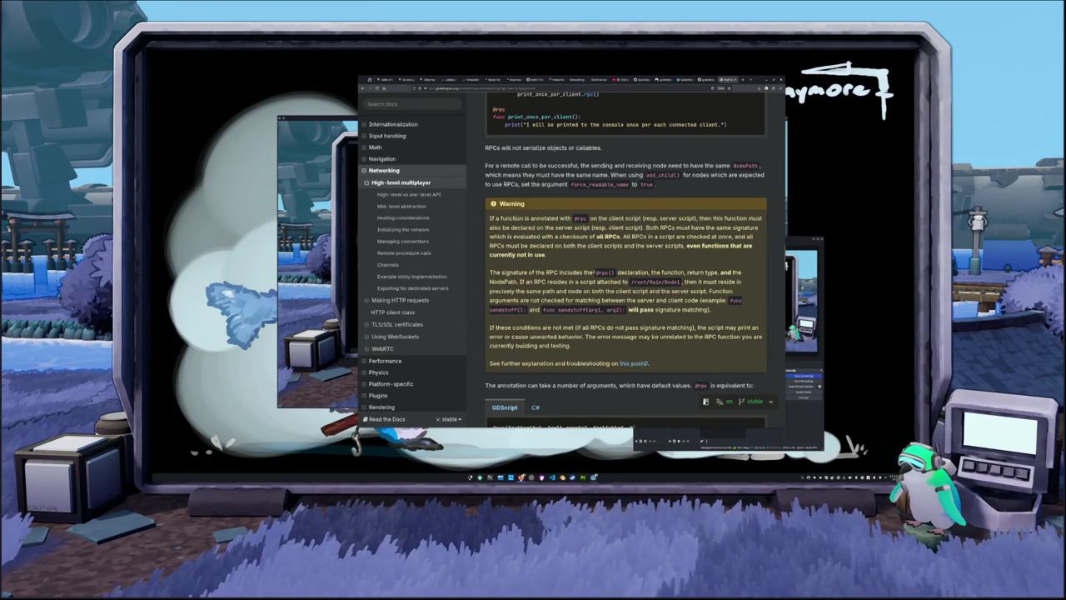
{"action": "scroll", "coordinate": [525, 270], "scroll_direction": "down", "scroll_amount": 5}
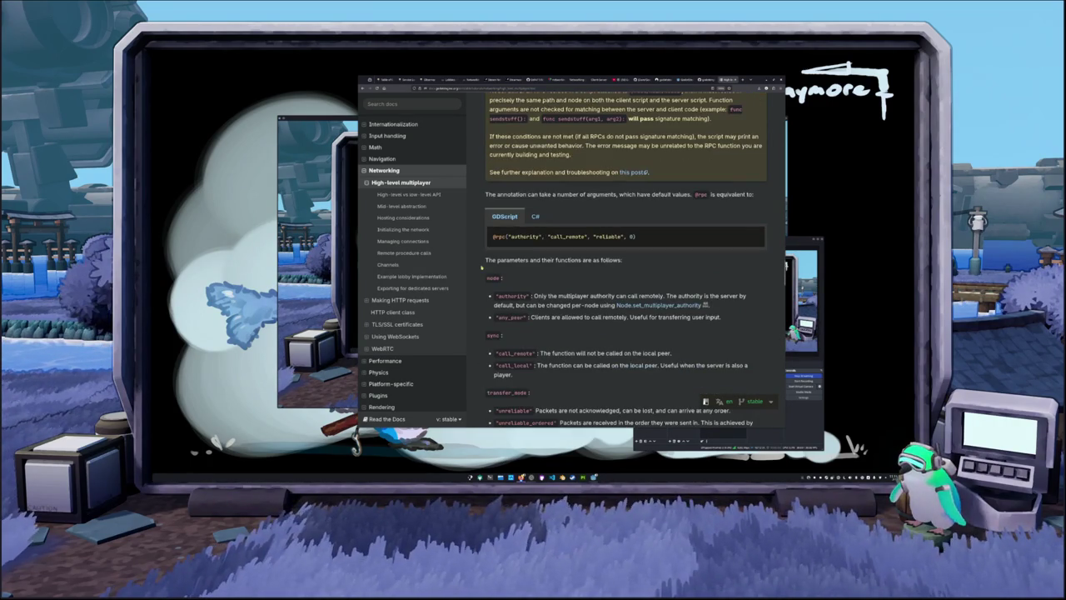
{"action": "scroll", "coordinate": [479, 267], "scroll_direction": "down", "scroll_amount": 4}
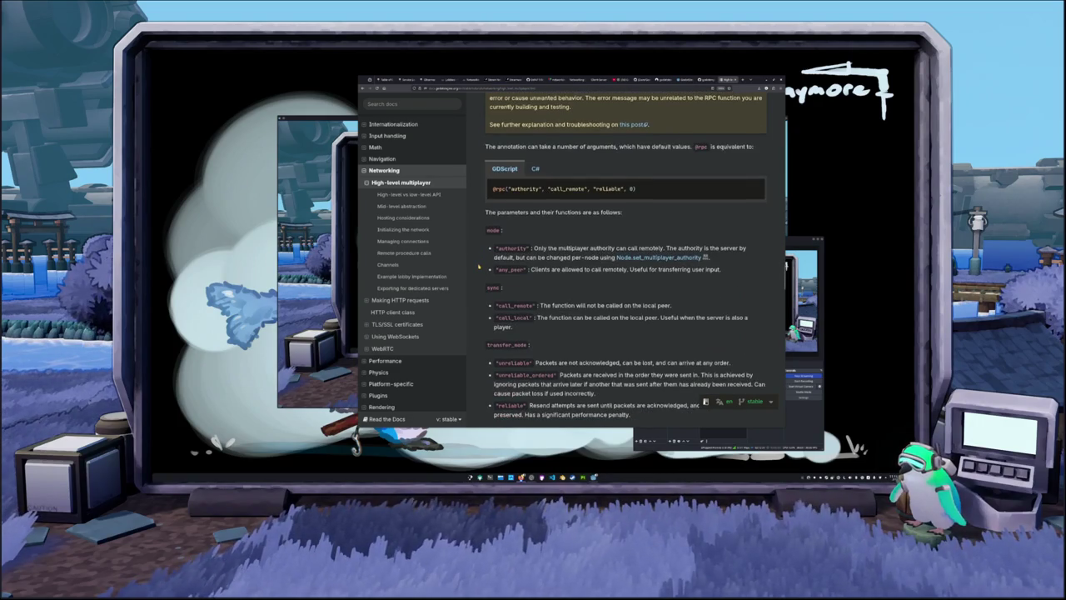
{"action": "scroll", "coordinate": [479, 266], "scroll_direction": "down", "scroll_amount": 6}
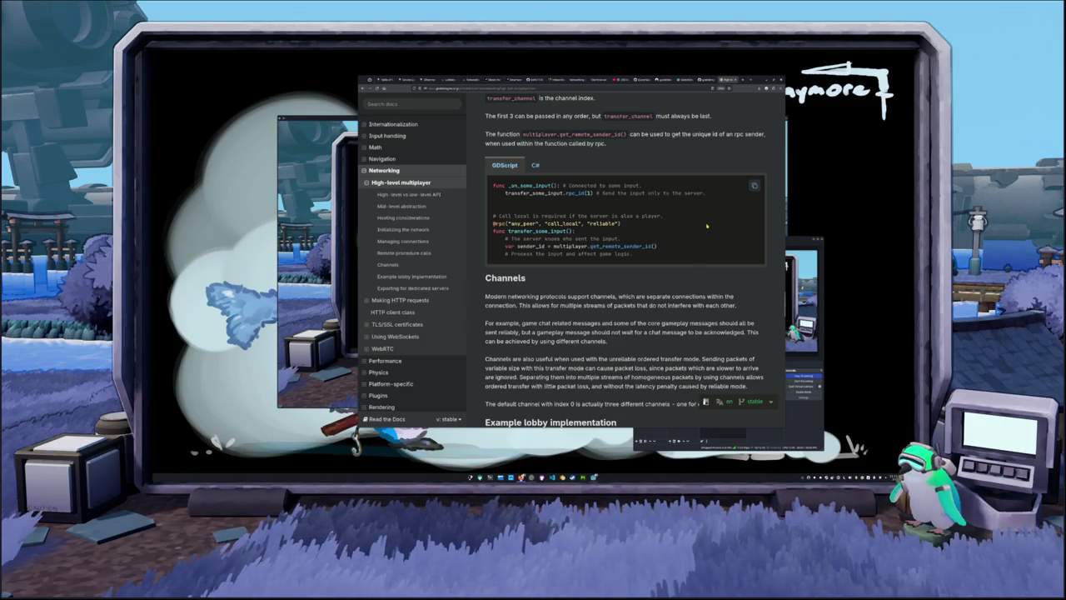
{"action": "scroll", "coordinate": [706, 224], "scroll_direction": "down", "scroll_amount": 3}
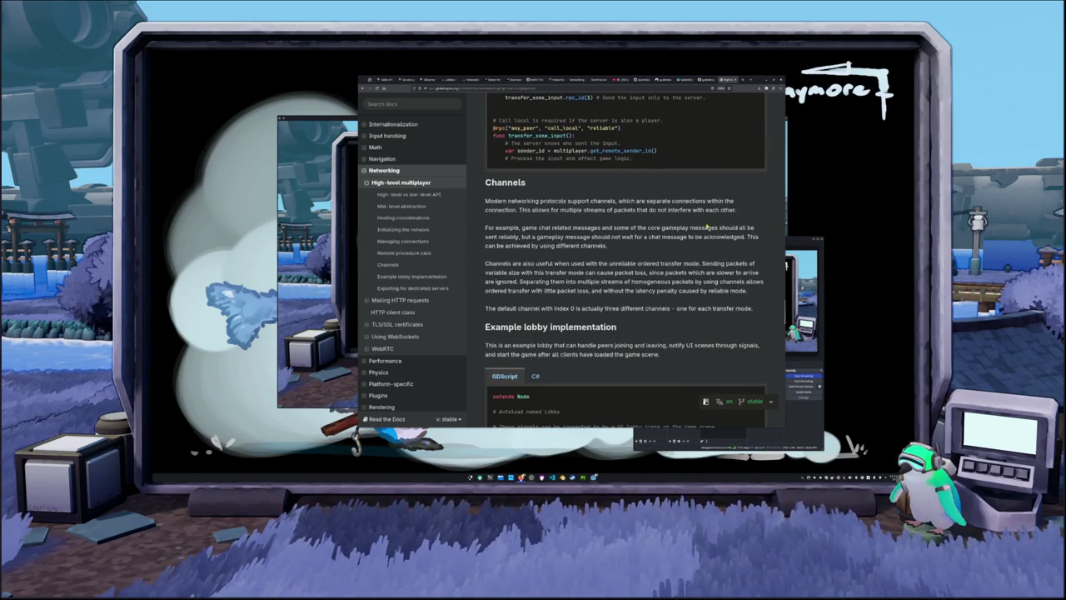
{"action": "scroll", "coordinate": [706, 225], "scroll_direction": "up", "scroll_amount": 3}
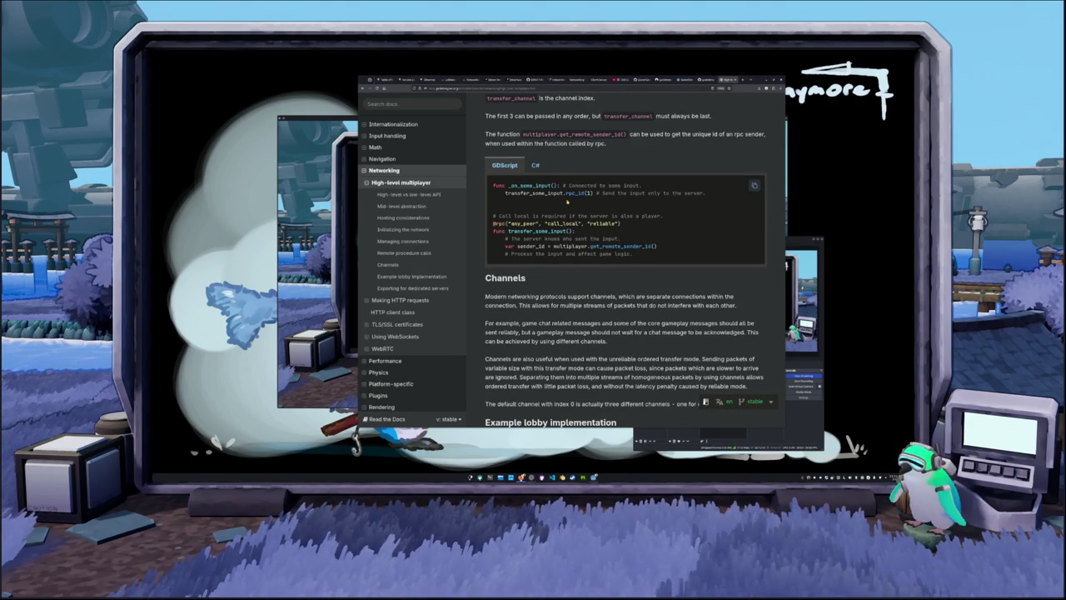
{"action": "scroll", "coordinate": [568, 201], "scroll_direction": "down", "scroll_amount": 5}
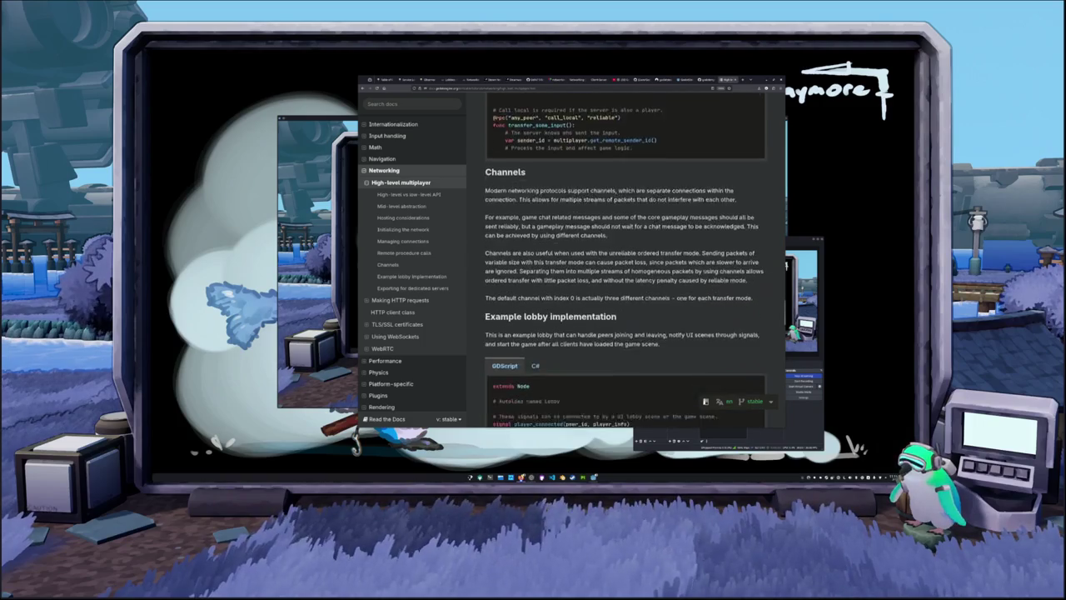
Step: Read through the example lobby script and highlight the new_player_info parameter of _register_player
{"action": "scroll", "coordinate": [567, 201], "scroll_direction": "down", "scroll_amount": 4}
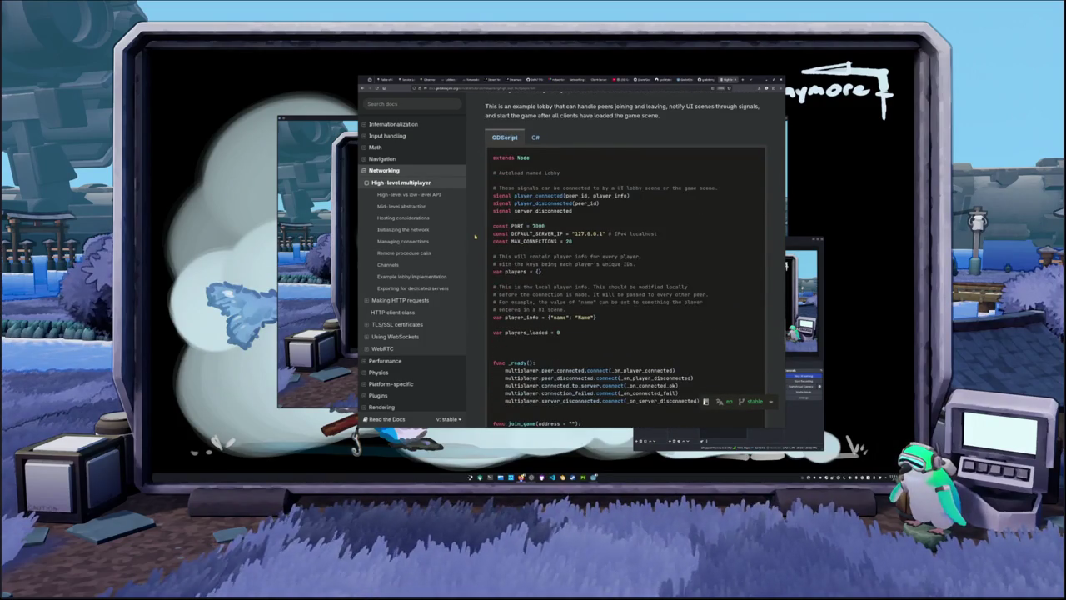
{"action": "scroll", "coordinate": [476, 239], "scroll_direction": "down", "scroll_amount": 5}
{"action": "scroll", "coordinate": [470, 257], "scroll_direction": "down", "scroll_amount": 6}
{"action": "scroll", "coordinate": [470, 258], "scroll_direction": "down", "scroll_amount": 2}
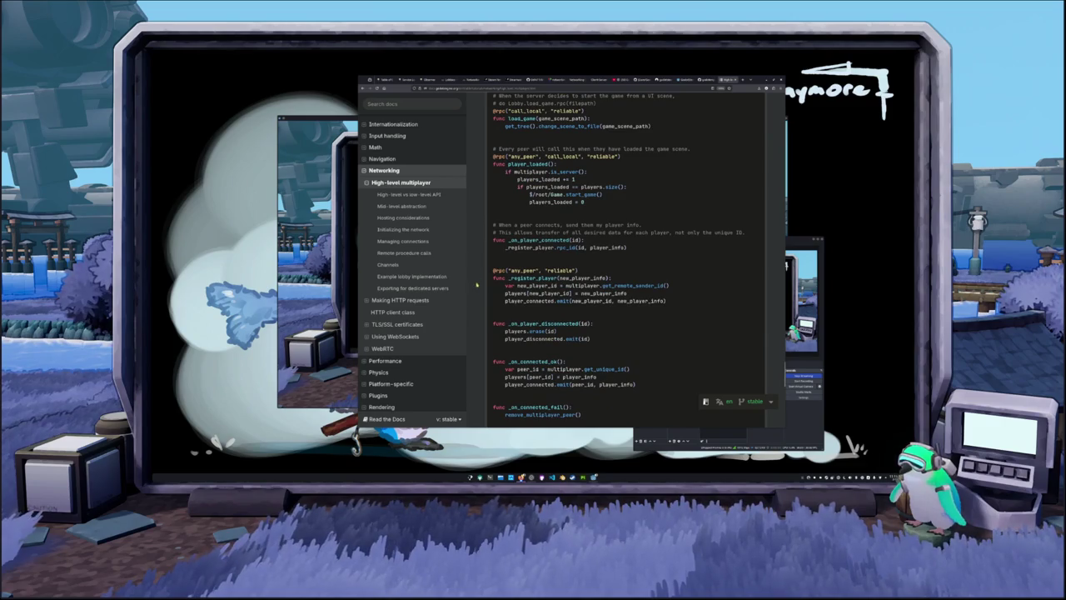
{"action": "left_click_drag", "start_coordinate": [560, 278], "coordinate": [607, 278]}
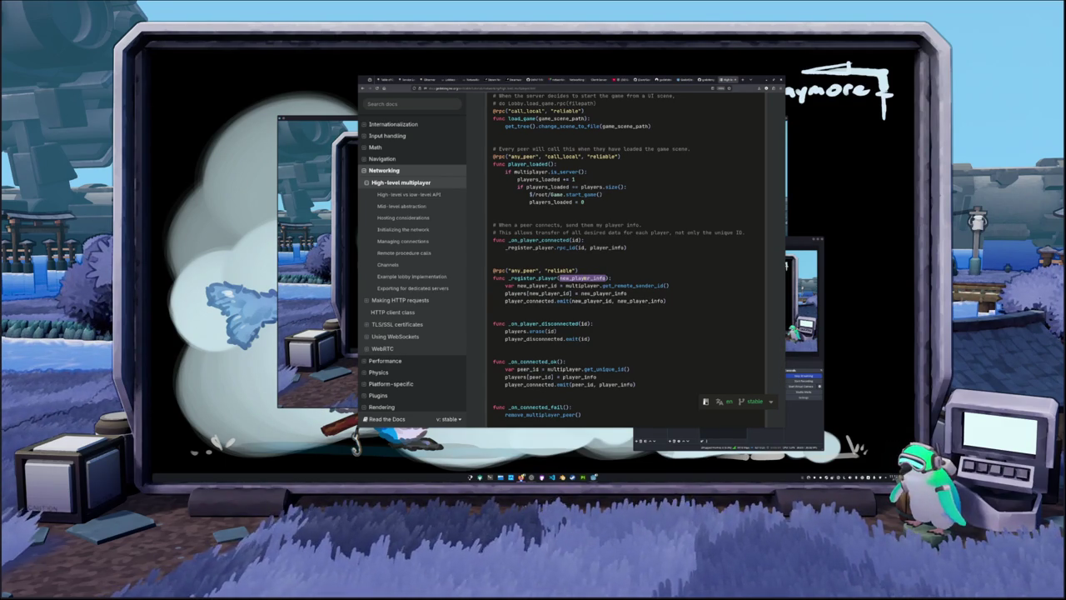
{"action": "scroll", "coordinate": [622, 286], "scroll_direction": "up", "scroll_amount": 10}
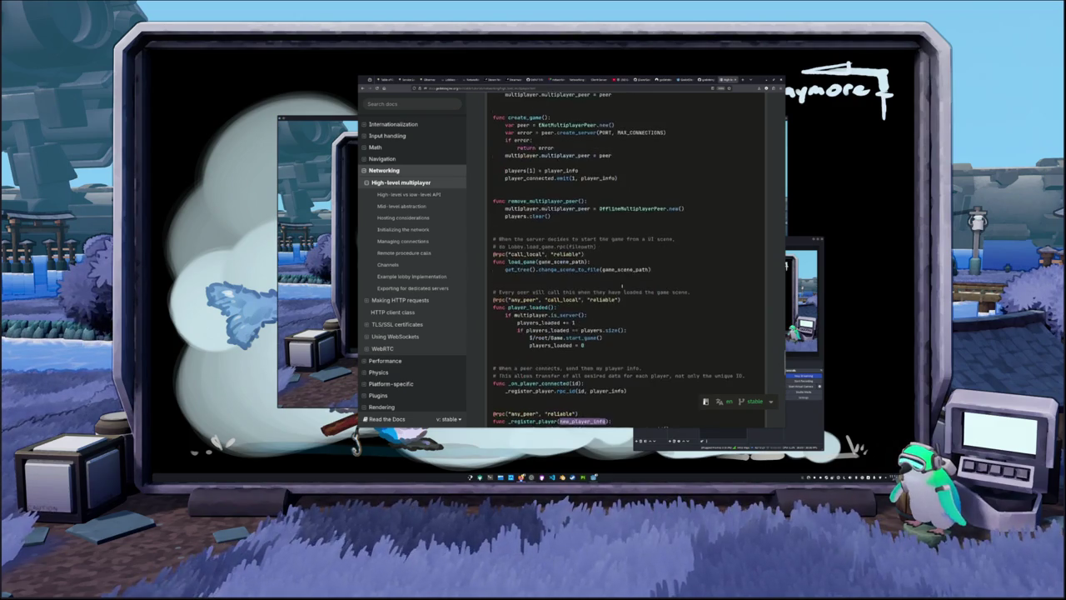
{"action": "scroll", "coordinate": [622, 290], "scroll_direction": "down", "scroll_amount": 10}
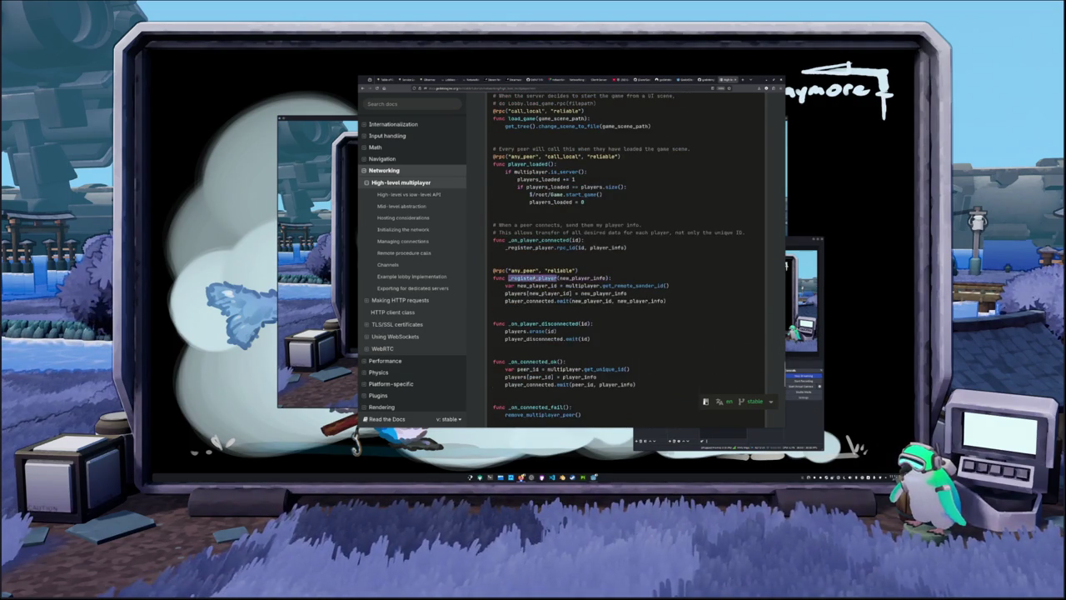
{"action": "scroll", "coordinate": [648, 275], "scroll_direction": "up", "scroll_amount": 7}
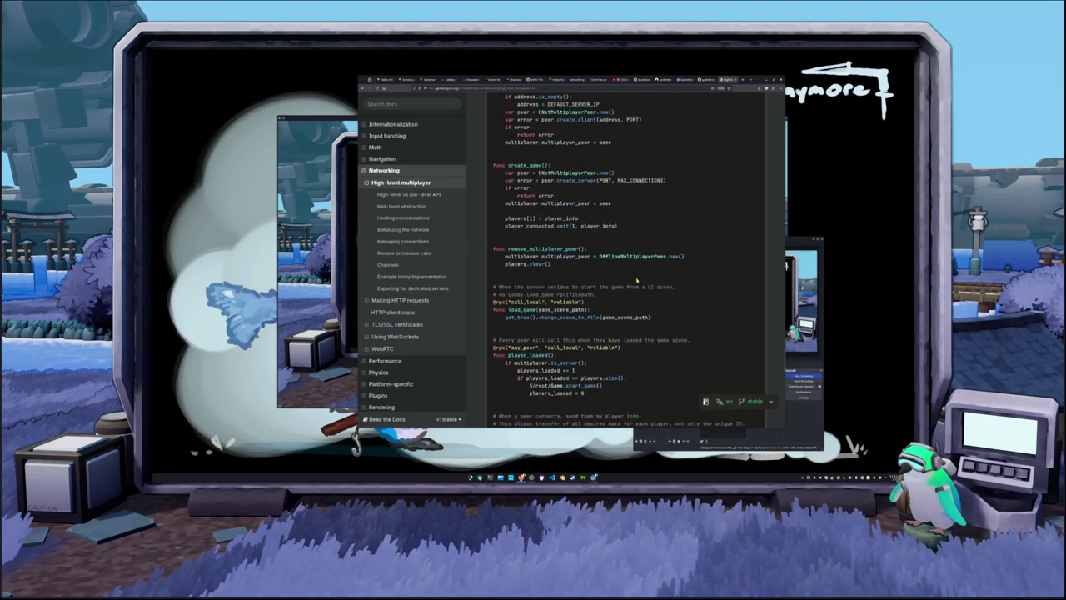
{"action": "scroll", "coordinate": [640, 277], "scroll_direction": "up", "scroll_amount": 4}
{"action": "scroll", "coordinate": [637, 276], "scroll_direction": "up", "scroll_amount": 8}
{"action": "scroll", "coordinate": [637, 280], "scroll_direction": "down", "scroll_amount": 5}
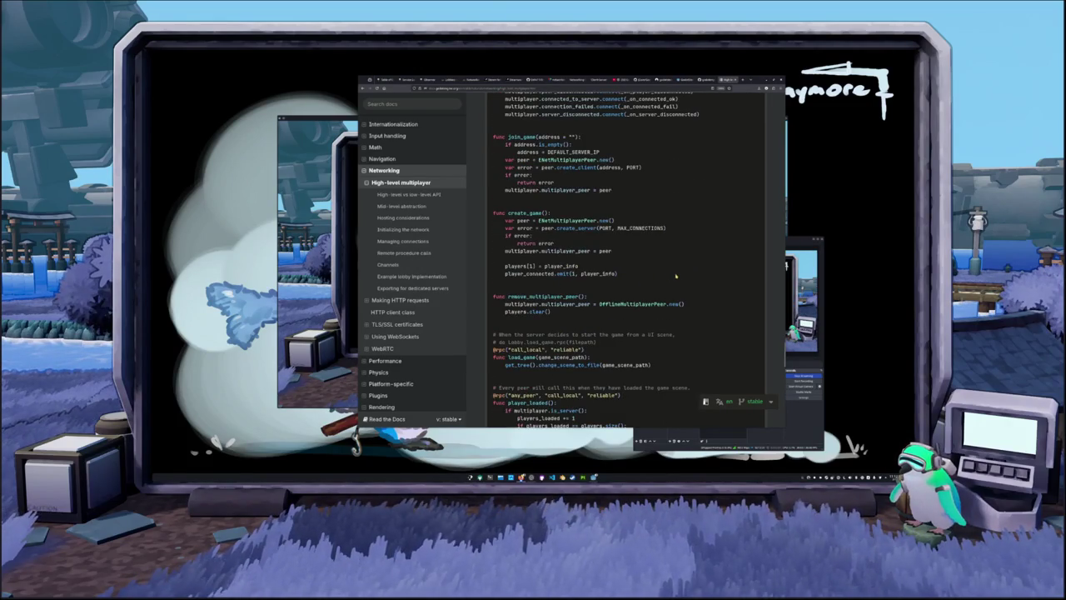
{"action": "scroll", "coordinate": [678, 274], "scroll_direction": "up", "scroll_amount": 3}
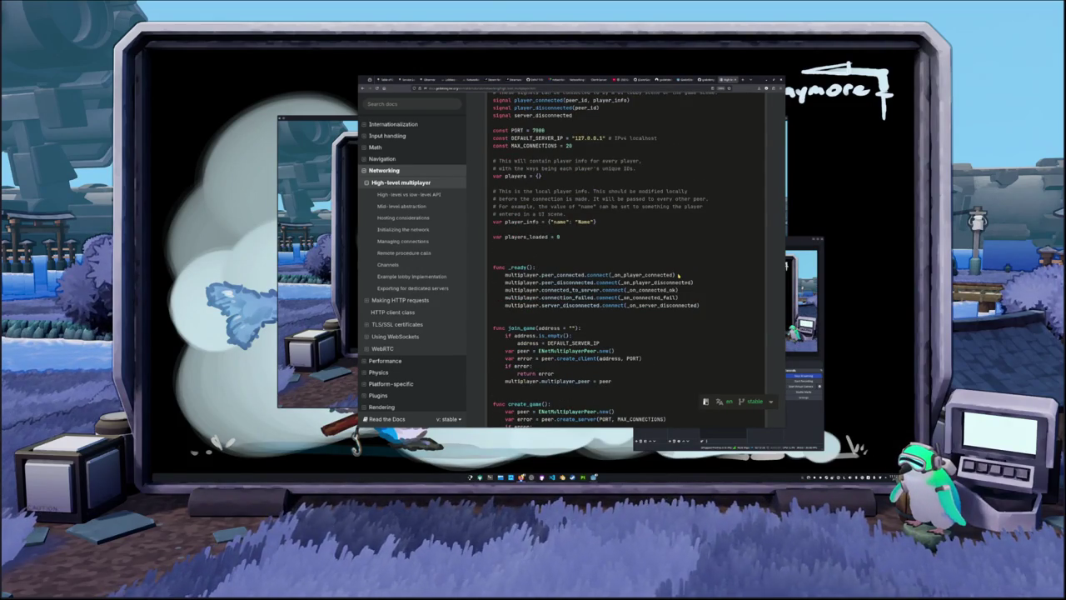
{"action": "scroll", "coordinate": [679, 275], "scroll_direction": "down", "scroll_amount": 2}
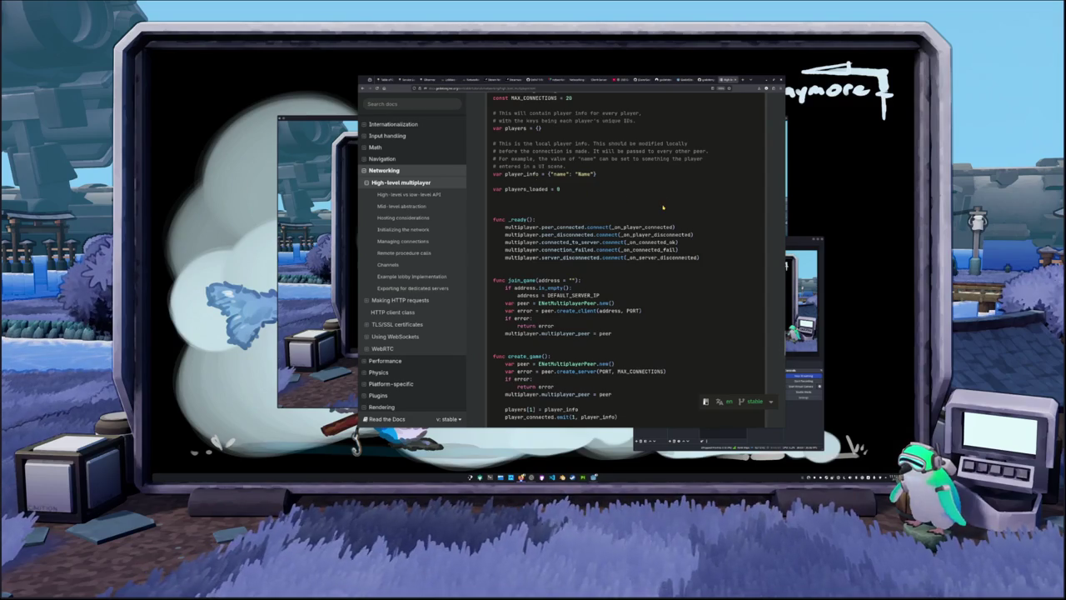
{"action": "scroll", "coordinate": [668, 293], "scroll_direction": "down", "scroll_amount": 10}
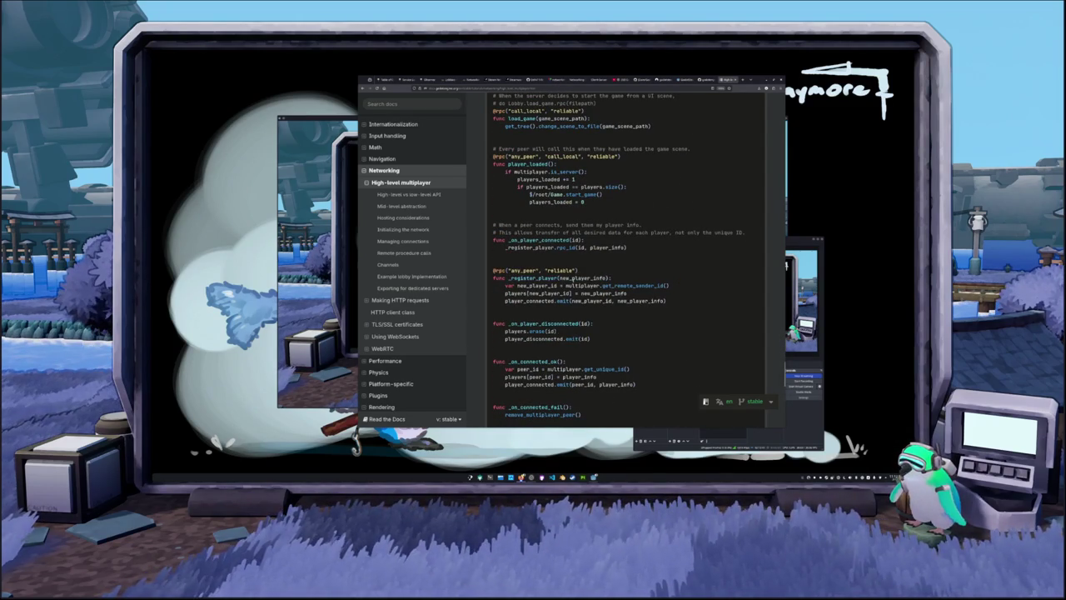
{"action": "double_click", "coordinate": [583, 277]}
Step: Highlight the _on_player_connected handler and the peer_connected signal in the _ready function
{"action": "scroll", "coordinate": [671, 275], "scroll_direction": "down", "scroll_amount": 1}
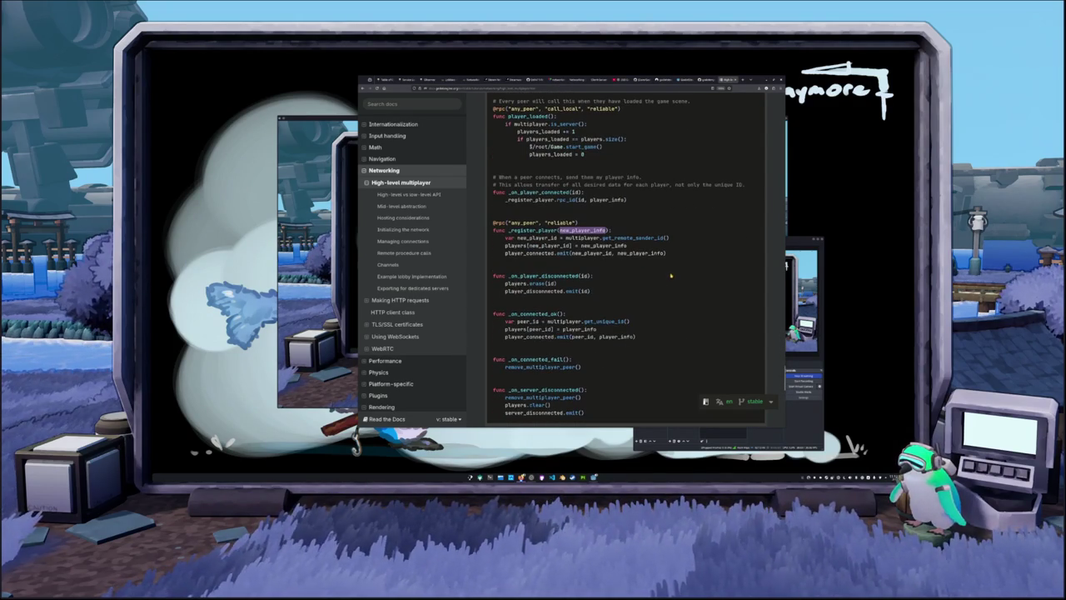
{"action": "scroll", "coordinate": [671, 275], "scroll_direction": "down", "scroll_amount": 1}
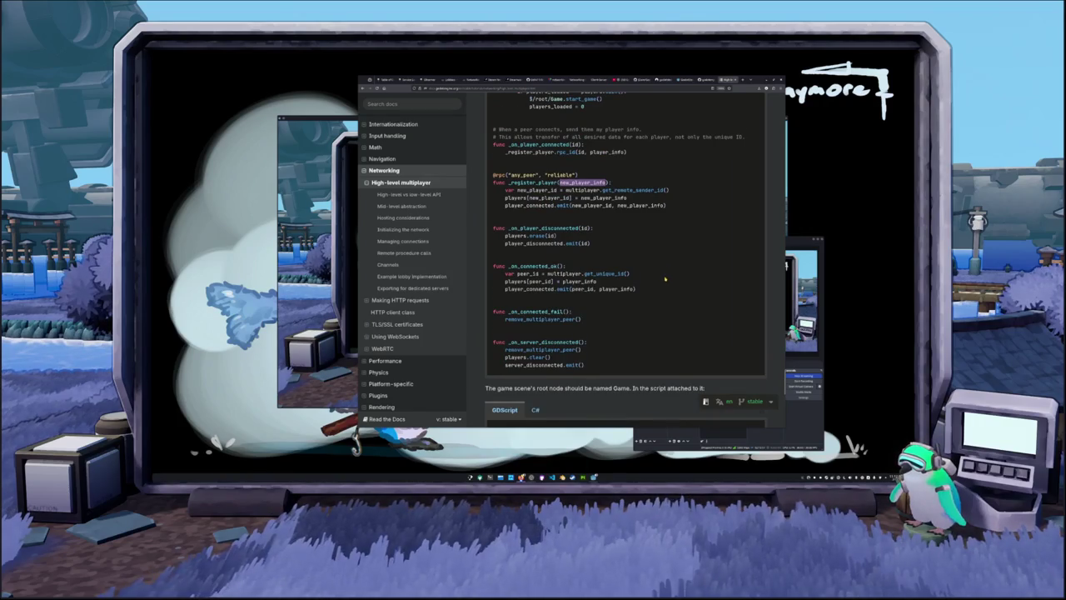
{"action": "scroll", "coordinate": [665, 279], "scroll_direction": "down", "scroll_amount": 1}
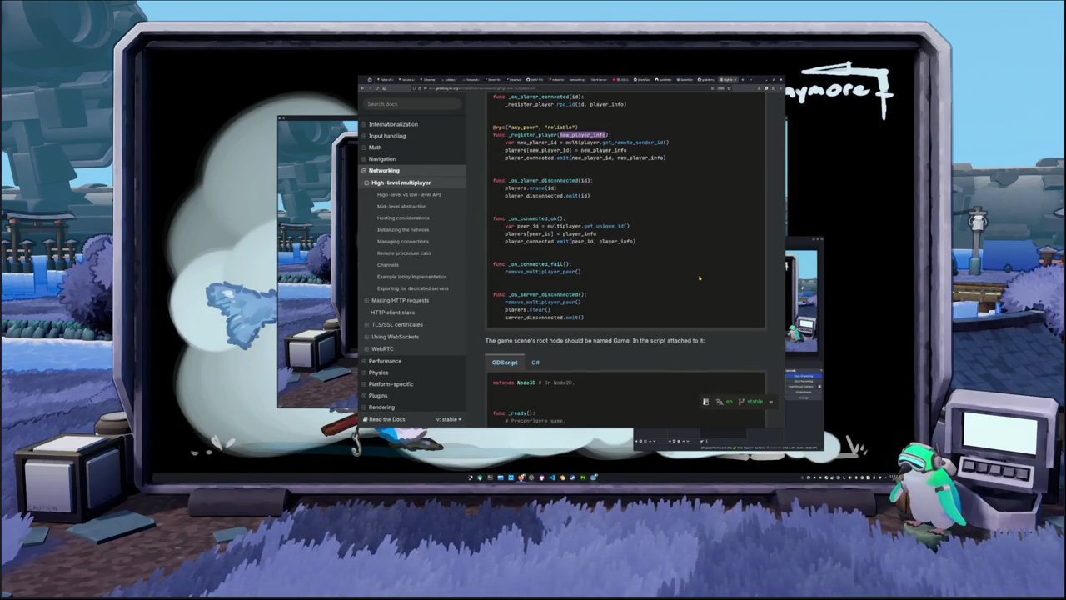
{"action": "scroll", "coordinate": [698, 280], "scroll_direction": "up", "scroll_amount": 10}
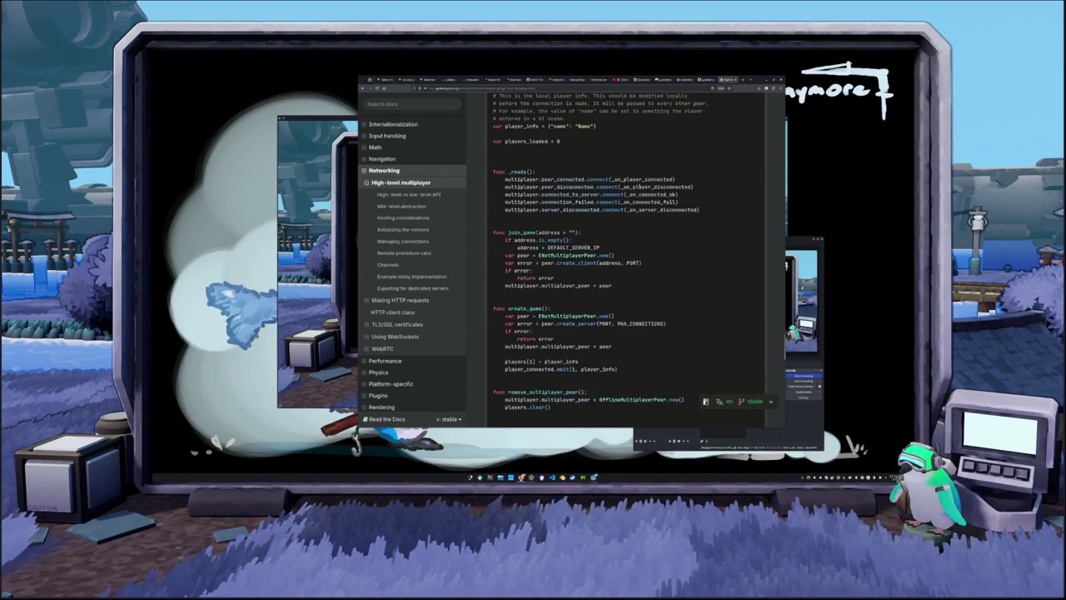
{"action": "double_click", "coordinate": [644, 178]}
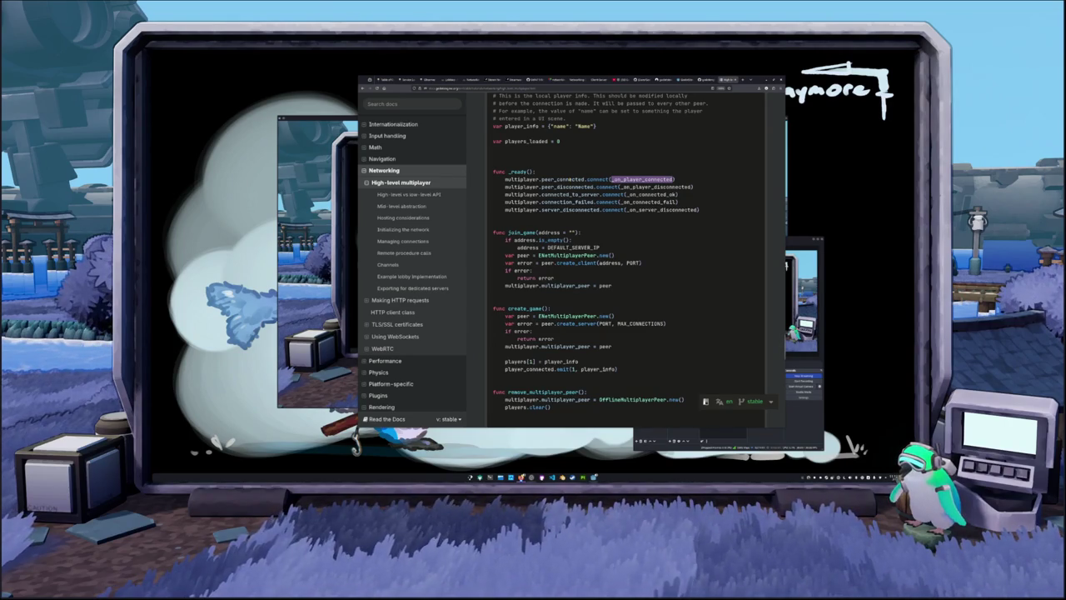
{"action": "double_click", "coordinate": [563, 179]}
Step: Scroll down to Exporting for dedicated servers and switch to the godotengine/godot GitHub tab
{"action": "scroll", "coordinate": [658, 258], "scroll_direction": "down", "scroll_amount": 1}
{"action": "scroll", "coordinate": [658, 258], "scroll_direction": "down", "scroll_amount": 10}
{"action": "scroll", "coordinate": [641, 267], "scroll_direction": "up", "scroll_amount": 1}
{"action": "scroll", "coordinate": [640, 268], "scroll_direction": "up", "scroll_amount": 1}
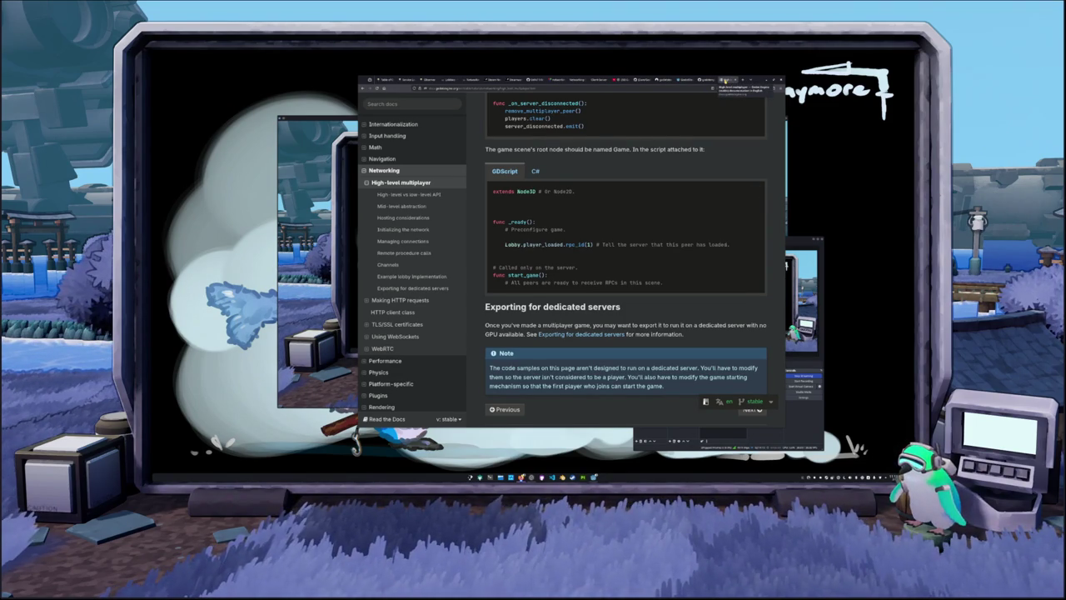
{"action": "left_click", "coordinate": [725, 79]}
Step: Switch to the GodotSteamHL repository tab and zoom the page in three steps
{"action": "left_click", "coordinate": [724, 79]}
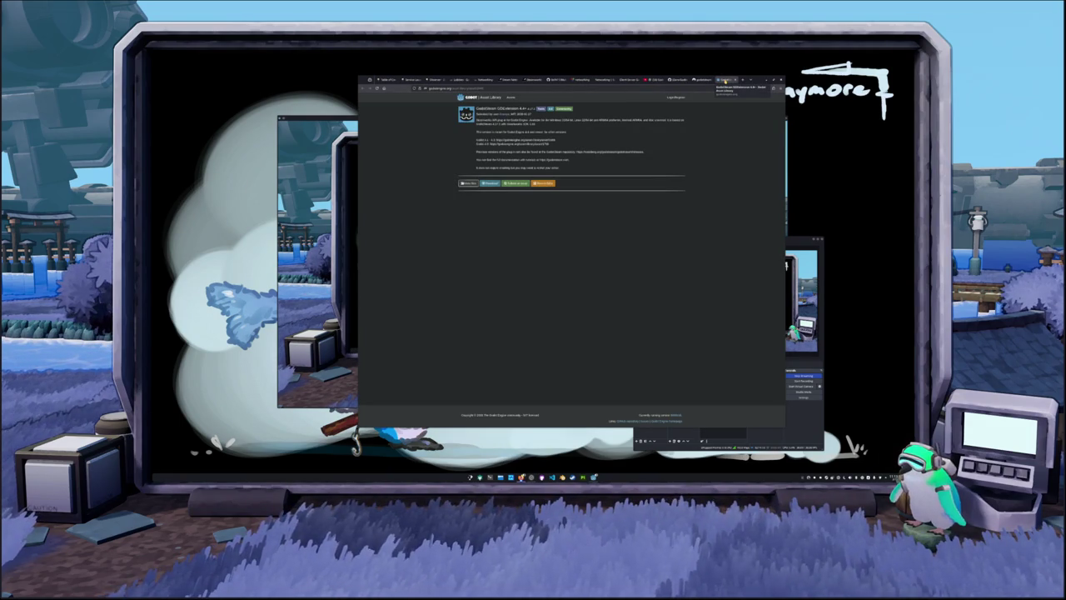
{"action": "left_click", "coordinate": [724, 79]}
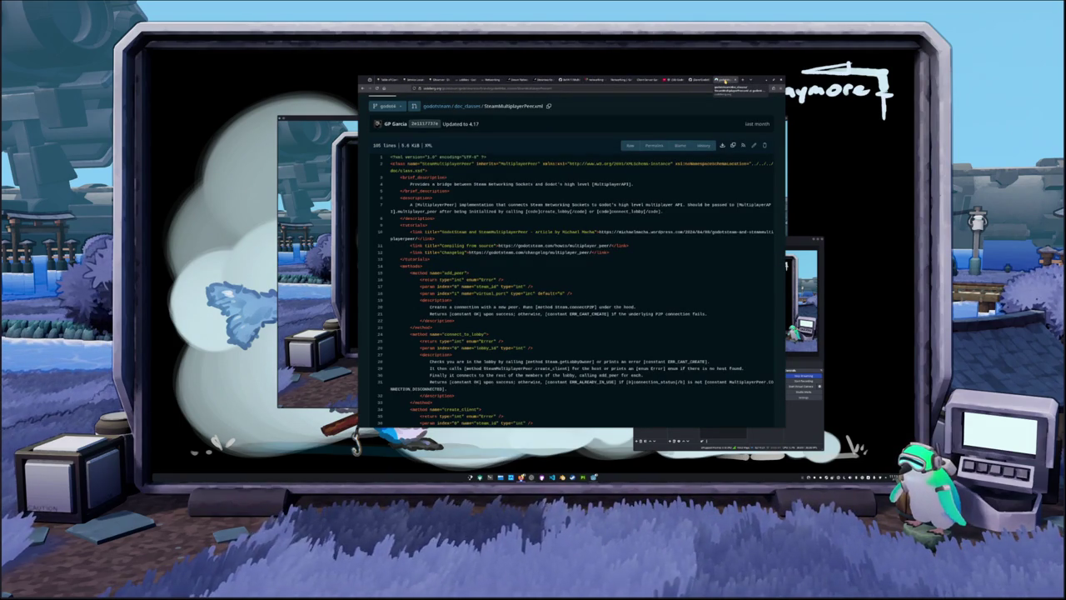
{"action": "left_click", "coordinate": [724, 79]}
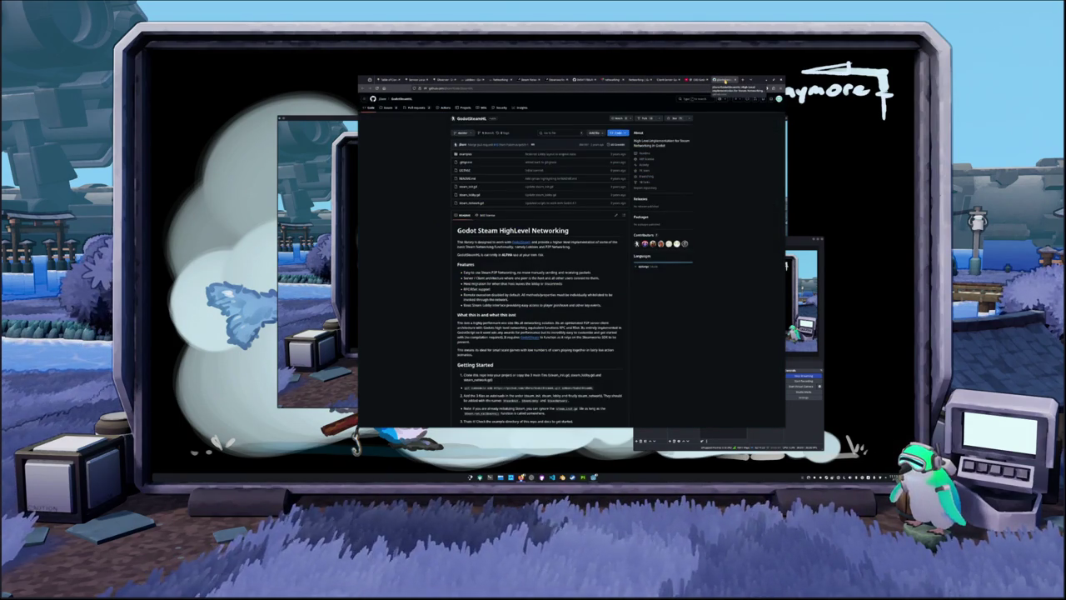
{"action": "key", "text": "ctrl+plus"}
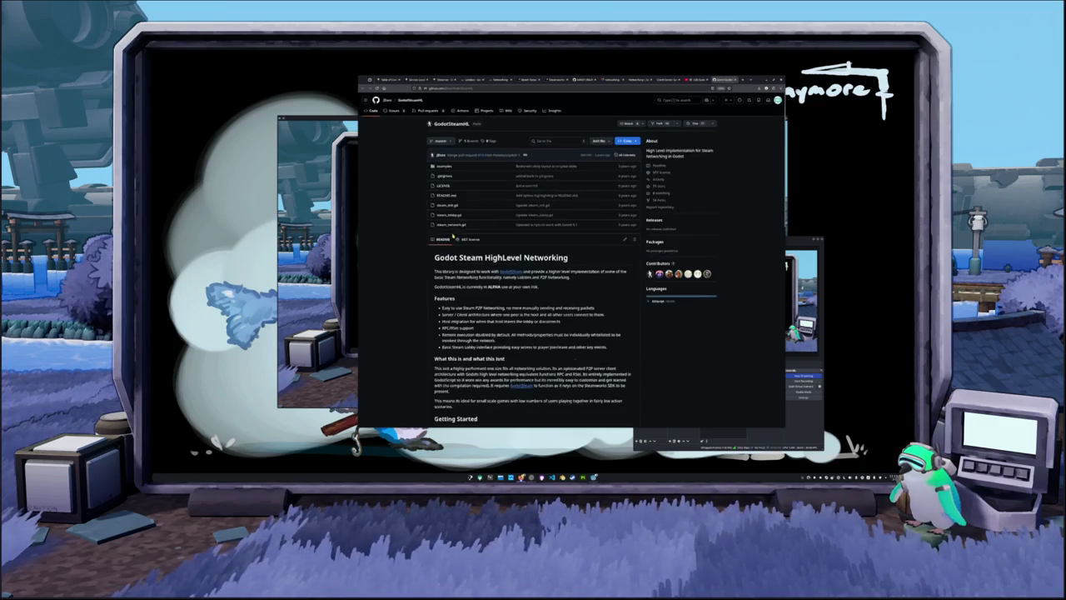
{"action": "key", "text": "ctrl+plus"}
{"action": "scroll", "coordinate": [377, 254], "scroll_direction": "down", "scroll_amount": 3}
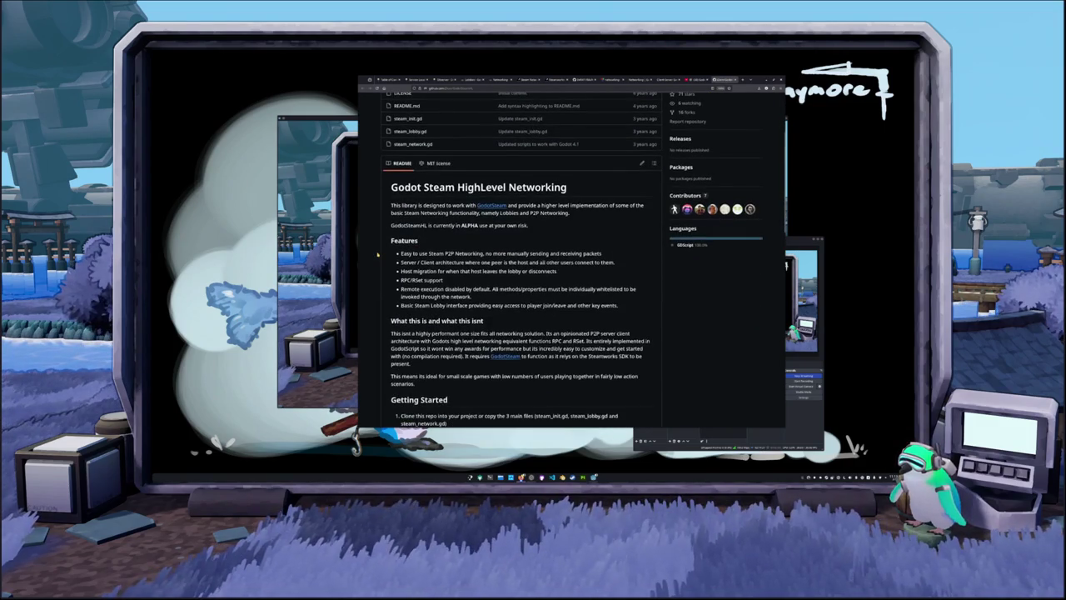
{"action": "key", "text": "ctrl+plus"}
Step: Read the README's Getting Started and Exports sections, then follow the feature tags documentation link
{"action": "scroll", "coordinate": [377, 254], "scroll_direction": "down", "scroll_amount": 2}
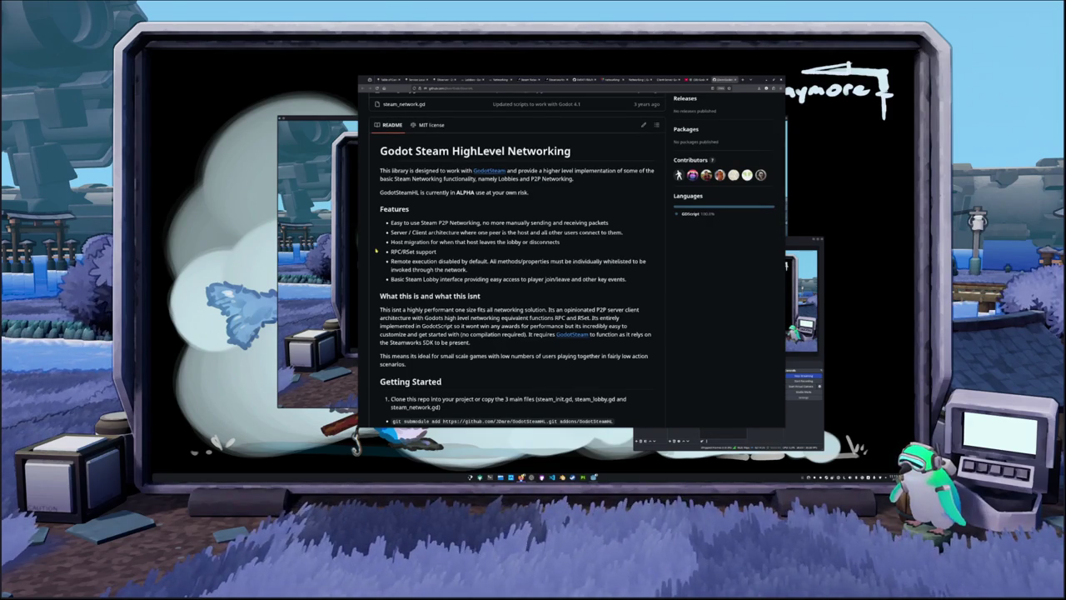
{"action": "scroll", "coordinate": [376, 250], "scroll_direction": "down", "scroll_amount": 1}
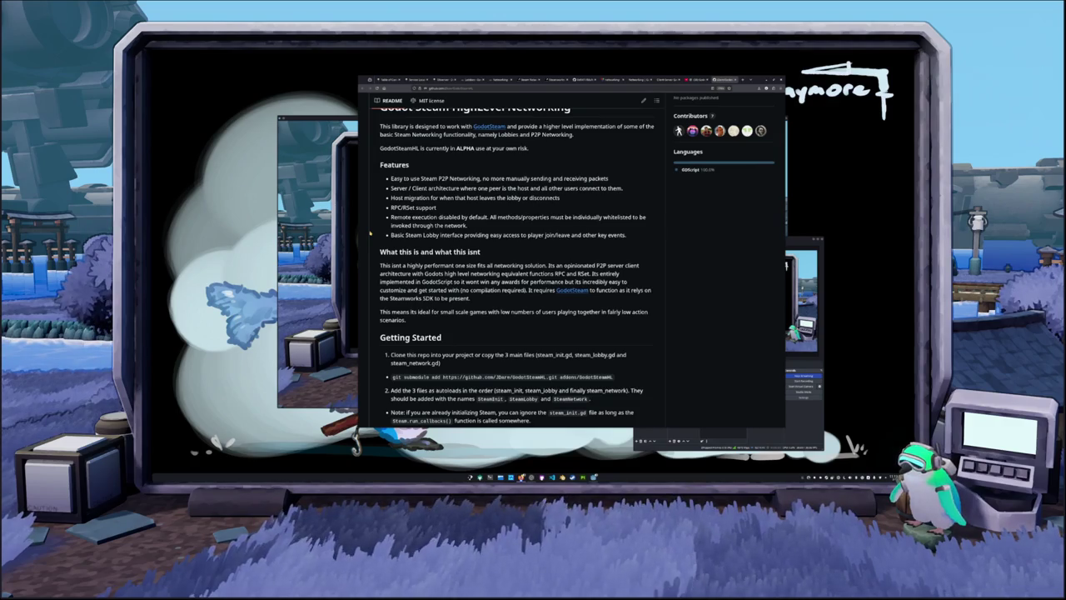
{"action": "scroll", "coordinate": [371, 234], "scroll_direction": "down", "scroll_amount": 1}
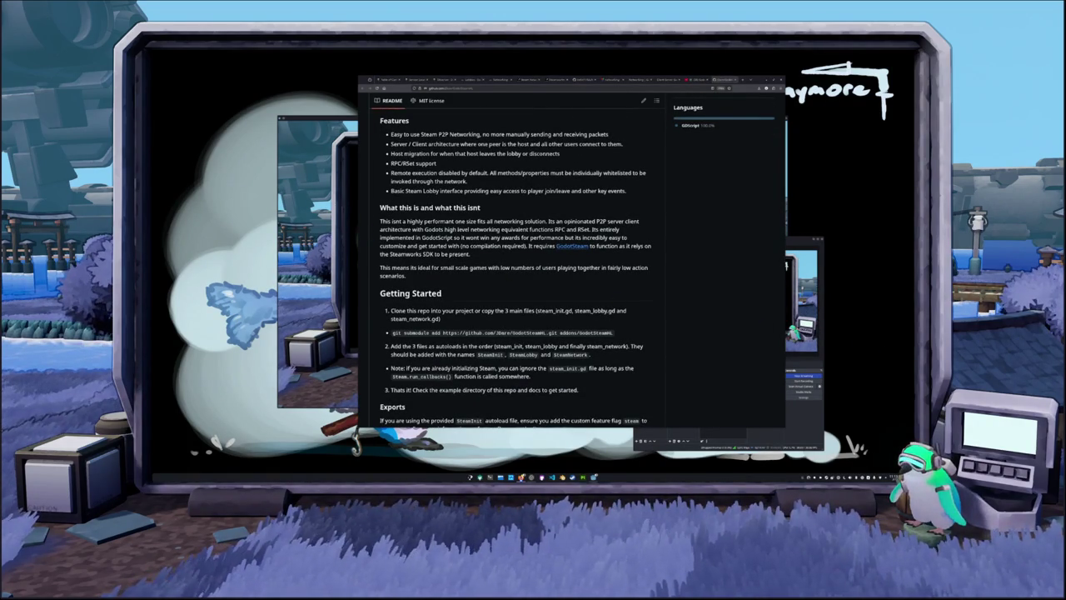
{"action": "scroll", "coordinate": [669, 253], "scroll_direction": "down", "scroll_amount": 7}
{"action": "scroll", "coordinate": [669, 253], "scroll_direction": "up", "scroll_amount": 3}
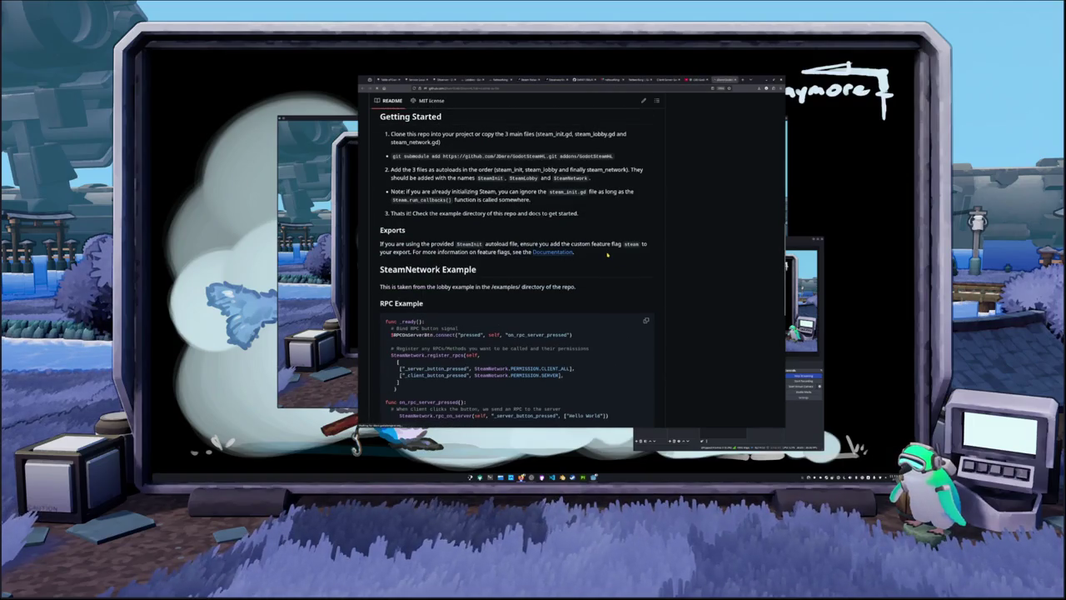
{"action": "left_click", "coordinate": [553, 251]}
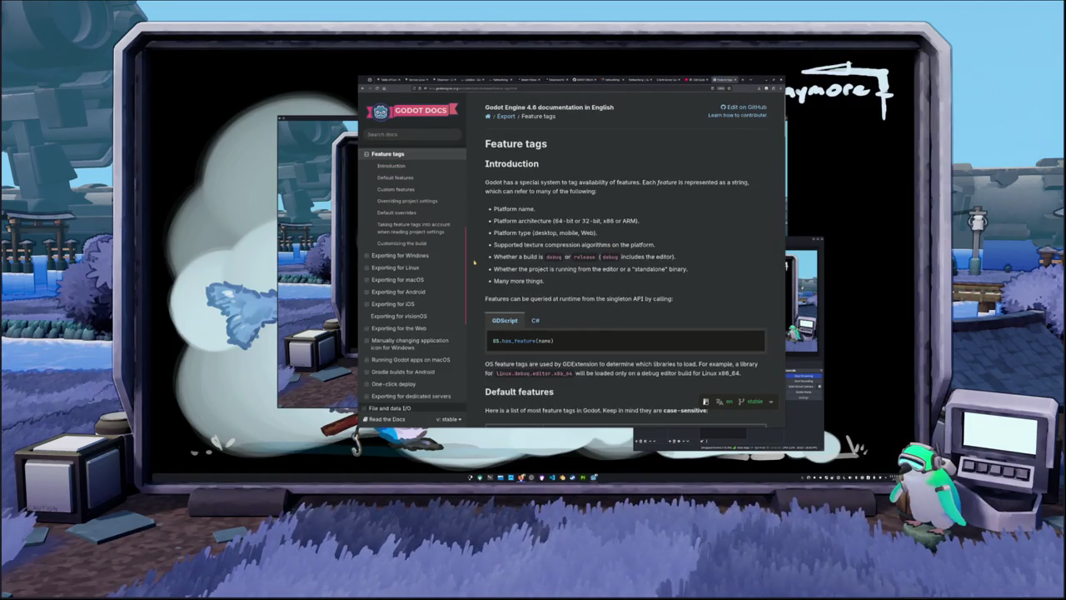
{"action": "scroll", "coordinate": [474, 256], "scroll_direction": "down", "scroll_amount": 3}
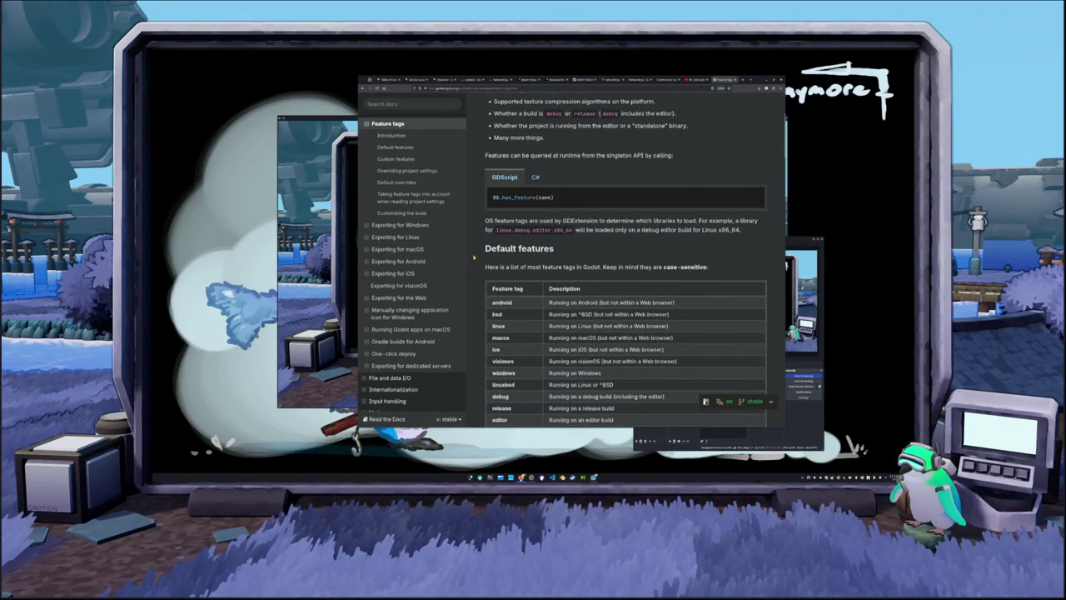
{"action": "scroll", "coordinate": [474, 256], "scroll_direction": "up", "scroll_amount": 1}
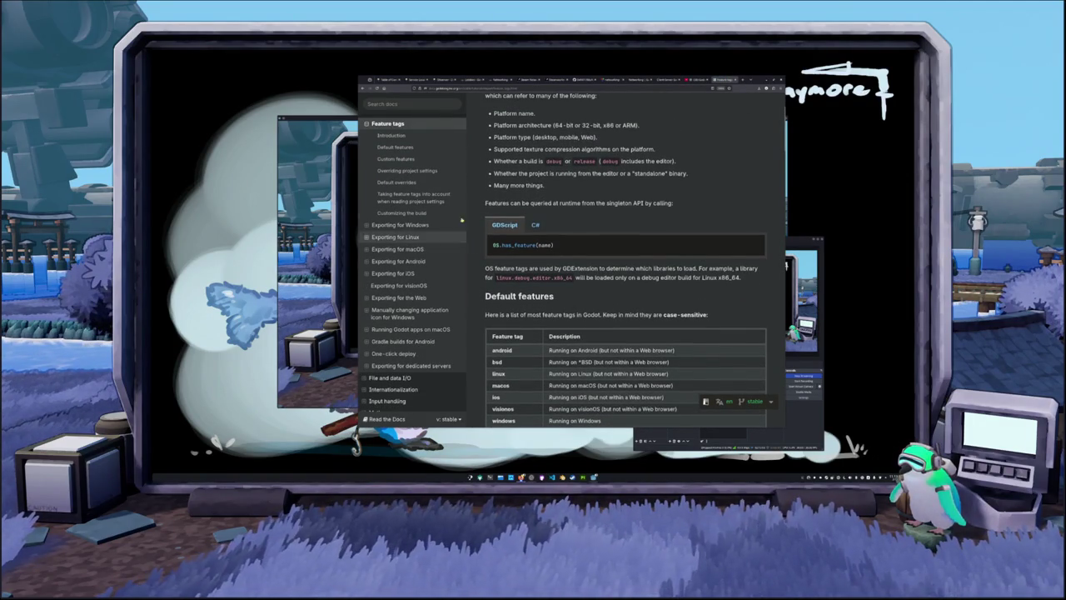
{"action": "left_click", "coordinate": [364, 88]}
{"action": "scroll", "coordinate": [375, 242], "scroll_direction": "down", "scroll_amount": 2}
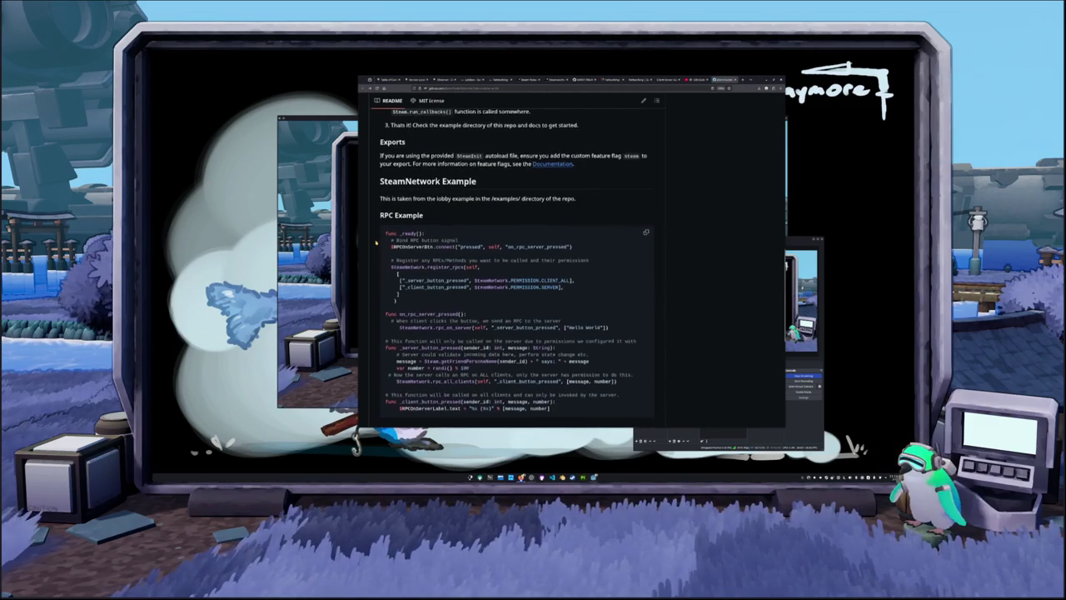
{"action": "scroll", "coordinate": [375, 242], "scroll_direction": "down", "scroll_amount": 2}
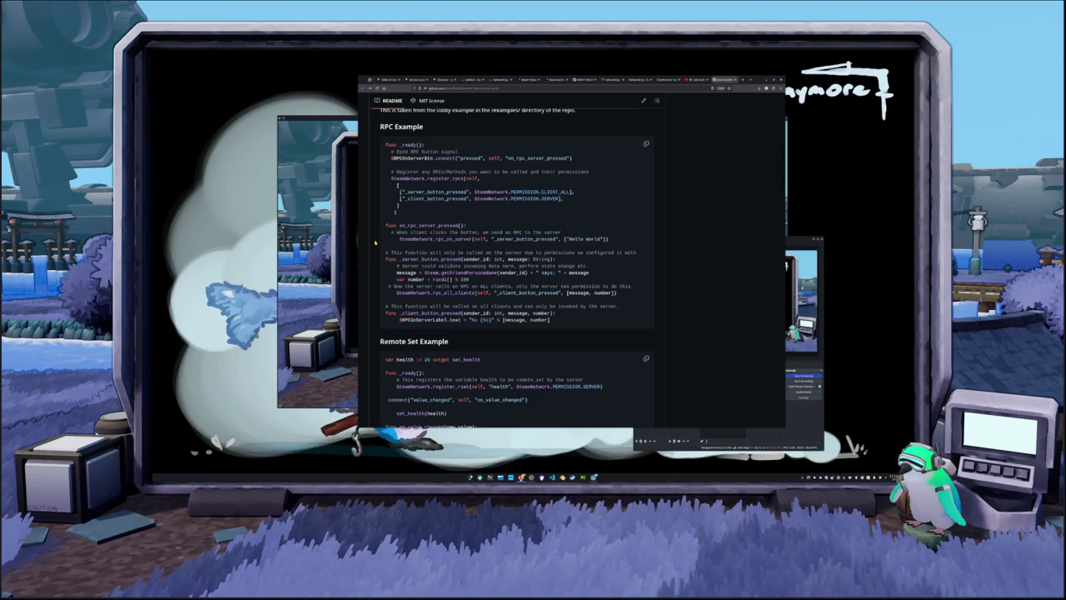
{"action": "scroll", "coordinate": [376, 243], "scroll_direction": "up", "scroll_amount": 1}
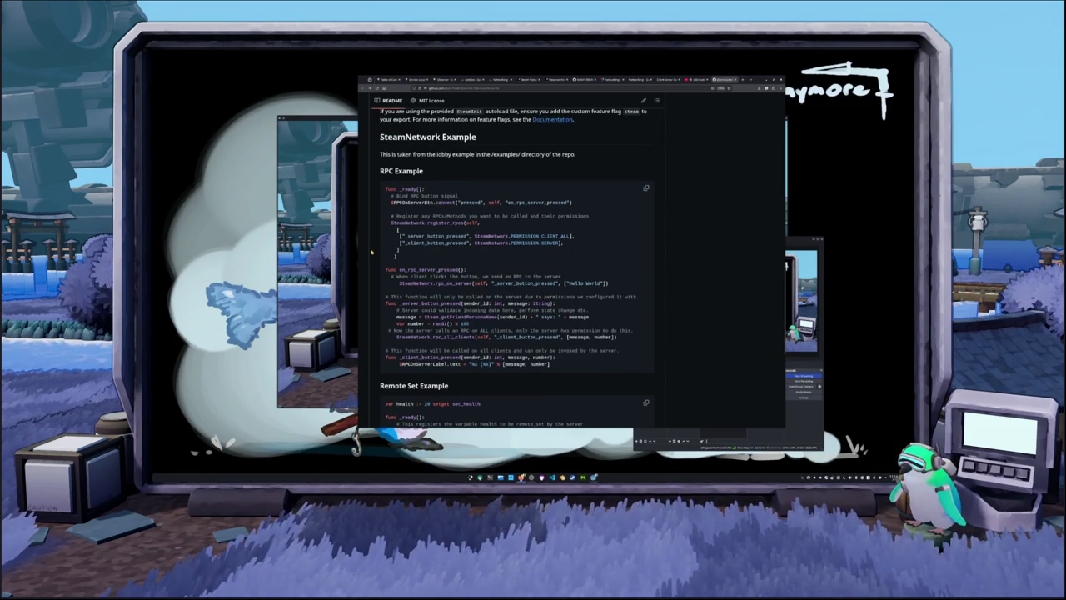
{"action": "scroll", "coordinate": [568, 177], "scroll_direction": "up", "scroll_amount": 3}
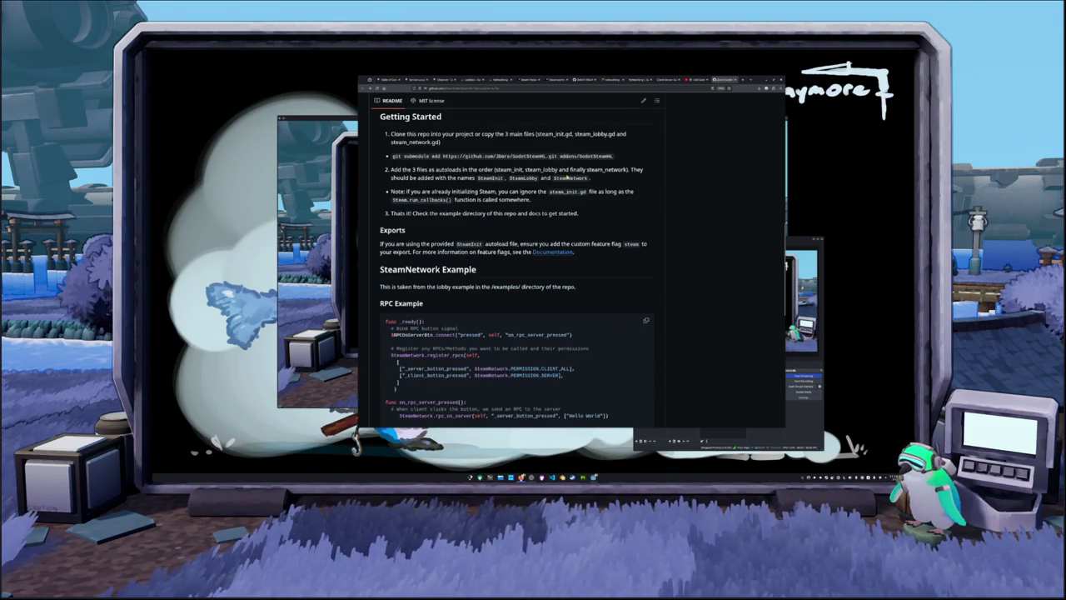
Step: Move through the Lobbies, Steam Networking and Networking tabs, then open the GodotSteam Main class reference
{"action": "left_click", "coordinate": [499, 79]}
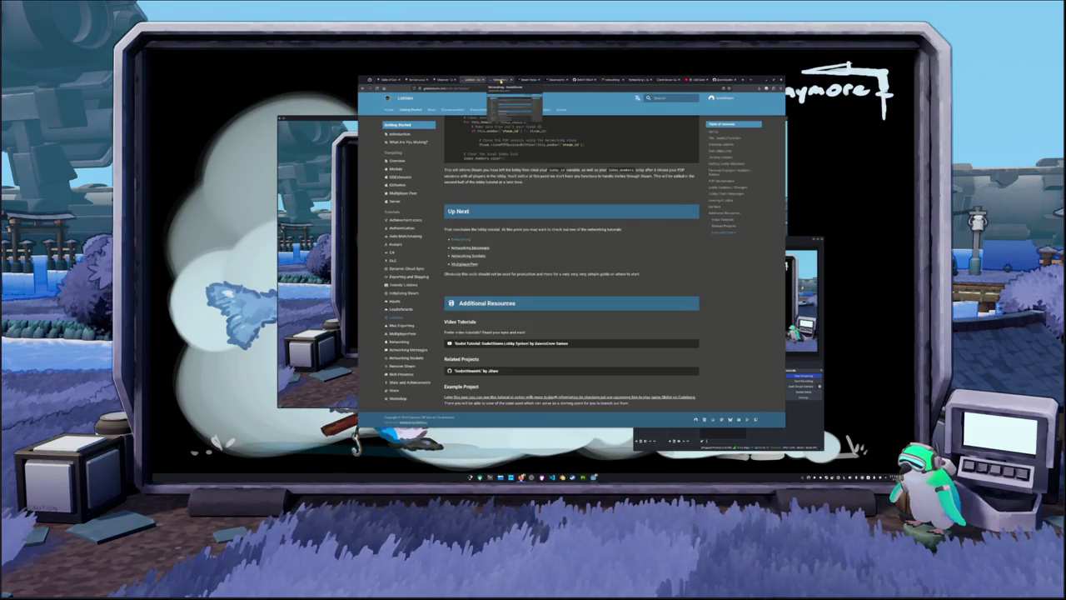
{"action": "scroll", "coordinate": [571, 250], "scroll_direction": "down", "scroll_amount": 1}
{"action": "left_click", "coordinate": [530, 79]}
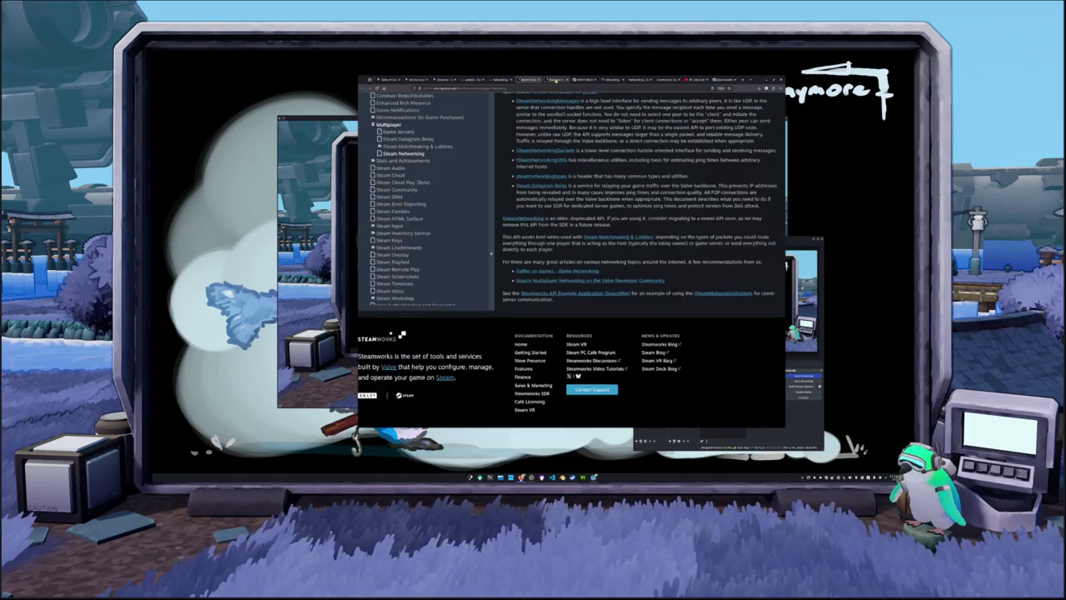
{"action": "left_click", "coordinate": [499, 79]}
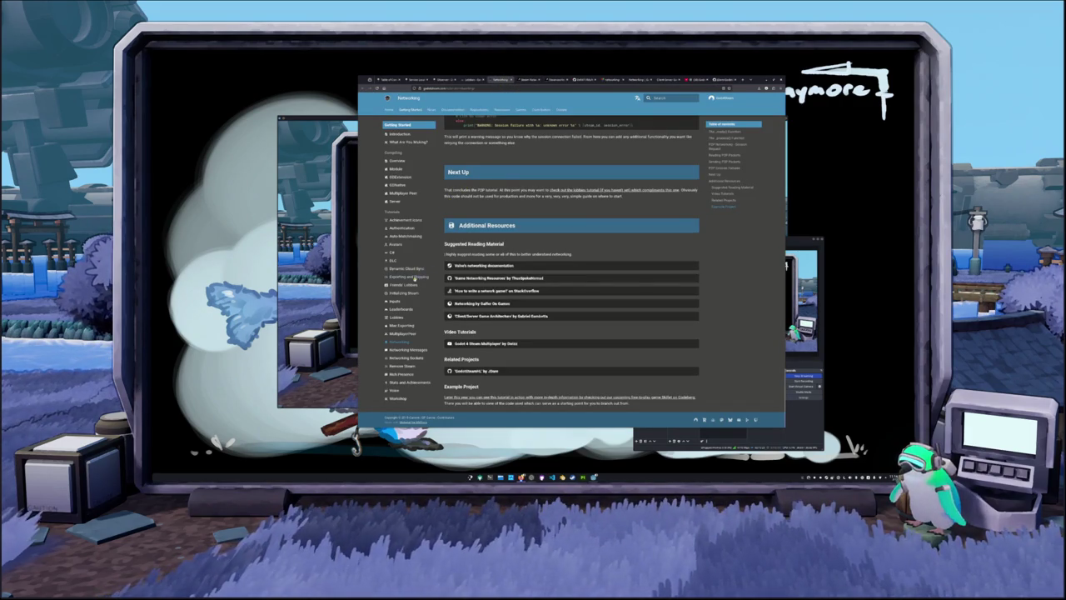
{"action": "scroll", "coordinate": [530, 255], "scroll_direction": "up", "scroll_amount": 3}
{"action": "scroll", "coordinate": [529, 255], "scroll_direction": "up", "scroll_amount": 15}
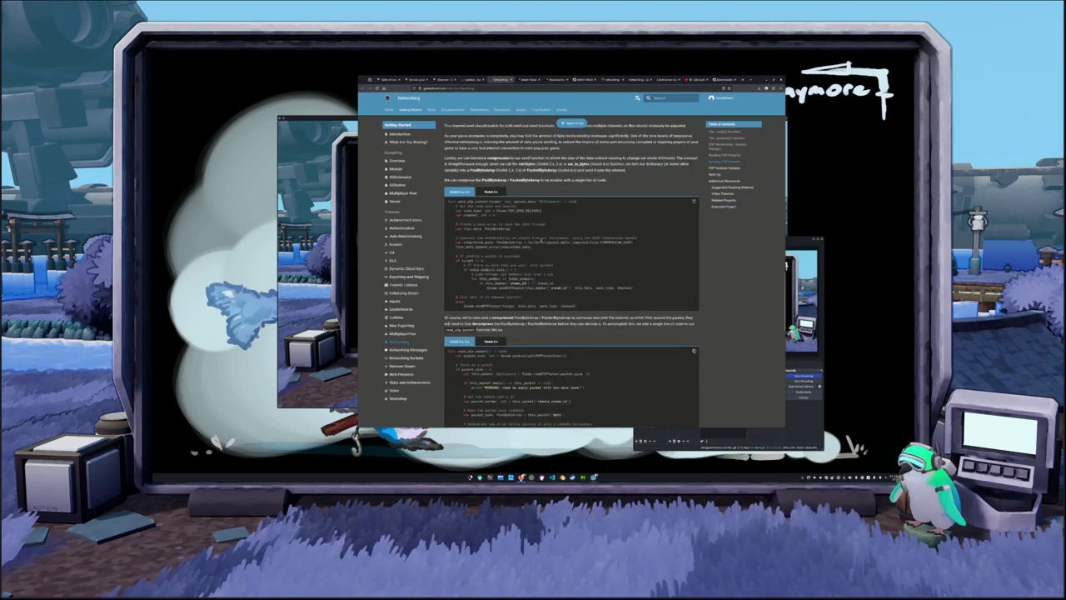
{"action": "left_click", "coordinate": [452, 111]}
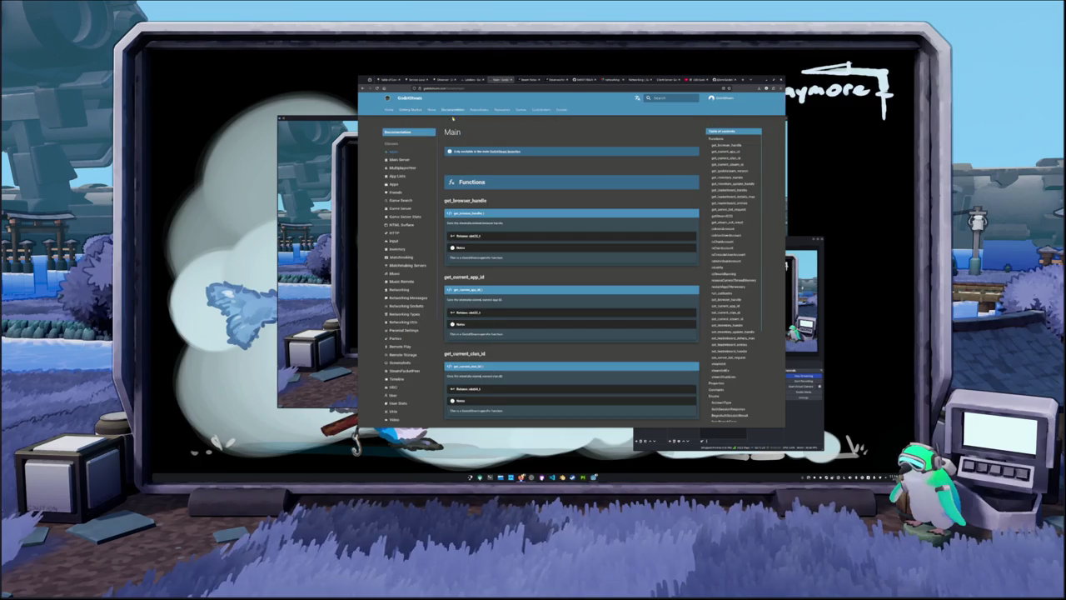
Step: Scroll through the Main class get_* functions down to getSteamID32 and get_steam_init_result
{"action": "scroll", "coordinate": [400, 161], "scroll_direction": "down", "scroll_amount": 1}
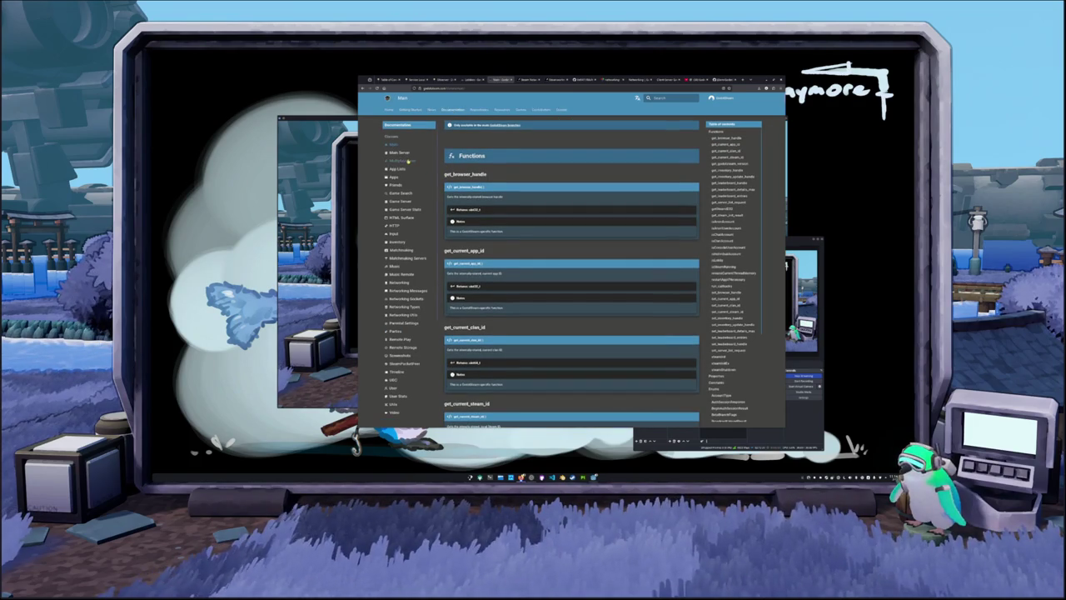
{"action": "scroll", "coordinate": [460, 174], "scroll_direction": "up", "scroll_amount": 1}
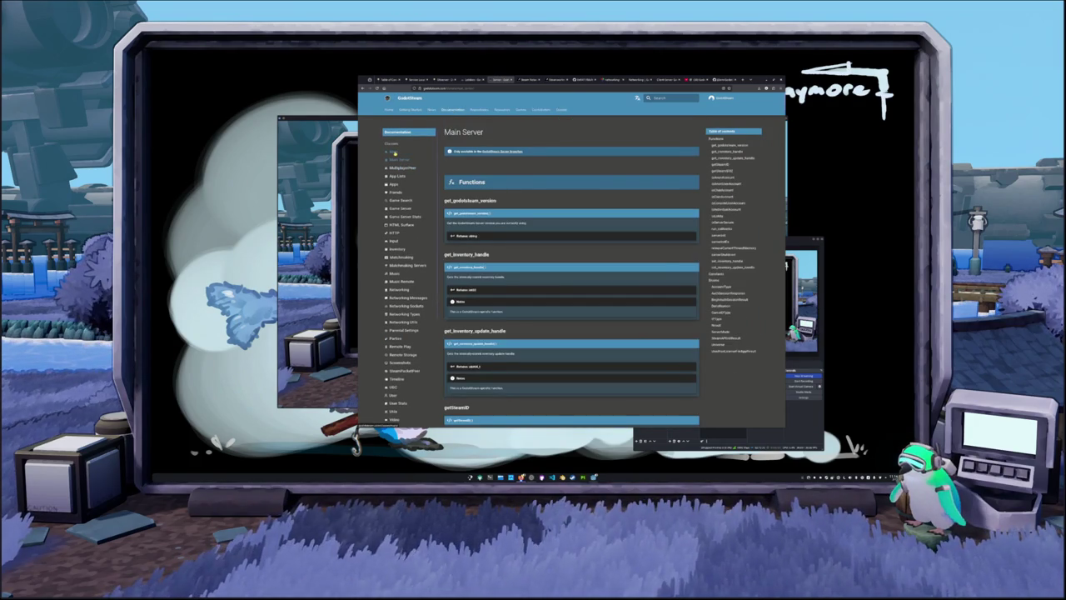
{"action": "scroll", "coordinate": [460, 174], "scroll_direction": "down", "scroll_amount": 1}
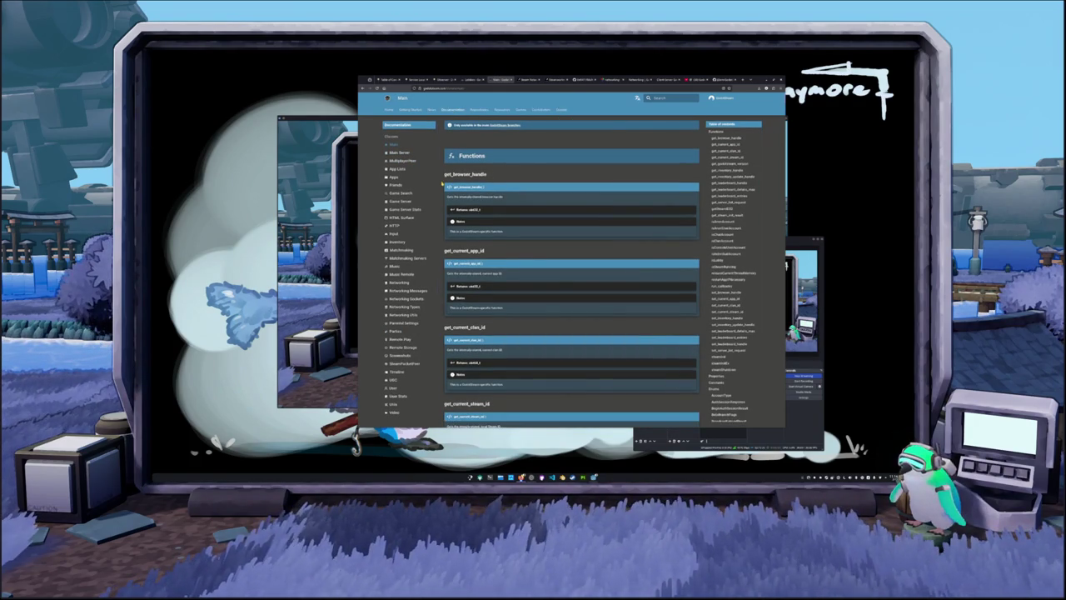
{"action": "scroll", "coordinate": [441, 183], "scroll_direction": "down", "scroll_amount": 1}
{"action": "scroll", "coordinate": [442, 184], "scroll_direction": "down", "scroll_amount": 1}
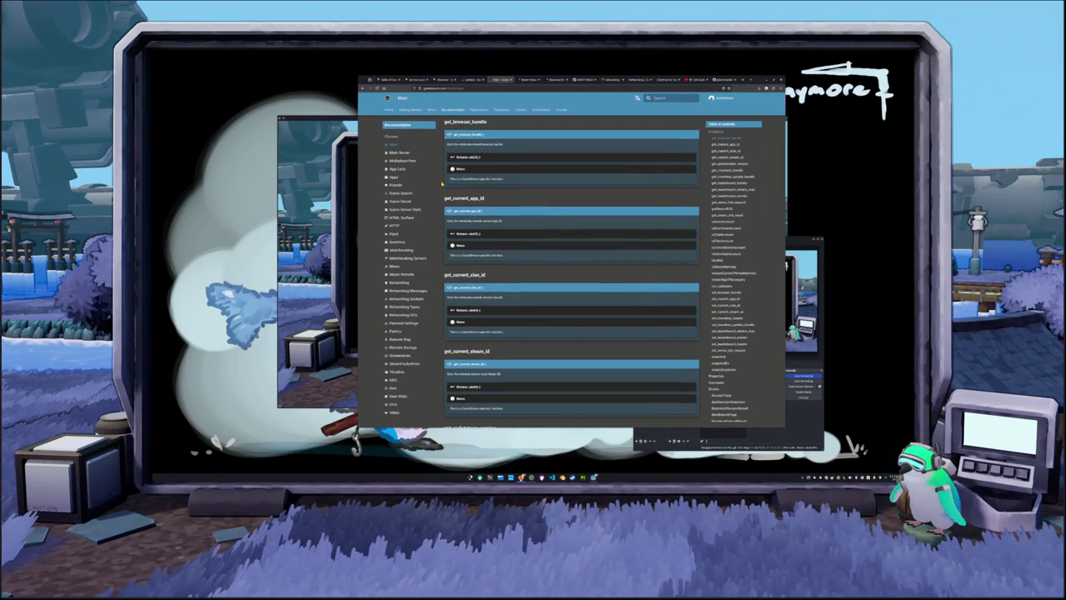
{"action": "scroll", "coordinate": [442, 180], "scroll_direction": "up", "scroll_amount": 2}
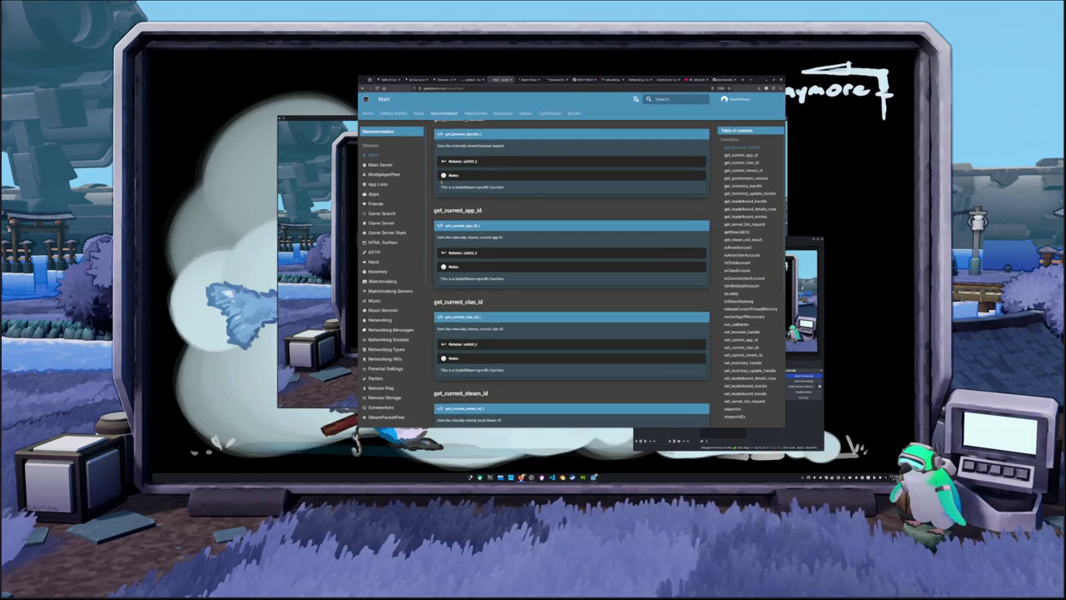
{"action": "scroll", "coordinate": [442, 185], "scroll_direction": "up", "scroll_amount": 3}
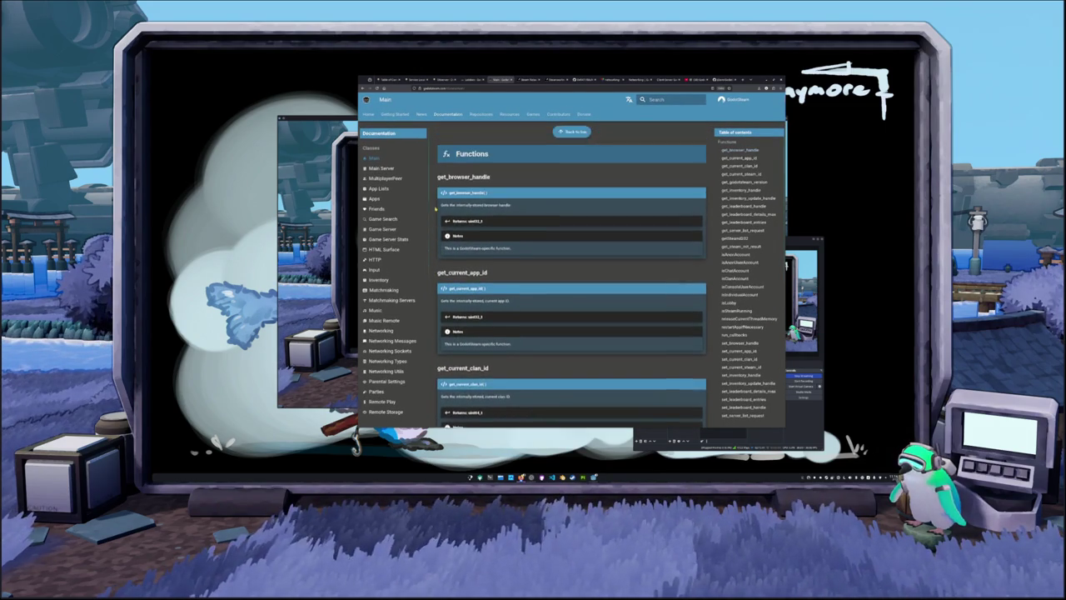
{"action": "scroll", "coordinate": [435, 209], "scroll_direction": "down", "scroll_amount": 2}
{"action": "scroll", "coordinate": [435, 209], "scroll_direction": "up", "scroll_amount": 2}
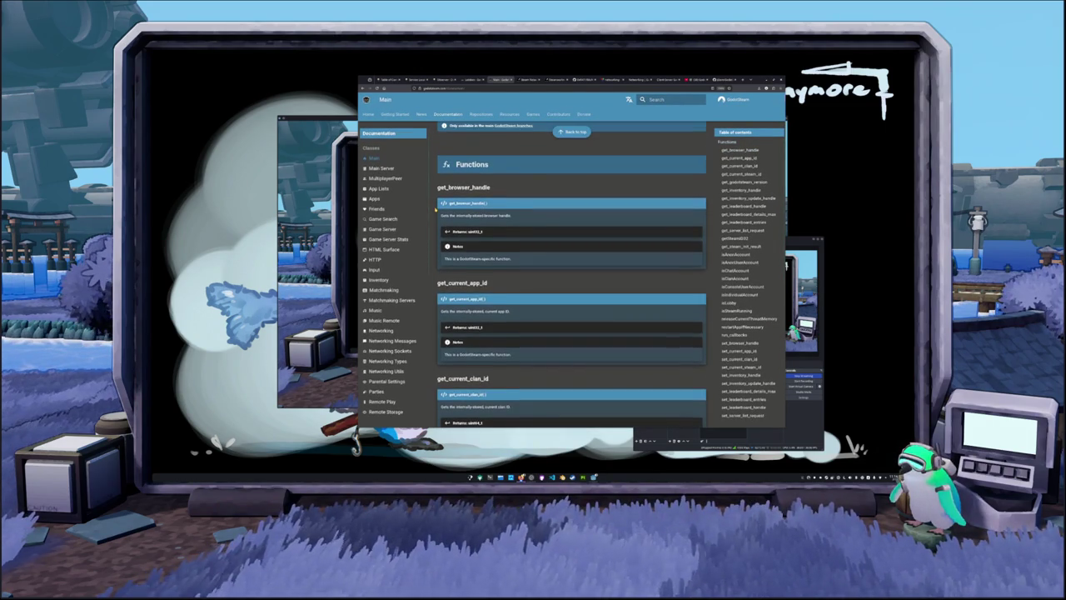
{"action": "scroll", "coordinate": [435, 209], "scroll_direction": "up", "scroll_amount": 1}
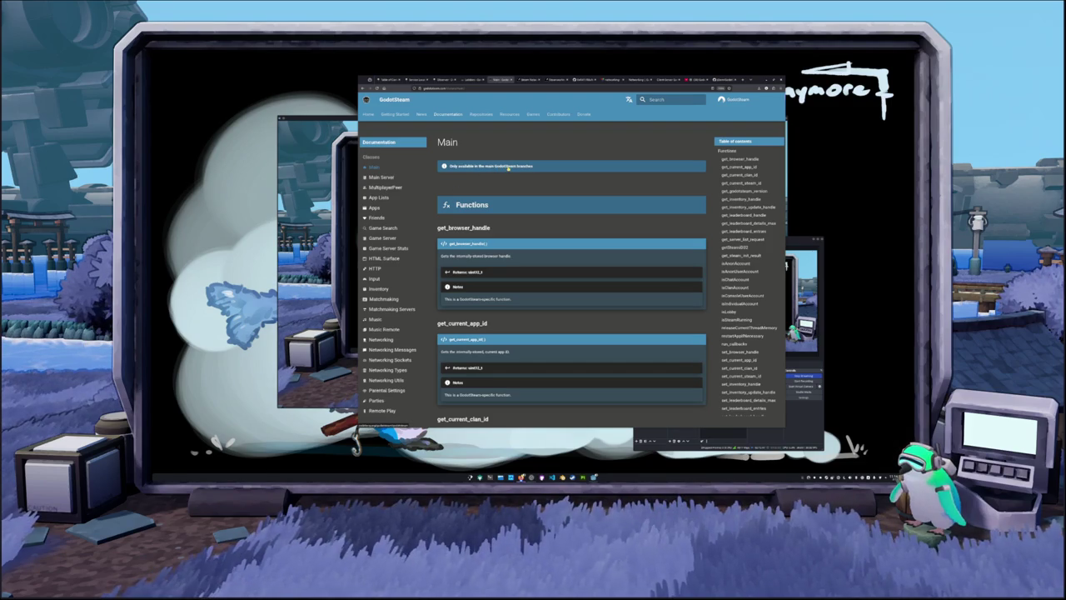
{"action": "scroll", "coordinate": [434, 214], "scroll_direction": "down", "scroll_amount": 1}
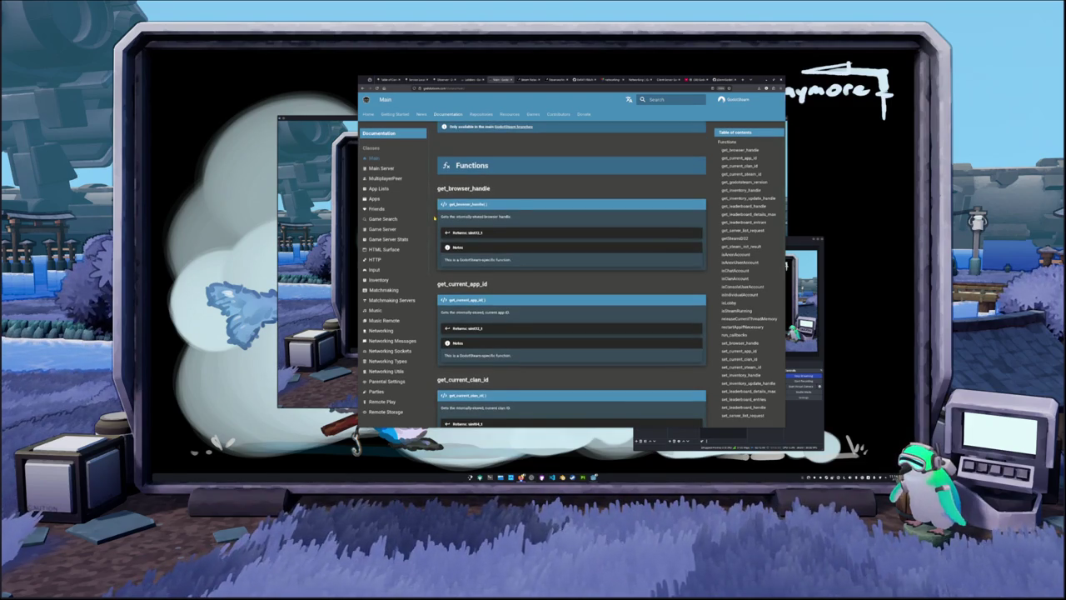
{"action": "scroll", "coordinate": [434, 216], "scroll_direction": "down", "scroll_amount": 1}
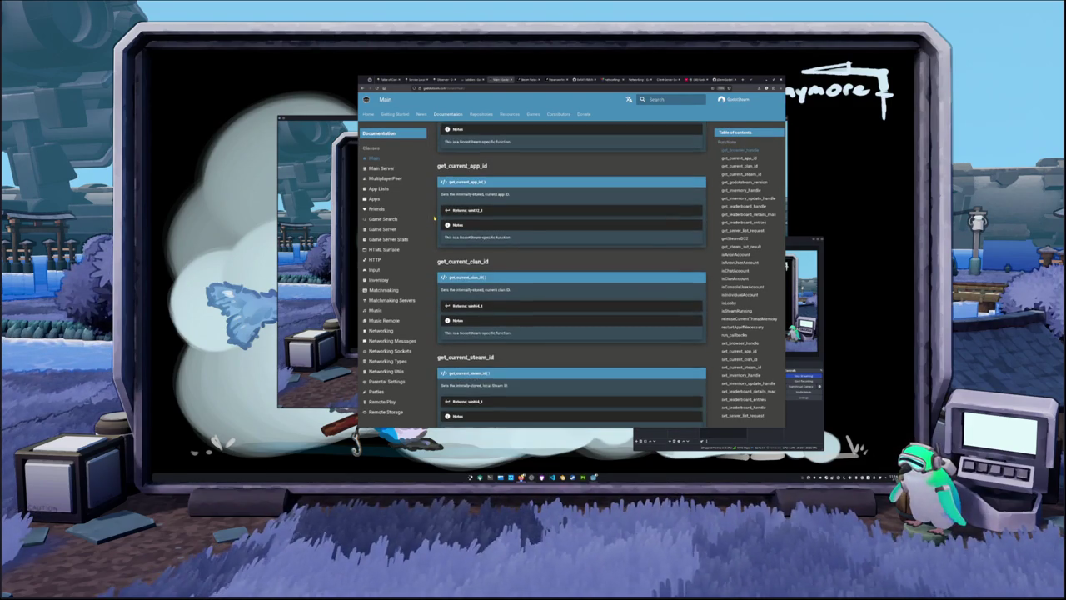
{"action": "scroll", "coordinate": [433, 216], "scroll_direction": "down", "scroll_amount": 1}
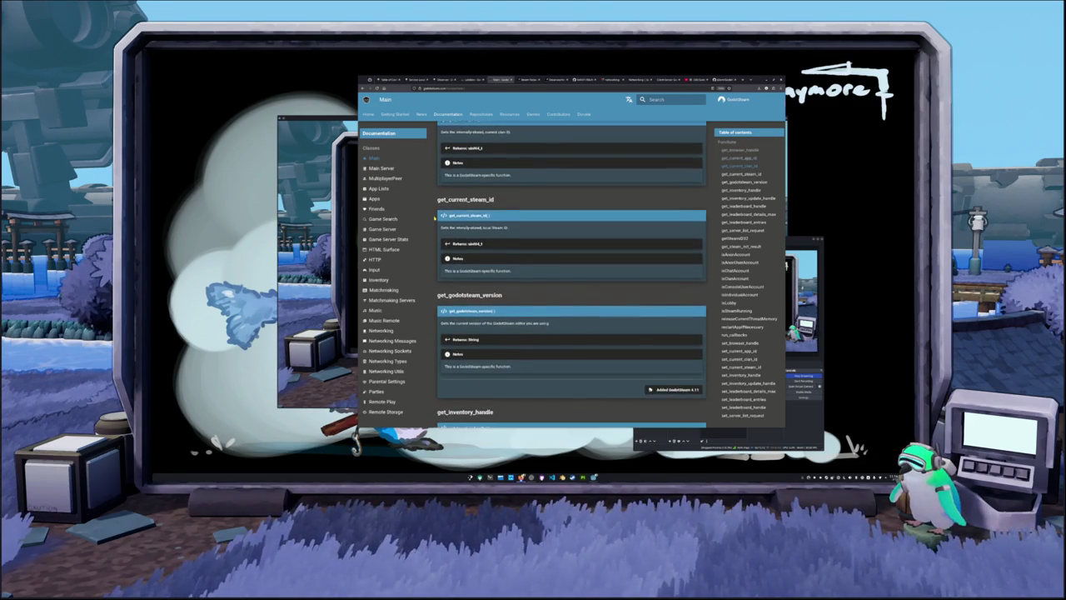
{"action": "scroll", "coordinate": [434, 217], "scroll_direction": "down", "scroll_amount": 1}
{"action": "scroll", "coordinate": [433, 216], "scroll_direction": "down", "scroll_amount": 2}
{"action": "scroll", "coordinate": [434, 216], "scroll_direction": "down", "scroll_amount": 4}
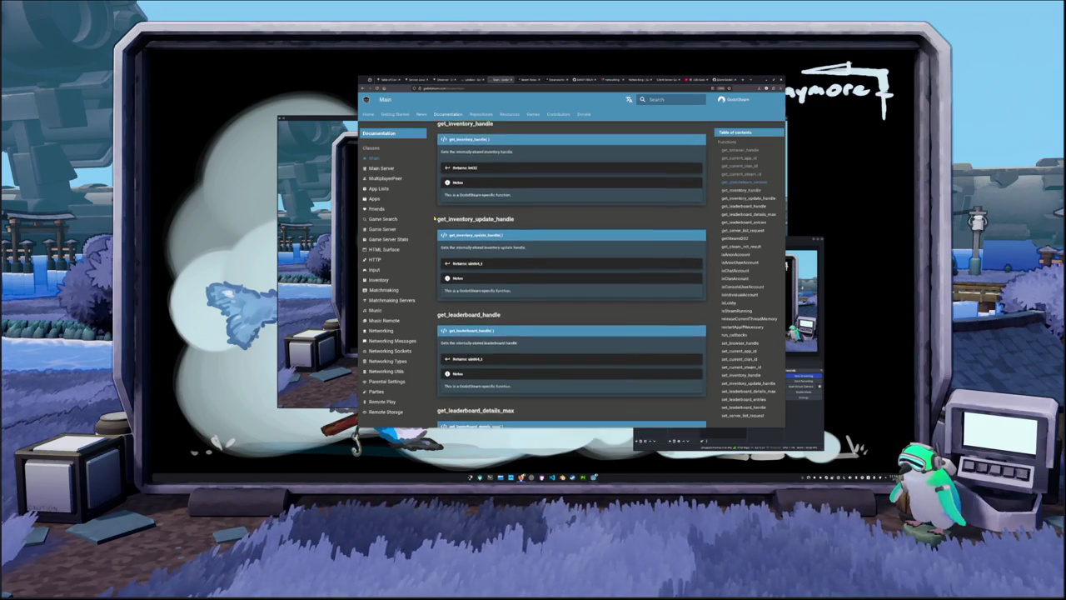
{"action": "scroll", "coordinate": [433, 218], "scroll_direction": "down", "scroll_amount": 5}
{"action": "scroll", "coordinate": [434, 216], "scroll_direction": "down", "scroll_amount": 2}
{"action": "scroll", "coordinate": [434, 217], "scroll_direction": "down", "scroll_amount": 2}
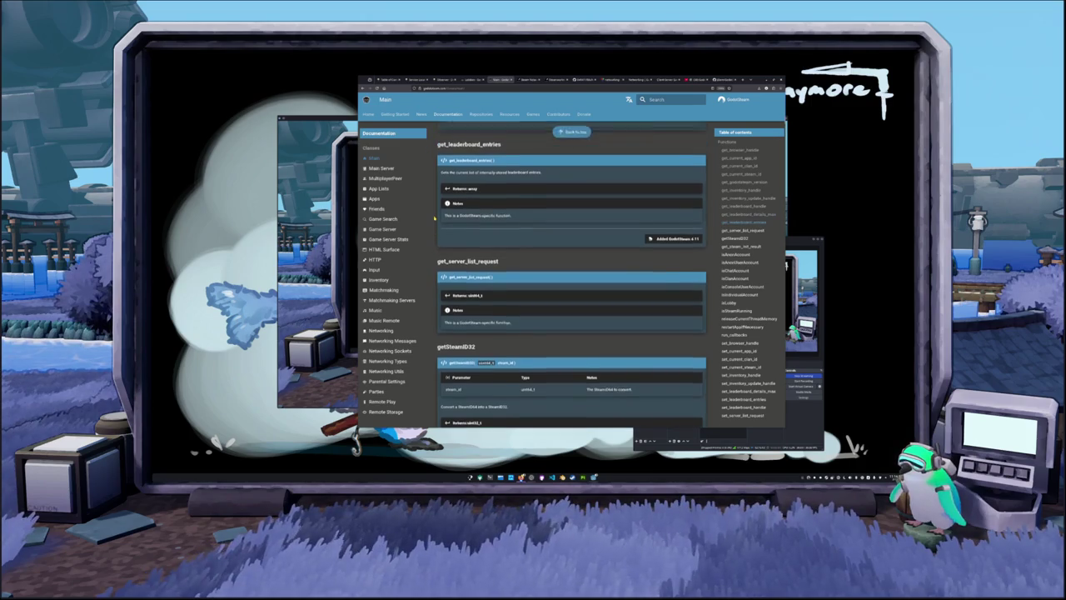
{"action": "scroll", "coordinate": [434, 218], "scroll_direction": "up", "scroll_amount": 2}
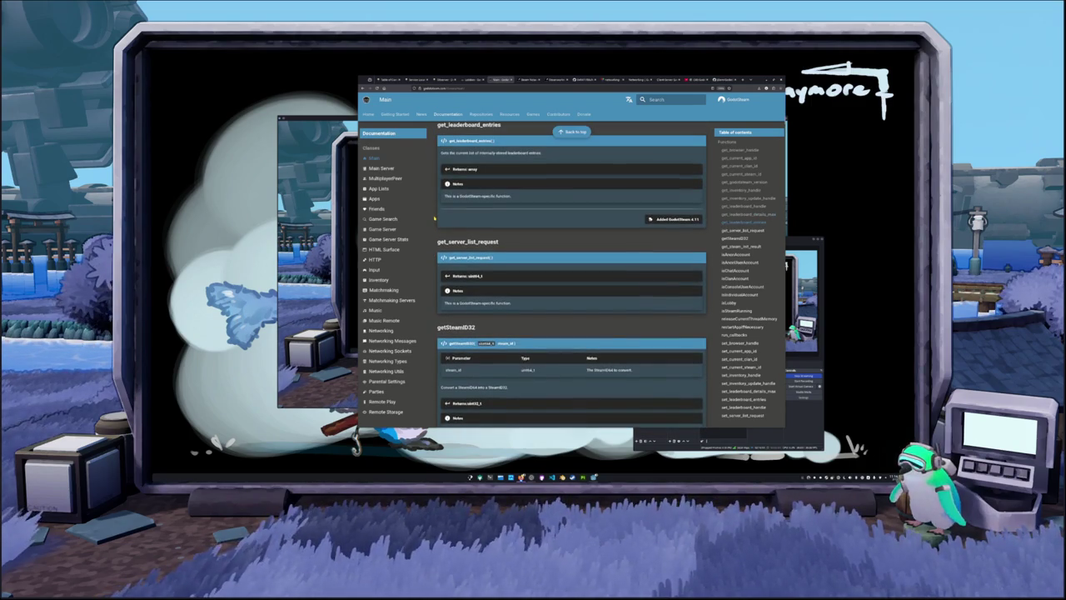
{"action": "scroll", "coordinate": [434, 217], "scroll_direction": "up", "scroll_amount": 1}
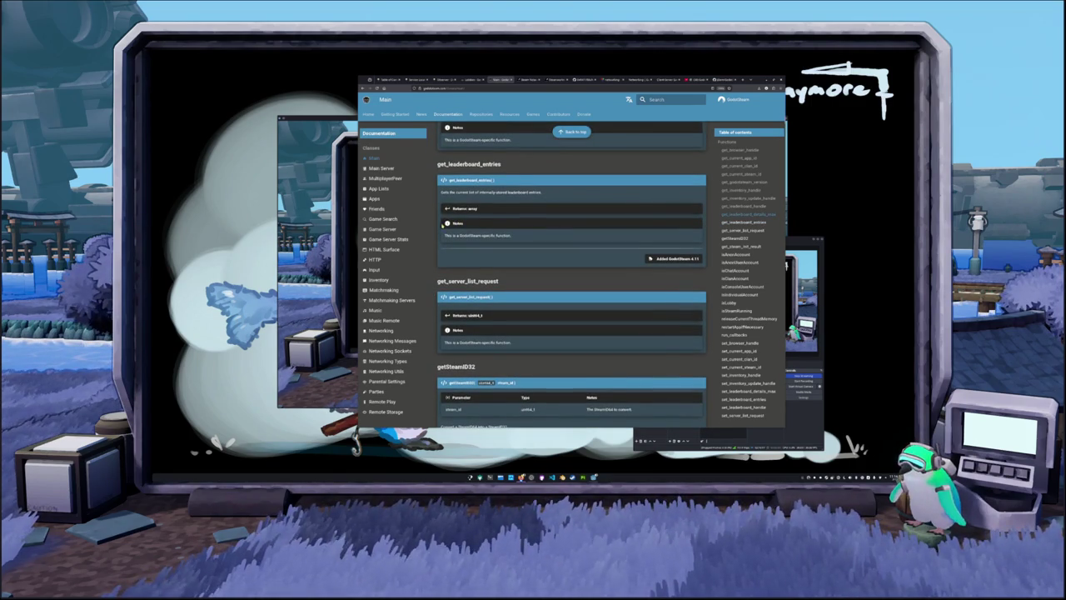
{"action": "scroll", "coordinate": [442, 223], "scroll_direction": "down", "scroll_amount": 5}
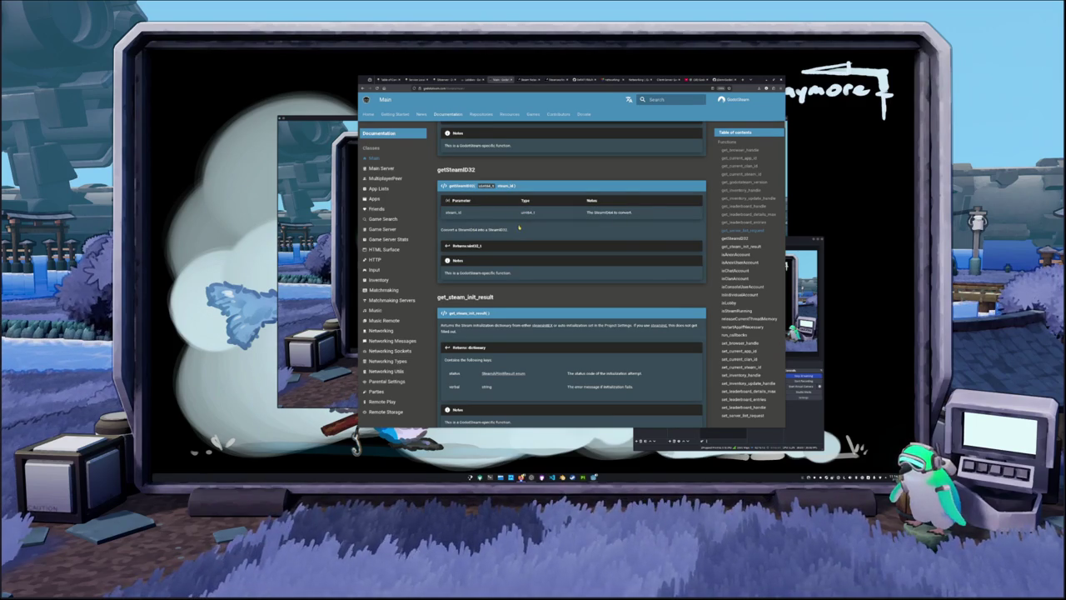
{"action": "scroll", "coordinate": [442, 236], "scroll_direction": "down", "scroll_amount": 1}
Step: Select the getSteamID32 heading text
{"action": "scroll", "coordinate": [440, 236], "scroll_direction": "up", "scroll_amount": 2}
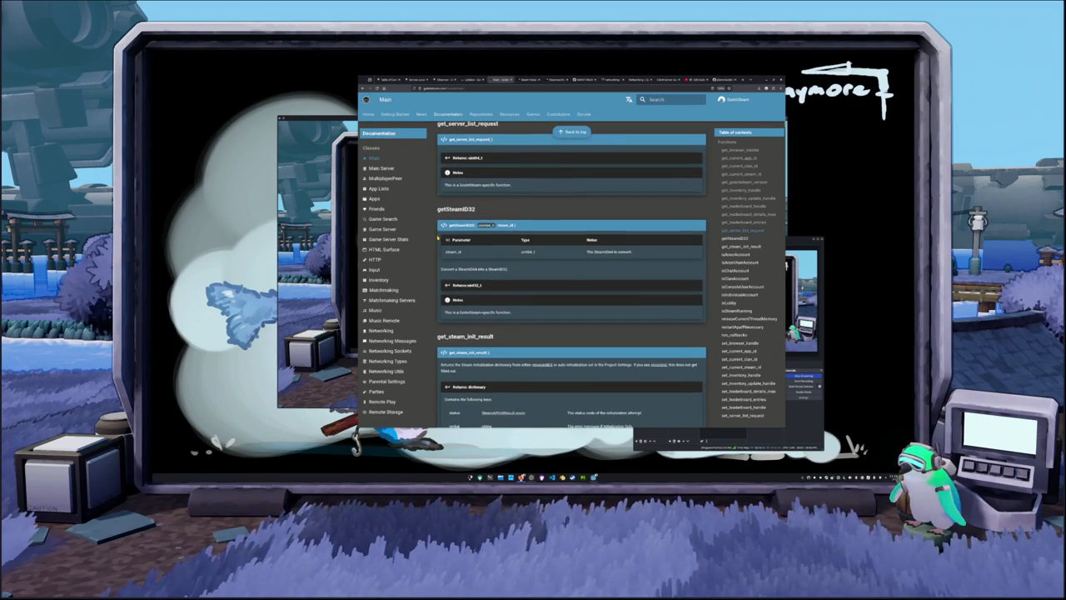
{"action": "left_click_drag", "start_coordinate": [487, 209], "coordinate": [435, 211]}
{"action": "scroll", "coordinate": [438, 217], "scroll_direction": "up", "scroll_amount": 3}
{"action": "scroll", "coordinate": [443, 223], "scroll_direction": "down", "scroll_amount": 4}
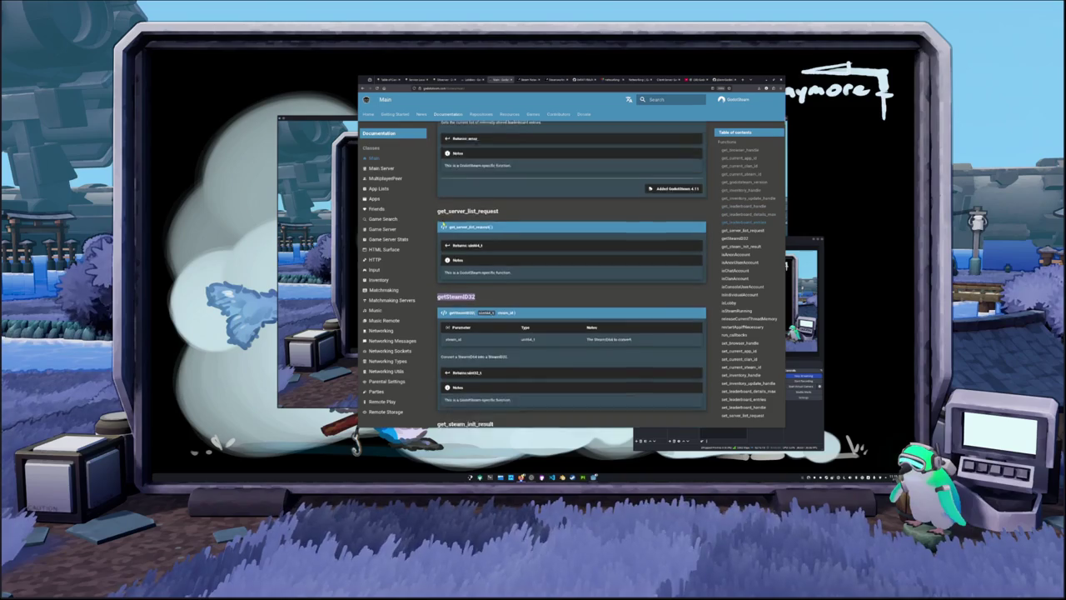
Step: Jump via the Table of contents to get_steam_init_result and then run_callbacks
{"action": "scroll", "coordinate": [443, 223], "scroll_direction": "down", "scroll_amount": 1}
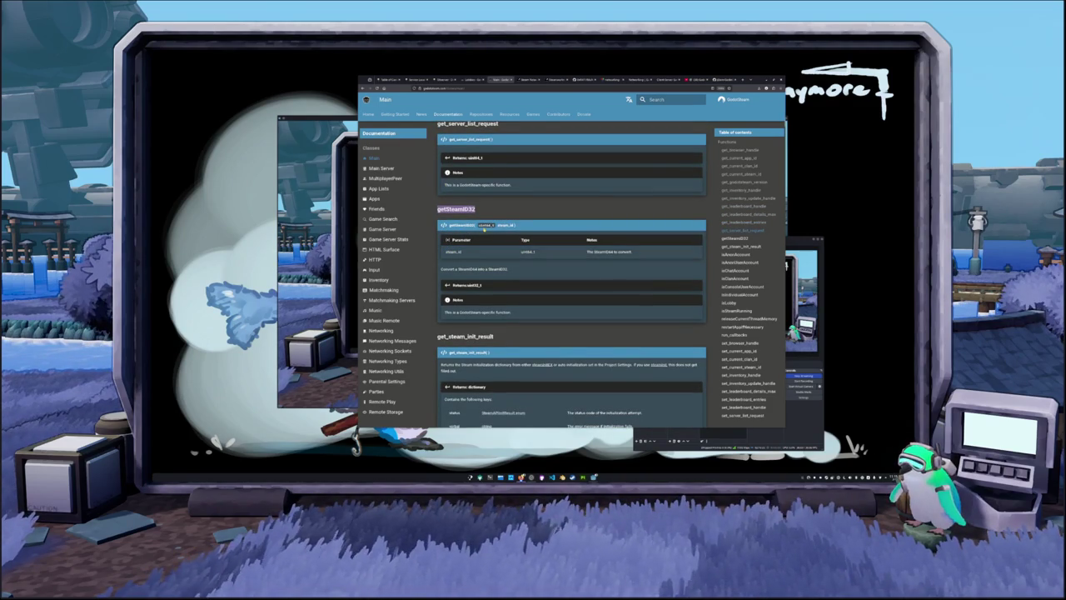
{"action": "scroll", "coordinate": [484, 227], "scroll_direction": "down", "scroll_amount": 2}
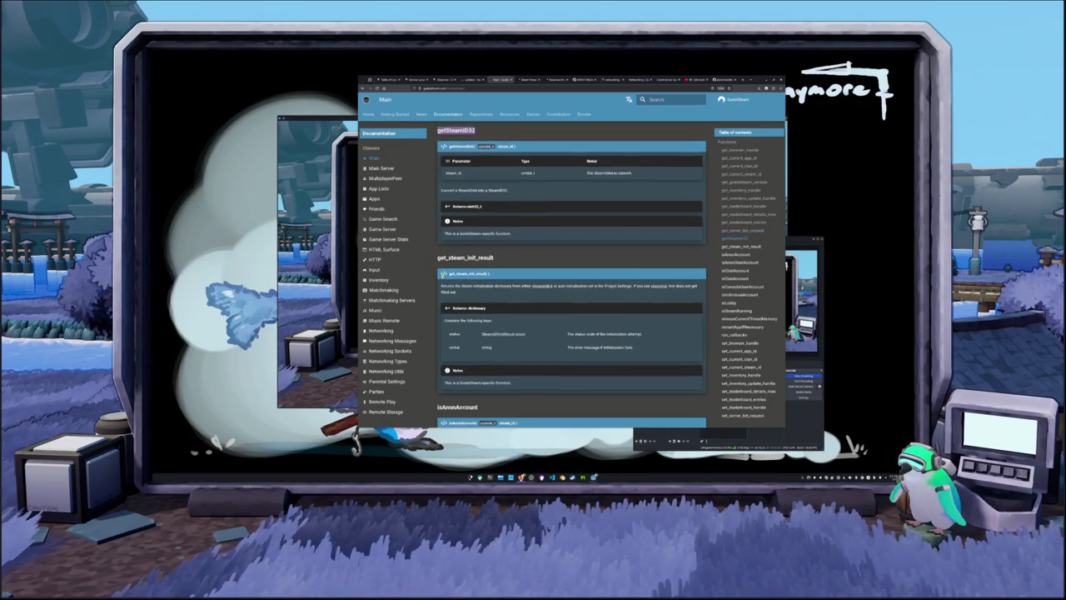
{"action": "scroll", "coordinate": [435, 261], "scroll_direction": "down", "scroll_amount": 2}
{"action": "scroll", "coordinate": [435, 261], "scroll_direction": "down", "scroll_amount": 4}
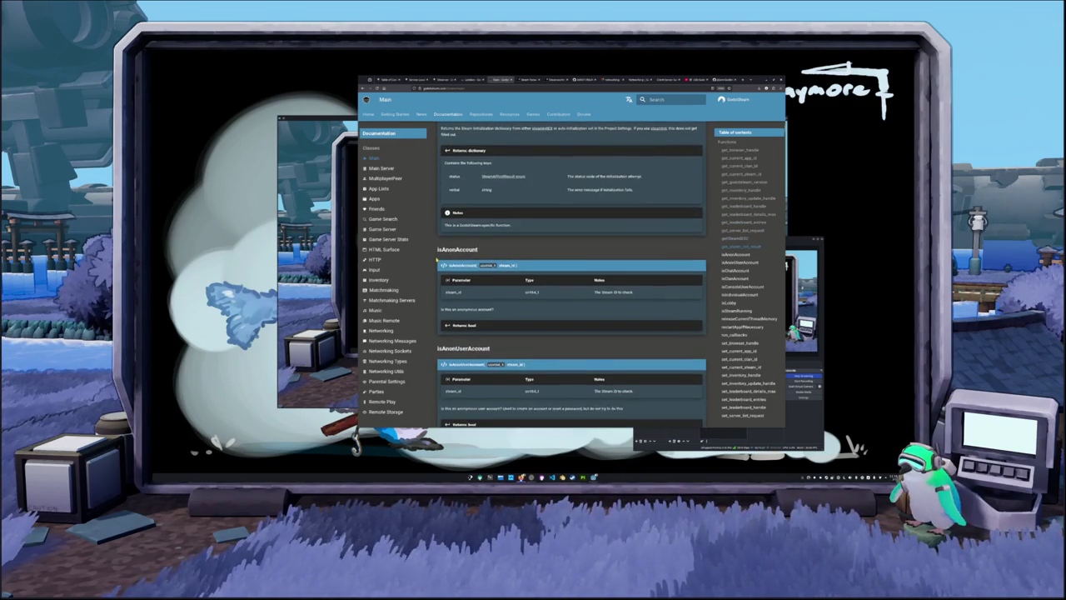
{"action": "scroll", "coordinate": [436, 261], "scroll_direction": "down", "scroll_amount": 2}
{"action": "scroll", "coordinate": [435, 261], "scroll_direction": "up", "scroll_amount": 3}
{"action": "scroll", "coordinate": [435, 261], "scroll_direction": "up", "scroll_amount": 2}
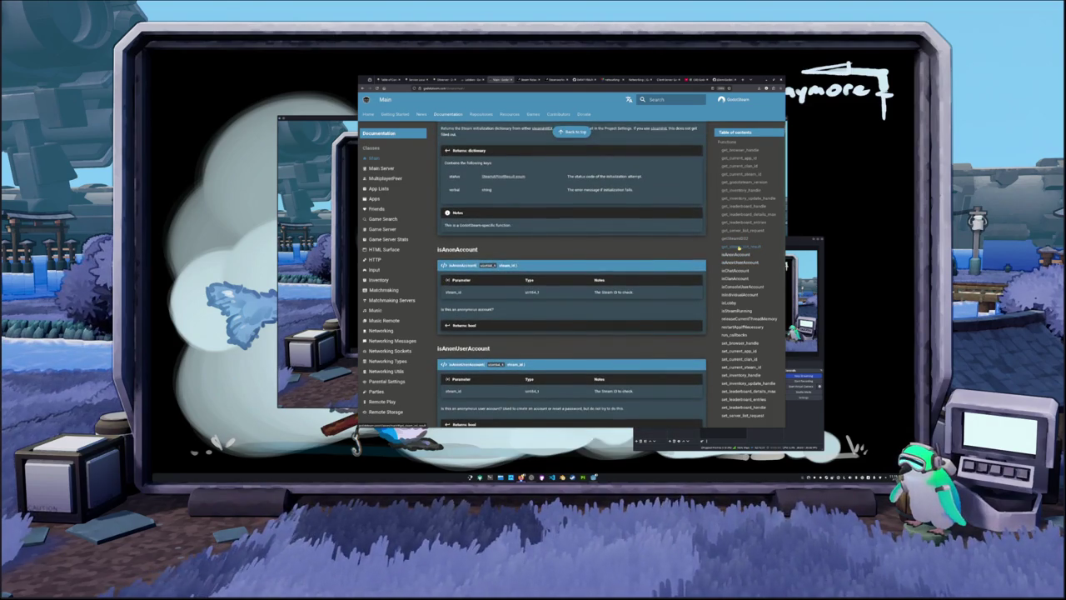
{"action": "left_click", "coordinate": [738, 247]}
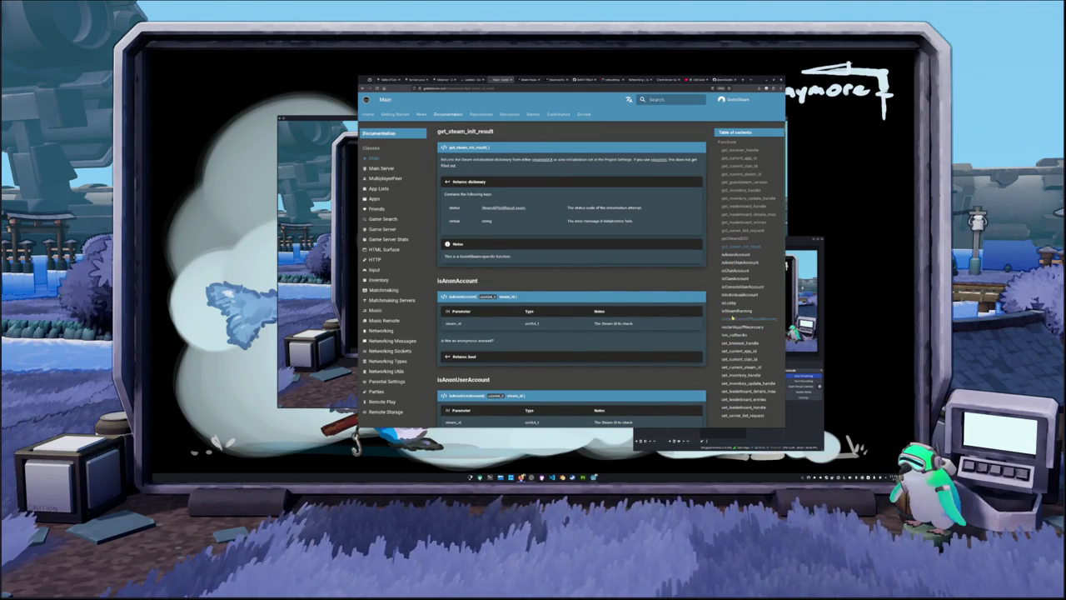
{"action": "left_click", "coordinate": [731, 335]}
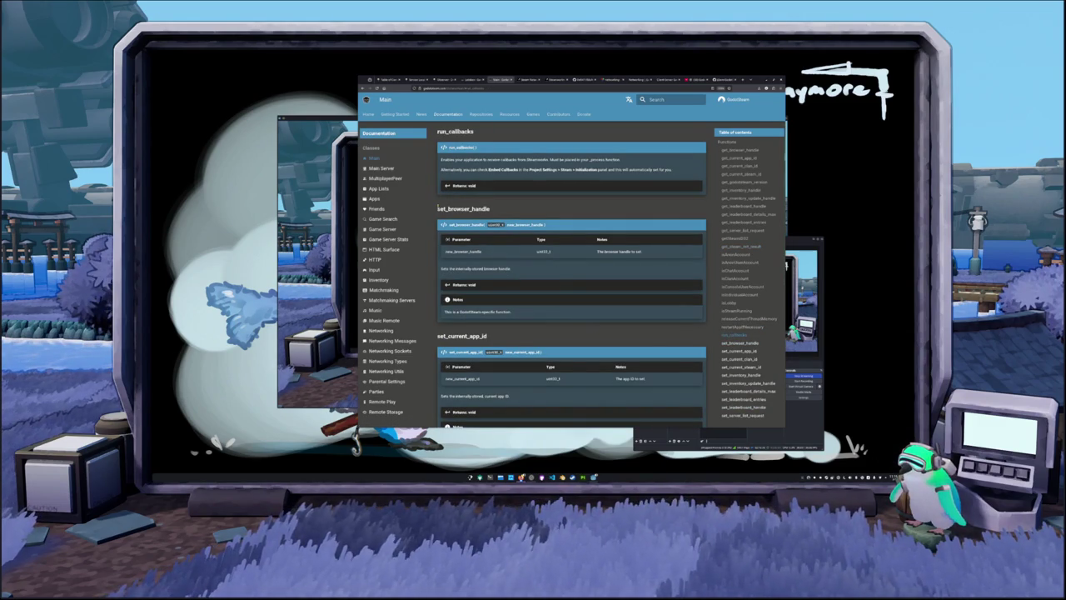
Step: Highlight the restartAppIfNecessary heading and read on through the set_* functions
{"action": "scroll", "coordinate": [436, 208], "scroll_direction": "up", "scroll_amount": 4}
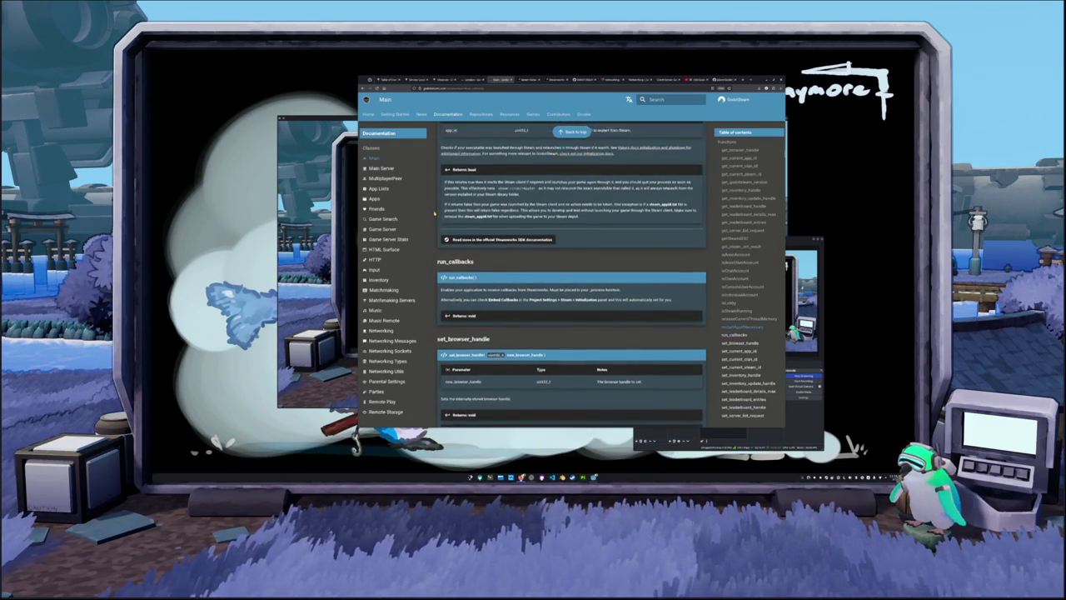
{"action": "scroll", "coordinate": [434, 214], "scroll_direction": "up", "scroll_amount": 1}
{"action": "left_click_drag", "start_coordinate": [436, 193], "coordinate": [498, 194]}
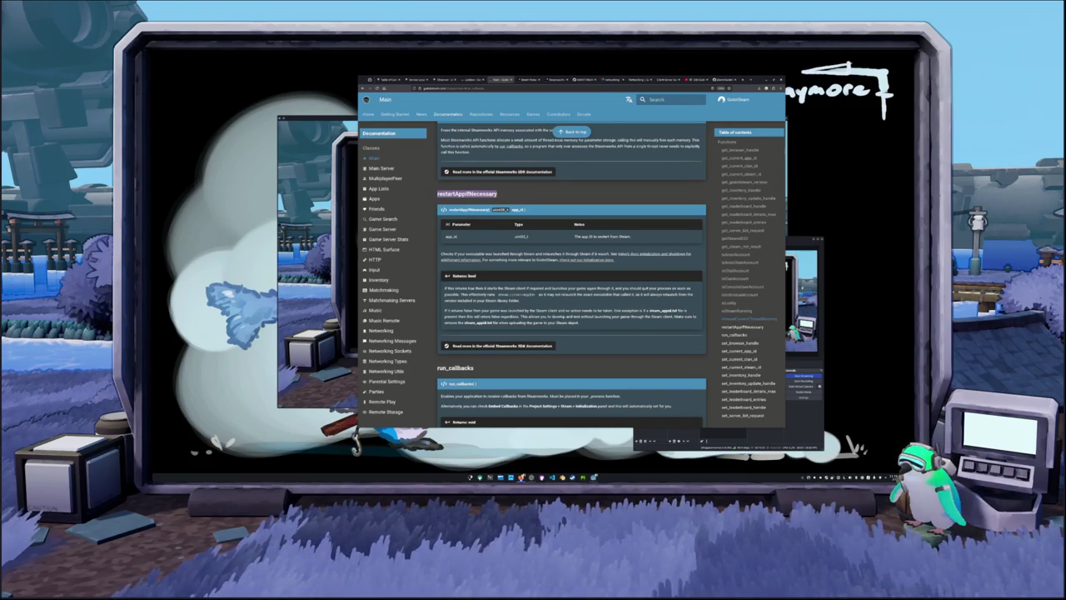
{"action": "scroll", "coordinate": [441, 236], "scroll_direction": "down", "scroll_amount": 1}
{"action": "scroll", "coordinate": [441, 236], "scroll_direction": "down", "scroll_amount": 1}
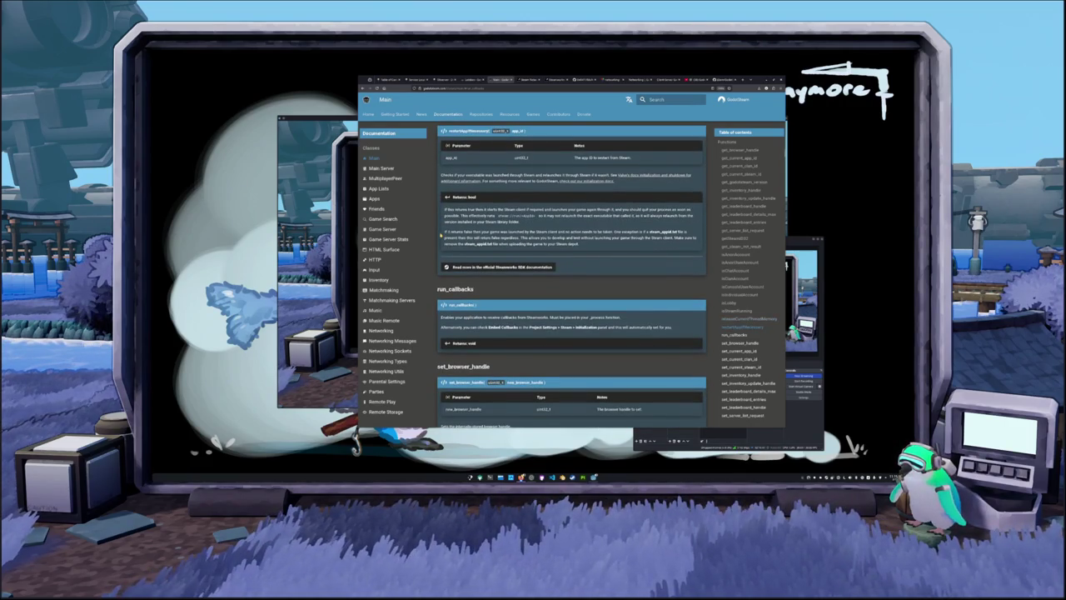
{"action": "scroll", "coordinate": [442, 237], "scroll_direction": "down", "scroll_amount": 1}
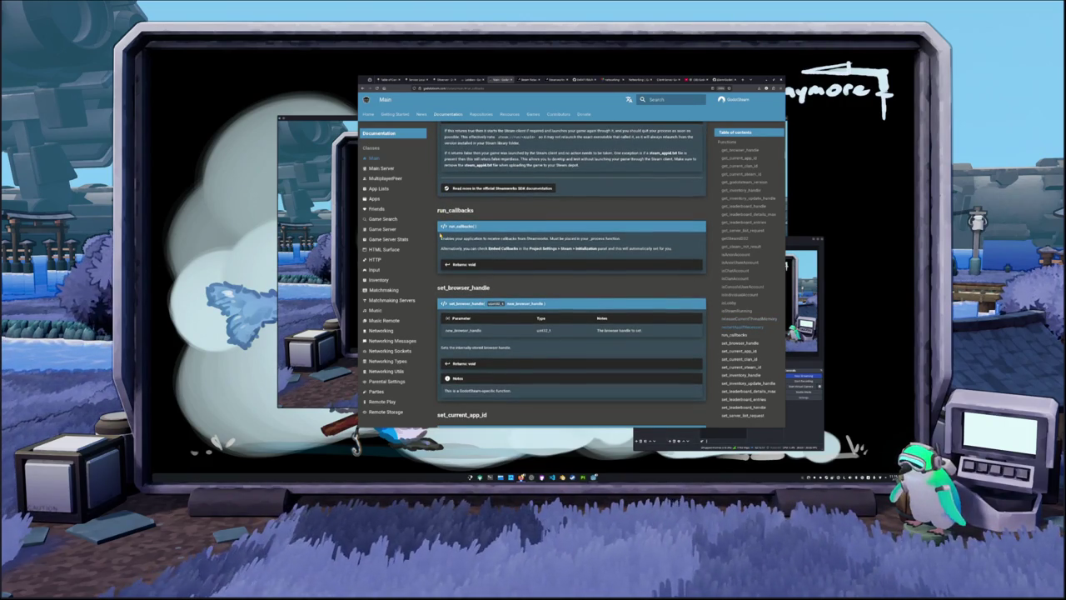
{"action": "scroll", "coordinate": [434, 237], "scroll_direction": "down", "scroll_amount": 3}
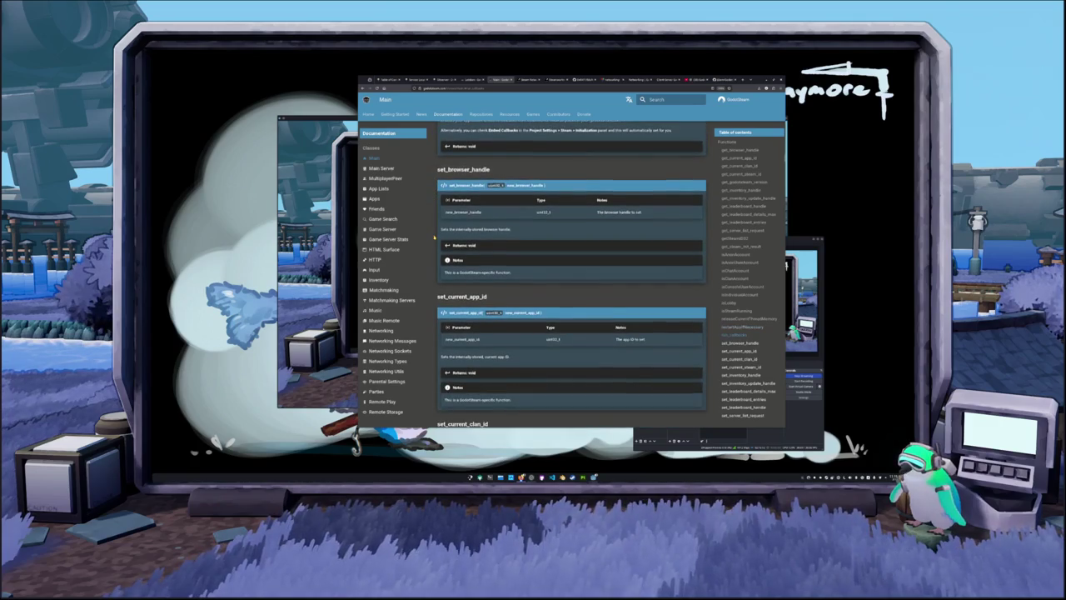
{"action": "scroll", "coordinate": [434, 238], "scroll_direction": "down", "scroll_amount": 3}
{"action": "scroll", "coordinate": [434, 237], "scroll_direction": "down", "scroll_amount": 1}
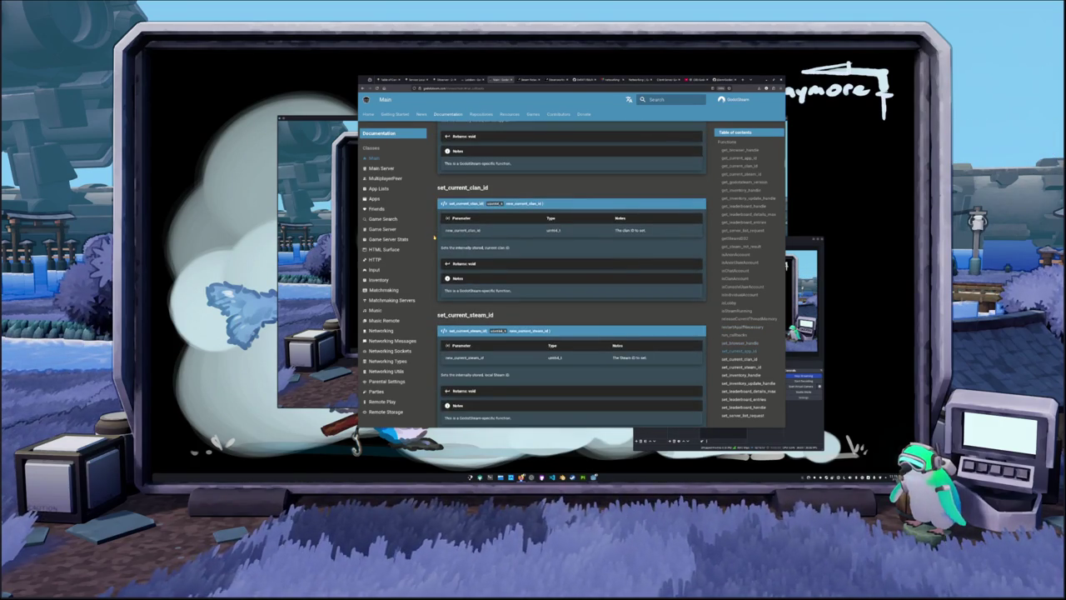
{"action": "scroll", "coordinate": [434, 237], "scroll_direction": "down", "scroll_amount": 5}
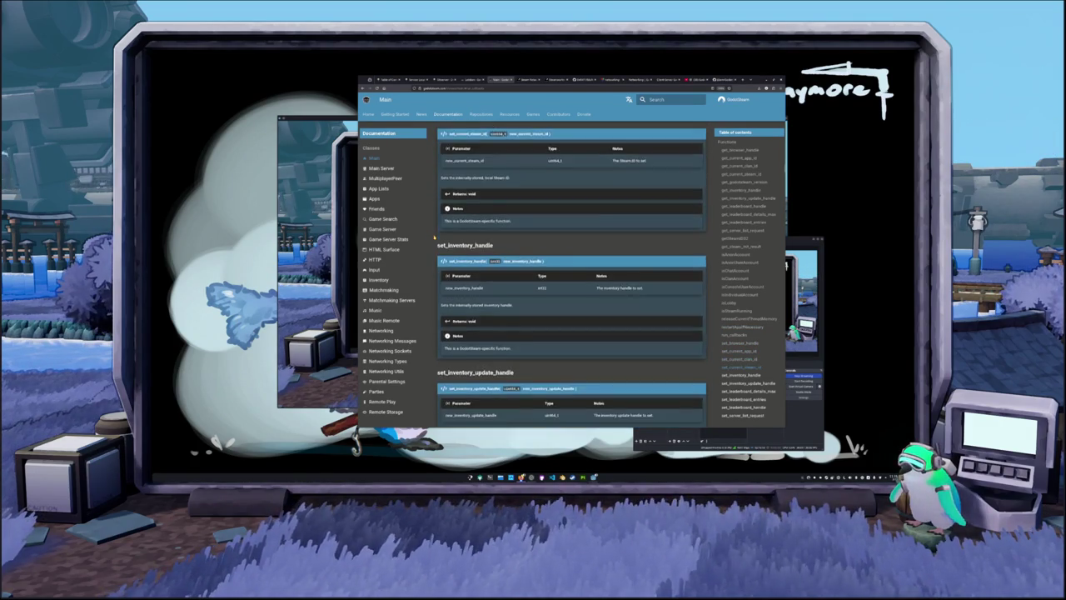
Step: Read the Properties, Constants and Enums, then open MultiplayerPeer via Main Server in the sidebar
{"action": "scroll", "coordinate": [434, 237], "scroll_direction": "down", "scroll_amount": 6}
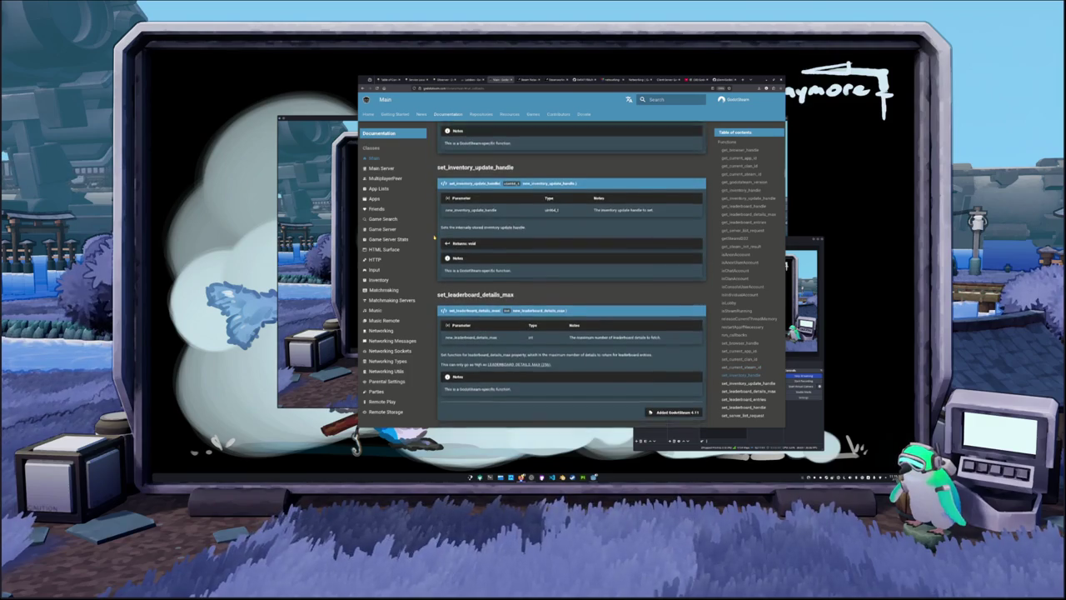
{"action": "scroll", "coordinate": [434, 237], "scroll_direction": "down", "scroll_amount": 10}
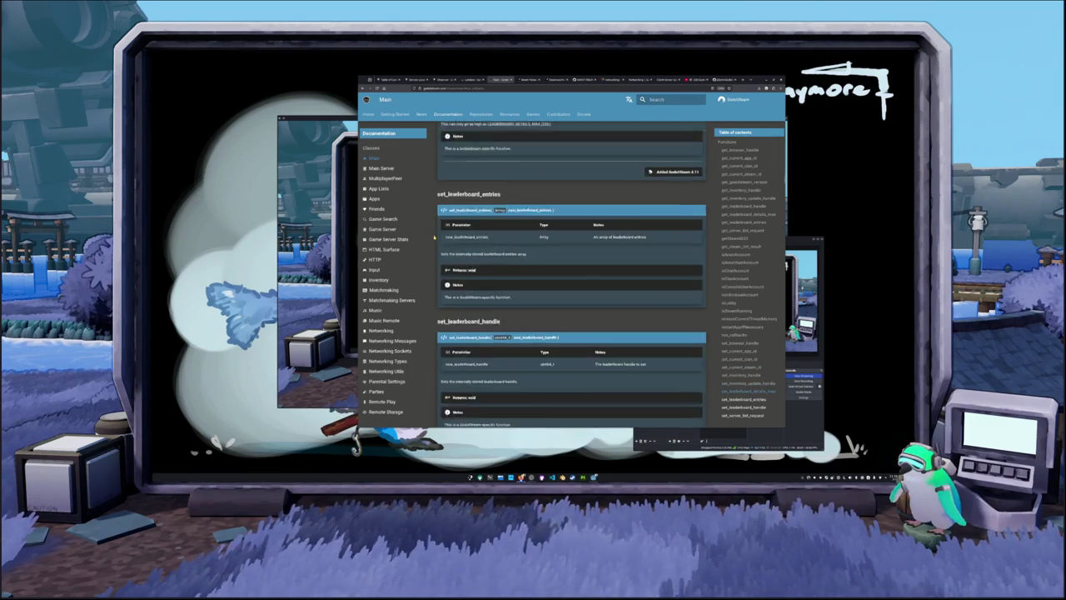
{"action": "scroll", "coordinate": [434, 237], "scroll_direction": "down", "scroll_amount": 4}
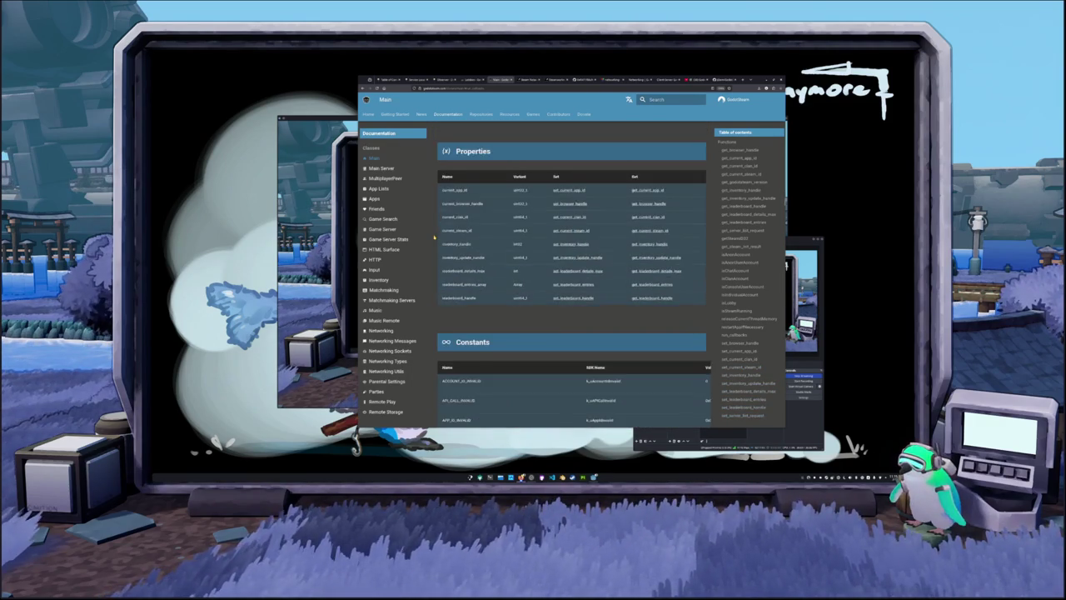
{"action": "scroll", "coordinate": [441, 263], "scroll_direction": "down", "scroll_amount": 8}
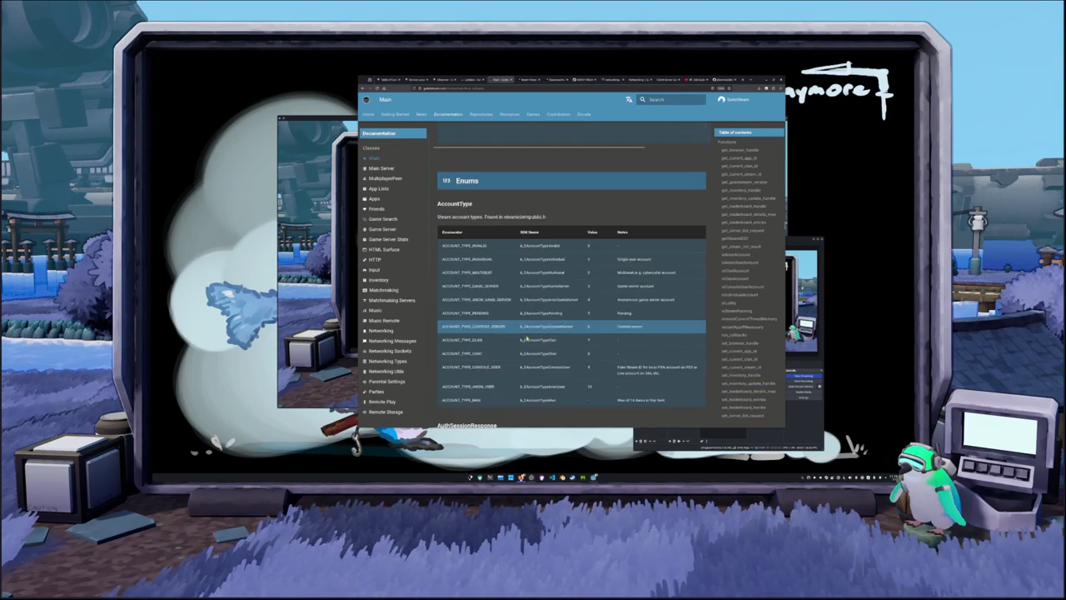
{"action": "scroll", "coordinate": [527, 336], "scroll_direction": "down", "scroll_amount": 8}
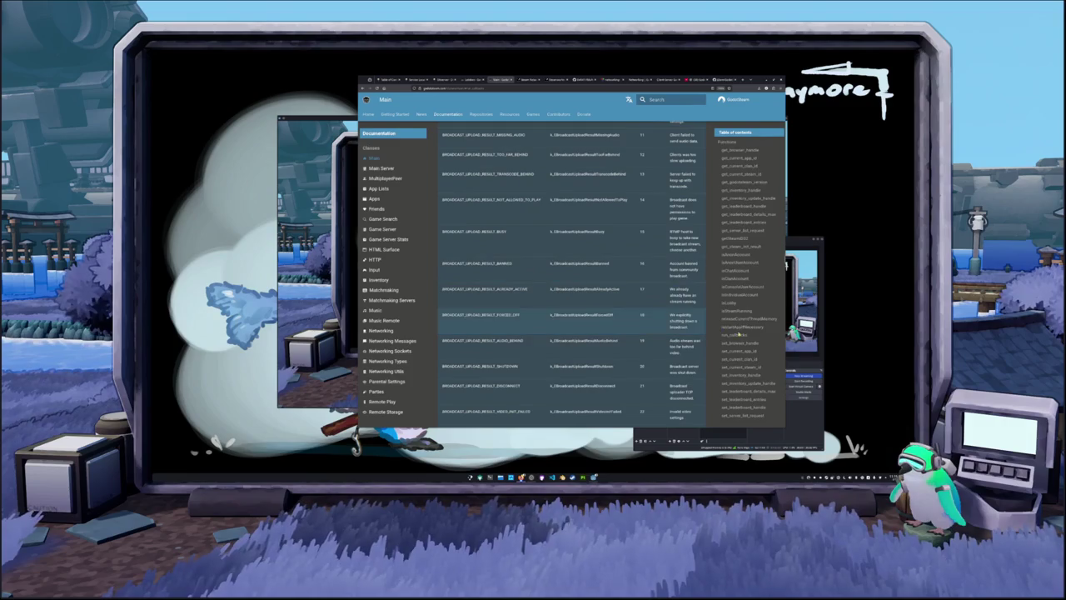
{"action": "scroll", "coordinate": [739, 333], "scroll_direction": "down", "scroll_amount": 5}
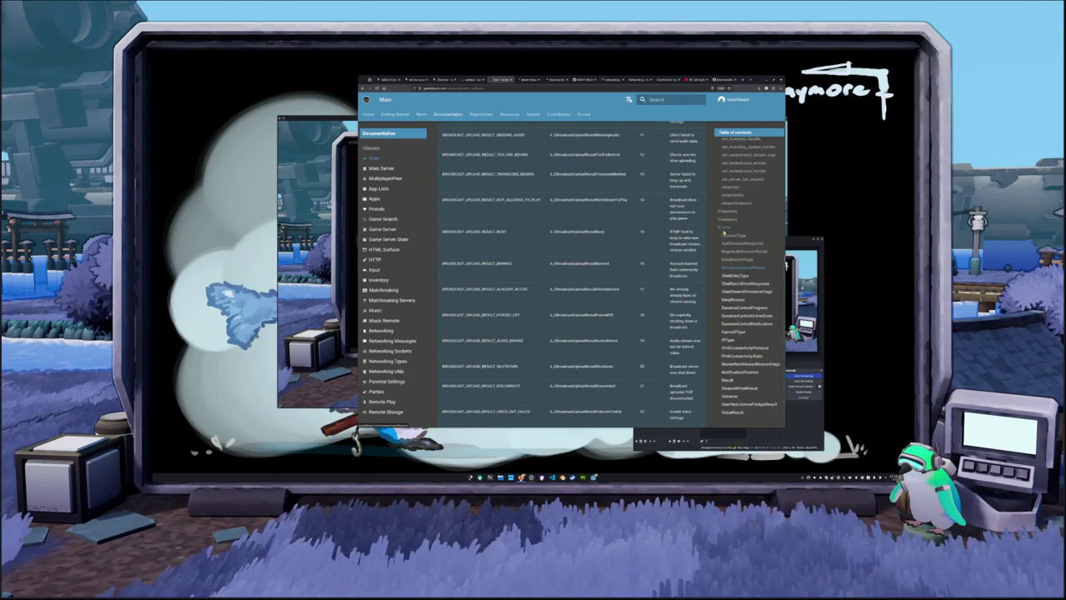
{"action": "scroll", "coordinate": [718, 332], "scroll_direction": "down", "scroll_amount": 5}
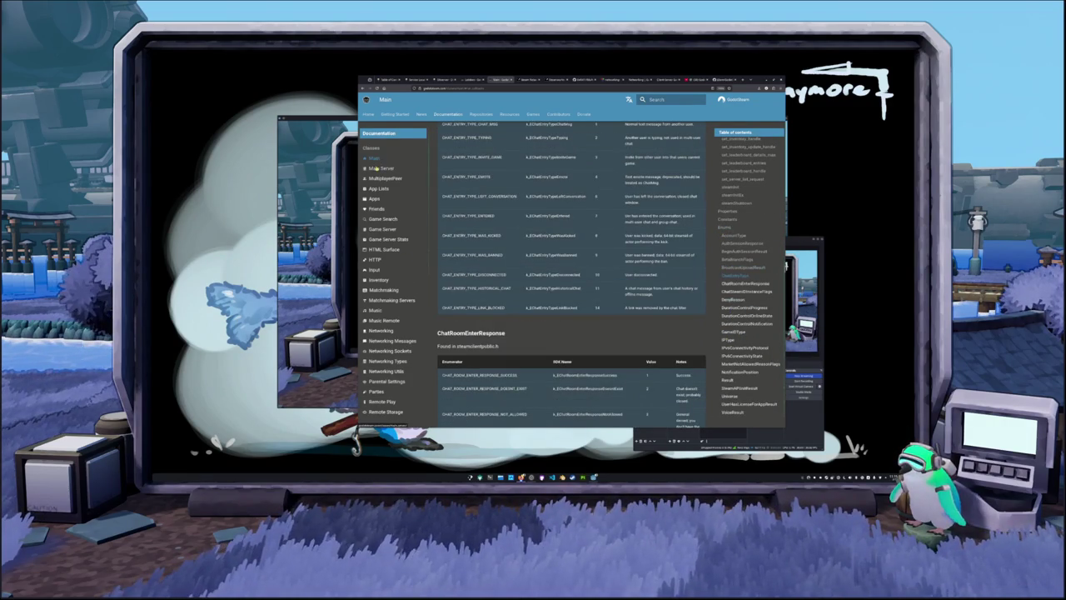
{"action": "left_click", "coordinate": [383, 170]}
{"action": "left_click", "coordinate": [385, 188]}
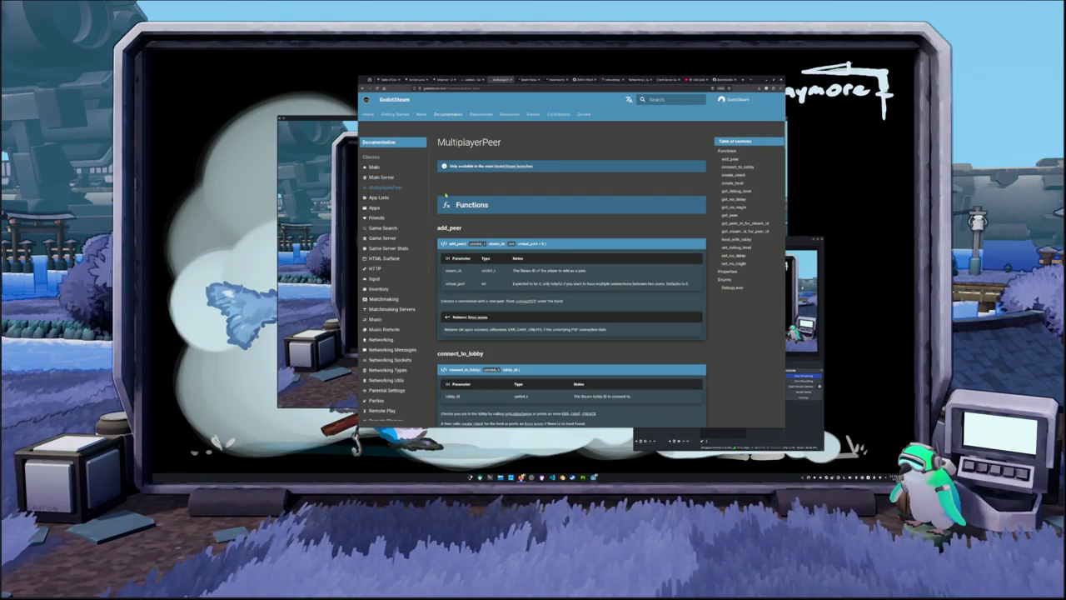
Step: Glance at the Networking Sockets connectP2P page, then return to the MultiplayerPeer tab
{"action": "scroll", "coordinate": [441, 202], "scroll_direction": "down", "scroll_amount": 2}
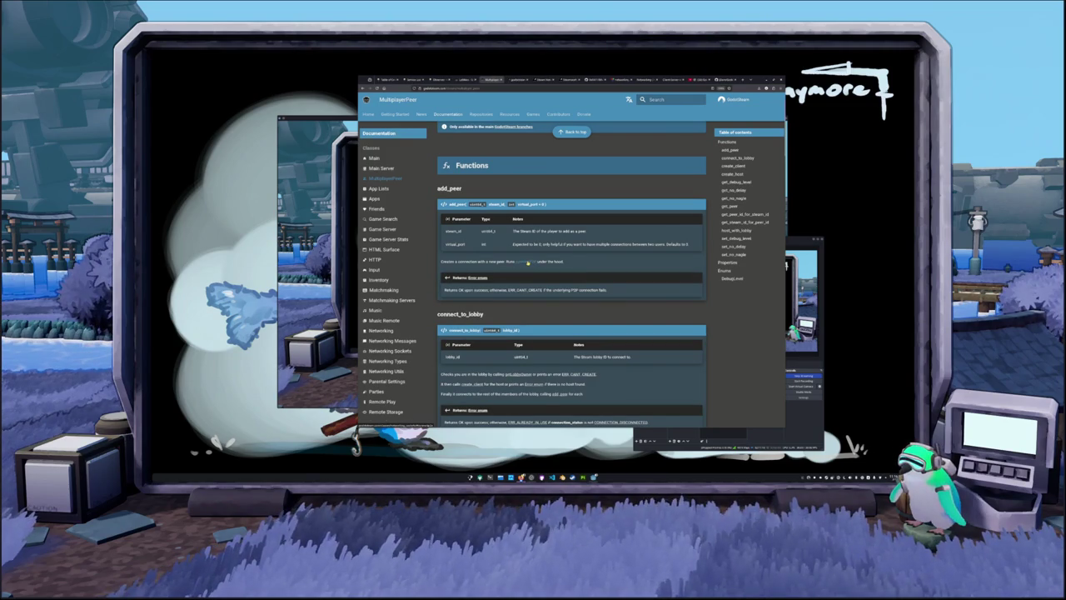
{"action": "left_click", "coordinate": [520, 79]}
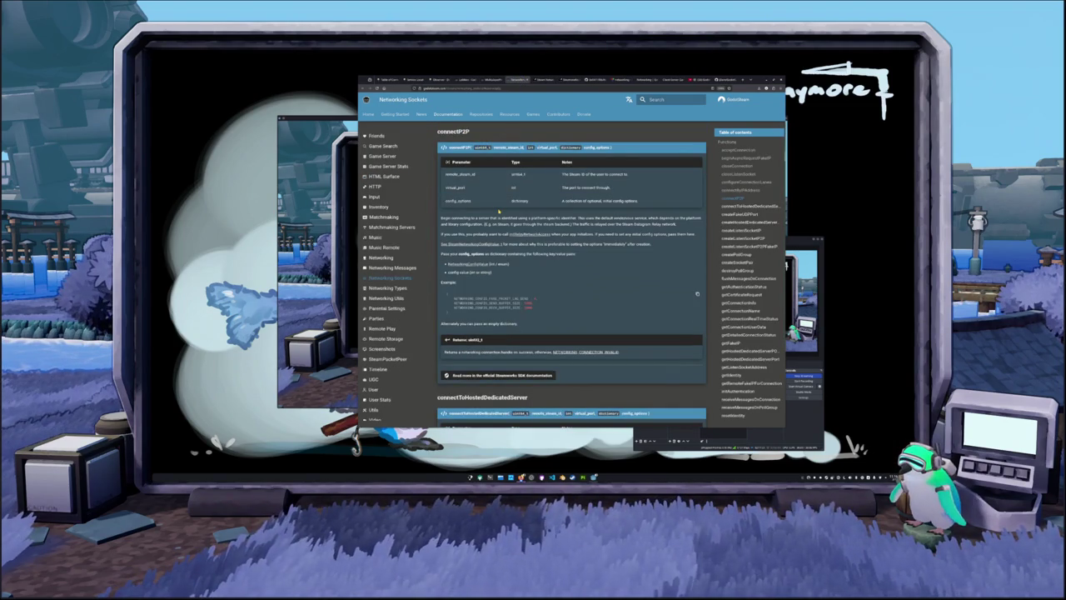
{"action": "key", "text": "ctrl+shift+Tab"}
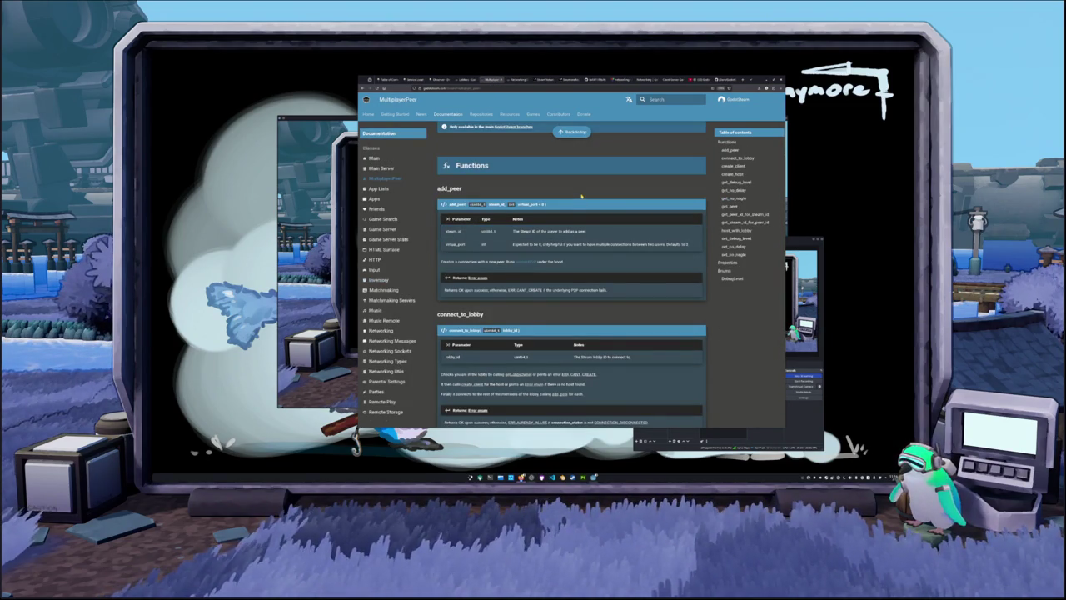
Step: Read down the MultiplayerPeer functions past connect_to_lobby and create_client to create_host
{"action": "scroll", "coordinate": [581, 196], "scroll_direction": "down", "scroll_amount": 3}
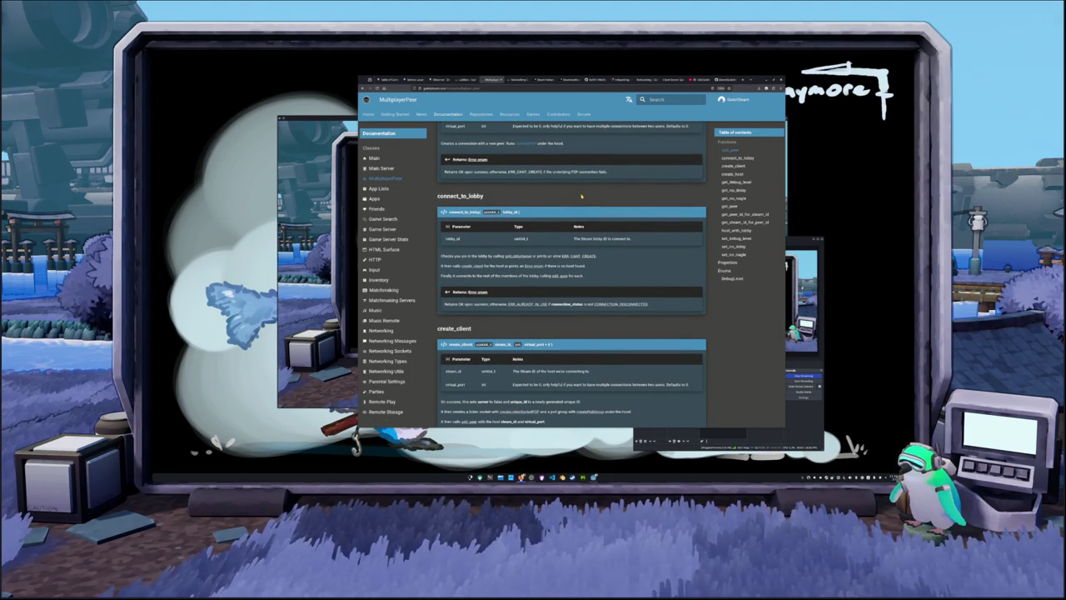
{"action": "scroll", "coordinate": [581, 197], "scroll_direction": "down", "scroll_amount": 1}
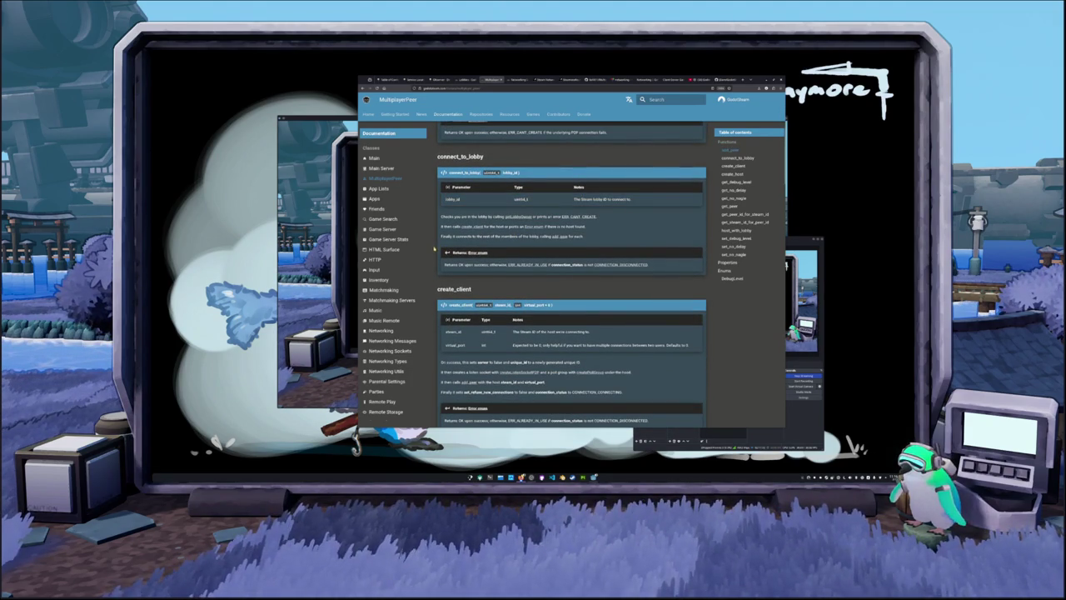
{"action": "scroll", "coordinate": [433, 250], "scroll_direction": "down", "scroll_amount": 2}
{"action": "scroll", "coordinate": [434, 256], "scroll_direction": "down", "scroll_amount": 1}
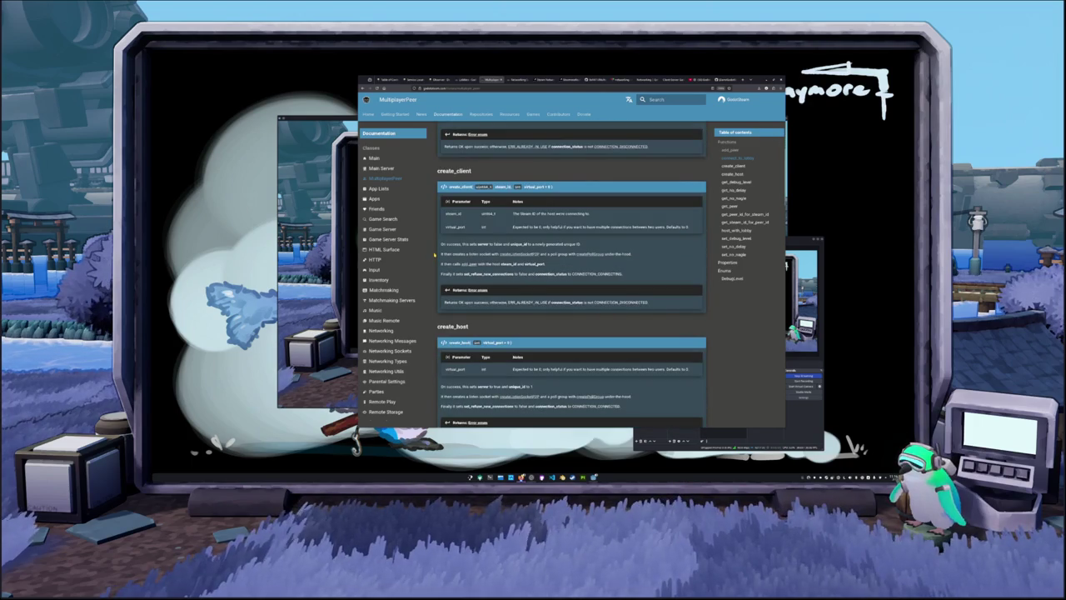
{"action": "scroll", "coordinate": [434, 256], "scroll_direction": "down", "scroll_amount": 2}
{"action": "scroll", "coordinate": [434, 256], "scroll_direction": "up", "scroll_amount": 4}
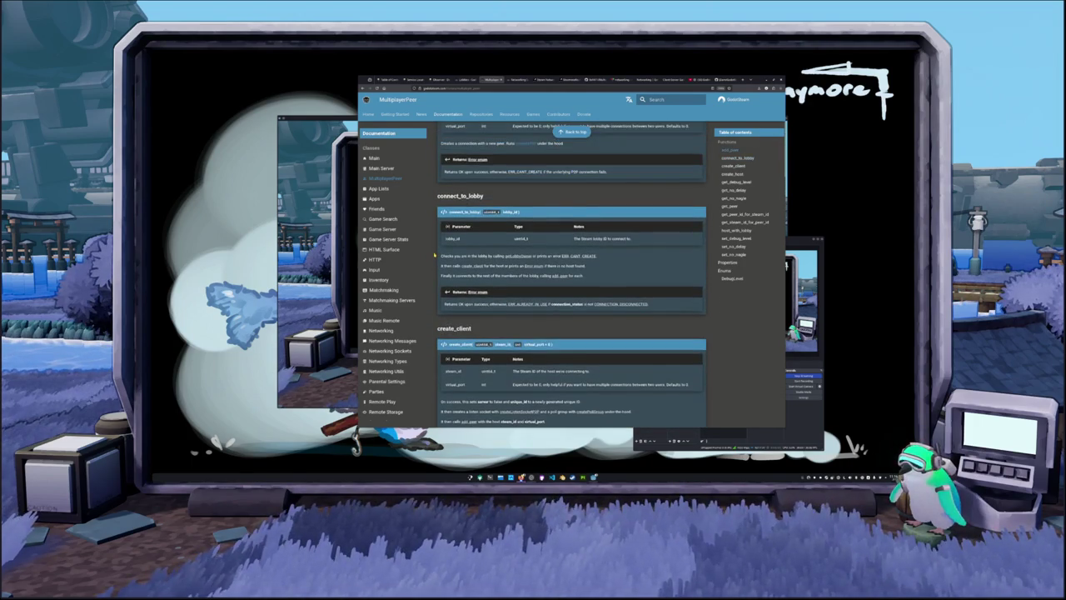
{"action": "scroll", "coordinate": [435, 256], "scroll_direction": "down", "scroll_amount": 2}
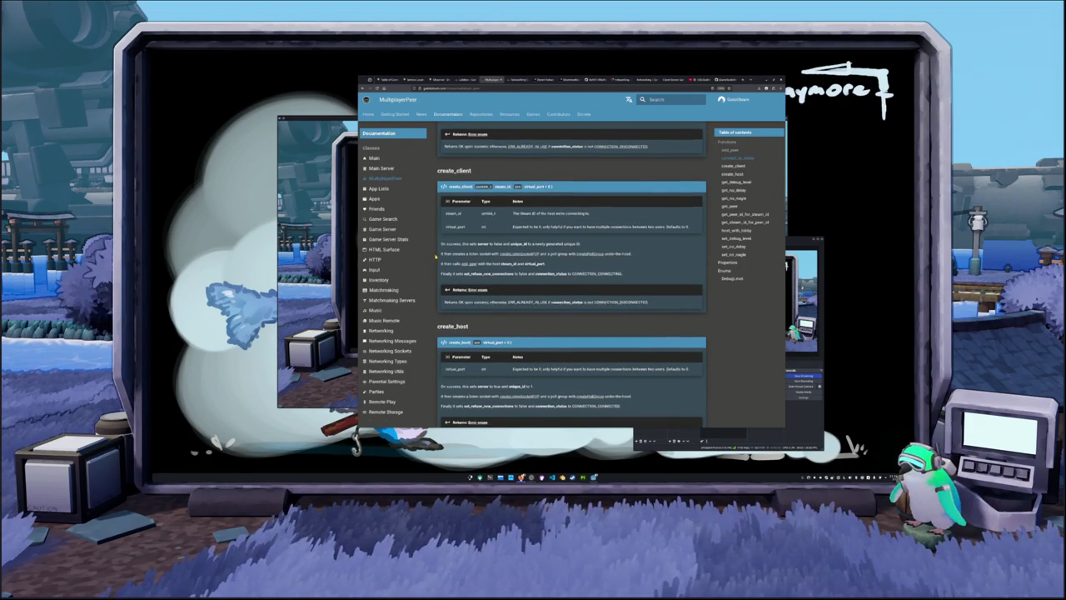
{"action": "scroll", "coordinate": [434, 257], "scroll_direction": "down", "scroll_amount": 1}
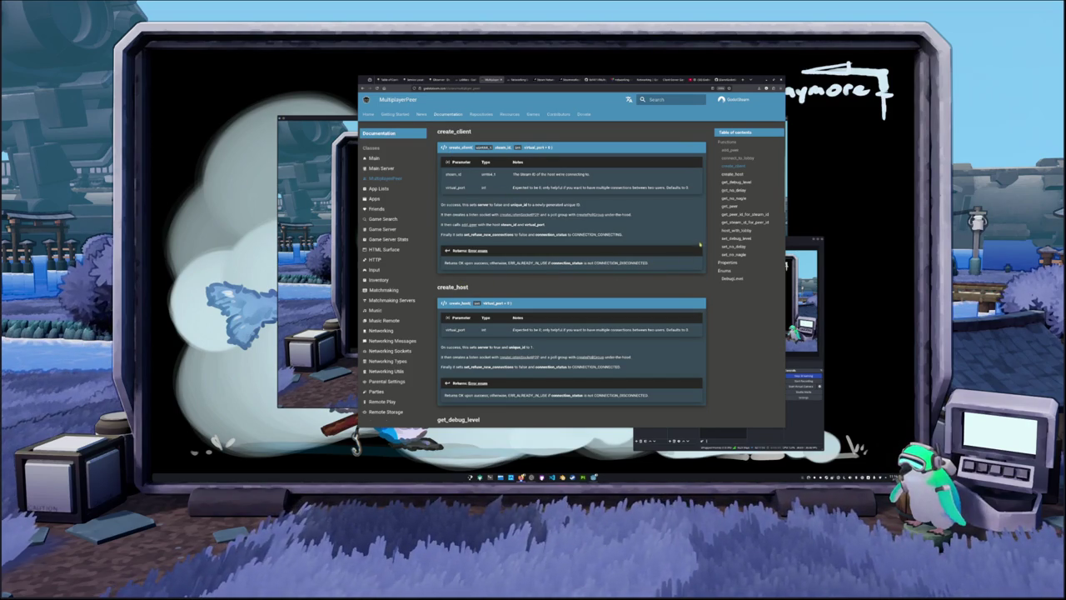
{"action": "scroll", "coordinate": [701, 248], "scroll_direction": "down", "scroll_amount": 4}
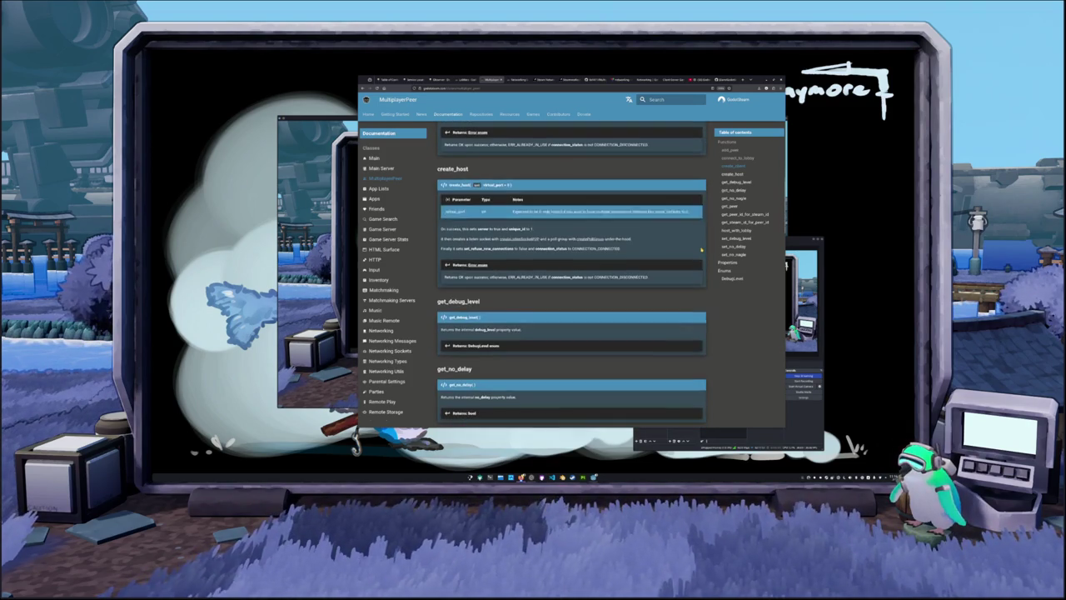
Step: Read the remaining get_/set_ functions, Properties and DebugLevel enum down to set_no_nagle
{"action": "scroll", "coordinate": [701, 248], "scroll_direction": "down", "scroll_amount": 5}
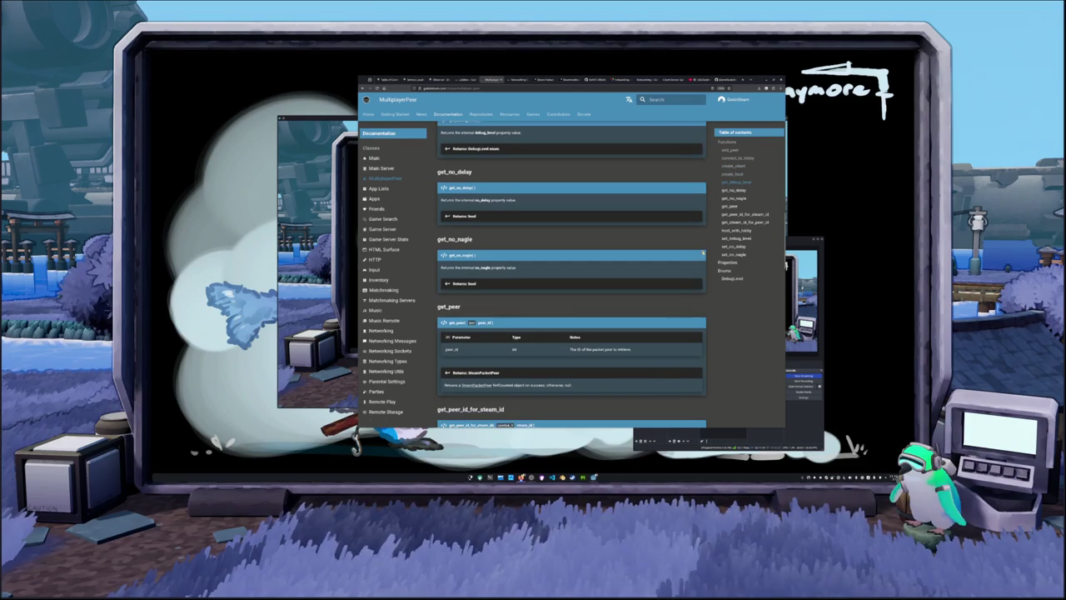
{"action": "scroll", "coordinate": [702, 253], "scroll_direction": "down", "scroll_amount": 5}
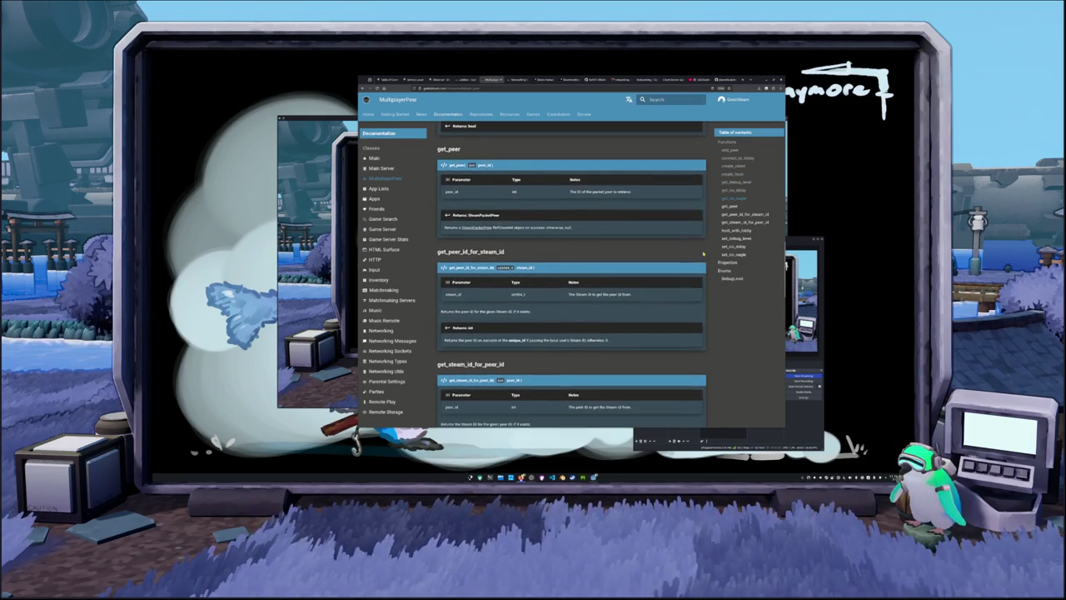
{"action": "scroll", "coordinate": [703, 253], "scroll_direction": "down", "scroll_amount": 1}
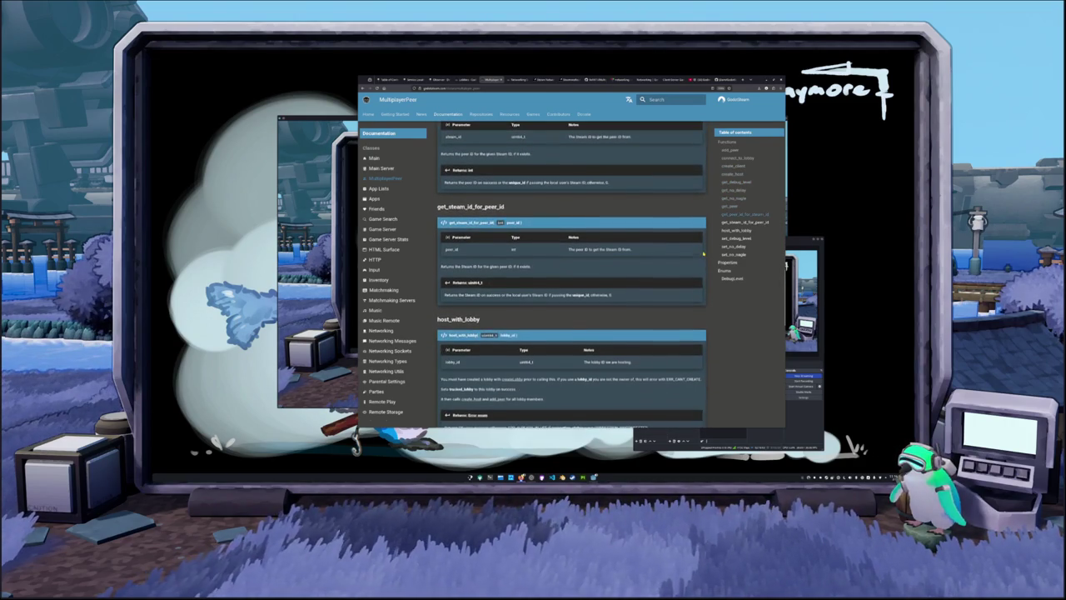
{"action": "scroll", "coordinate": [703, 254], "scroll_direction": "down", "scroll_amount": 1}
{"action": "scroll", "coordinate": [707, 264], "scroll_direction": "down", "scroll_amount": 2}
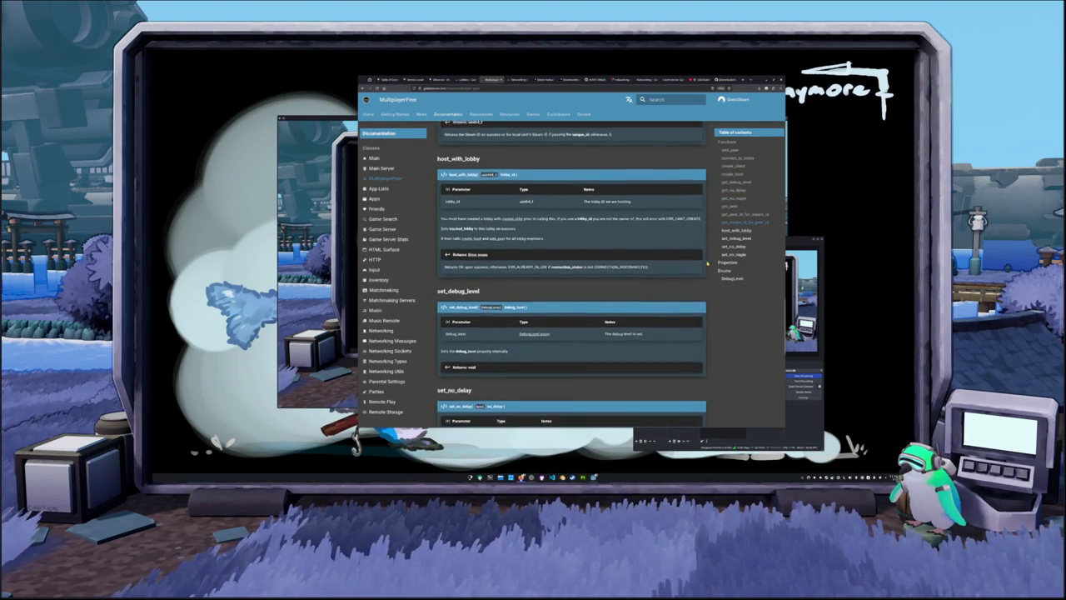
{"action": "scroll", "coordinate": [707, 264], "scroll_direction": "down", "scroll_amount": 1}
{"action": "scroll", "coordinate": [707, 264], "scroll_direction": "up", "scroll_amount": 3}
{"action": "scroll", "coordinate": [707, 264], "scroll_direction": "down", "scroll_amount": 1}
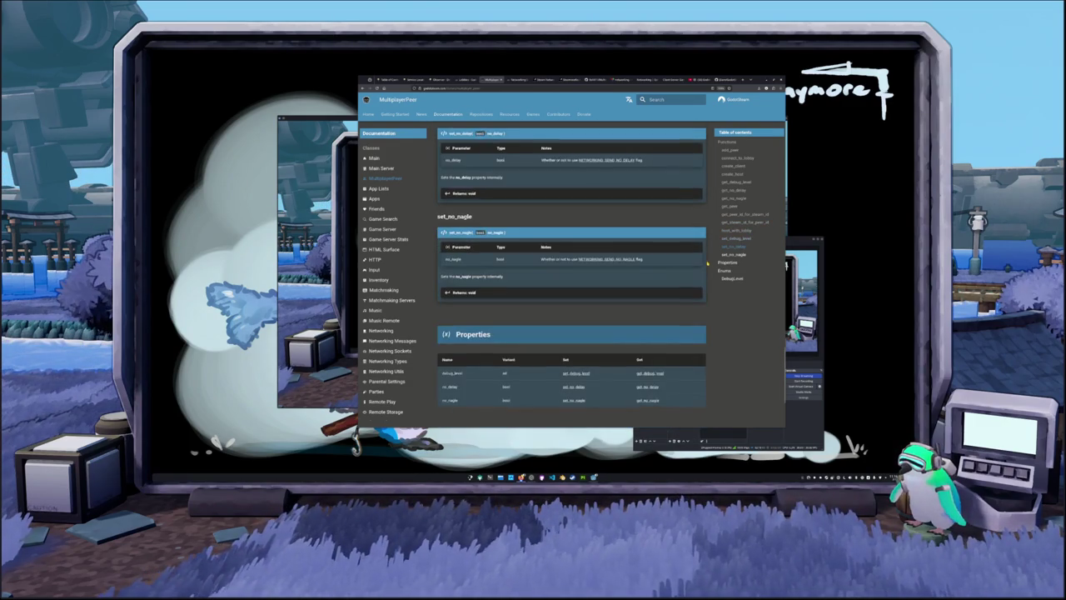
{"action": "scroll", "coordinate": [707, 264], "scroll_direction": "down", "scroll_amount": 2}
Step: Scroll back up to add_peer at the top of the MultiplayerPeer page
{"action": "scroll", "coordinate": [707, 264], "scroll_direction": "up", "scroll_amount": 7}
{"action": "scroll", "coordinate": [707, 264], "scroll_direction": "up", "scroll_amount": 4}
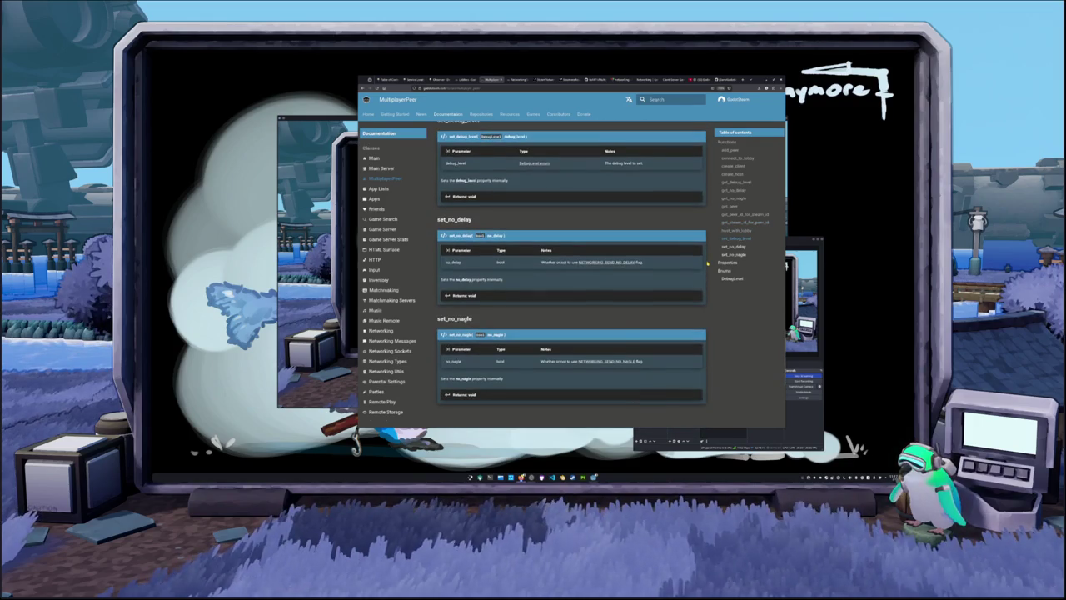
{"action": "scroll", "coordinate": [707, 264], "scroll_direction": "up", "scroll_amount": 20}
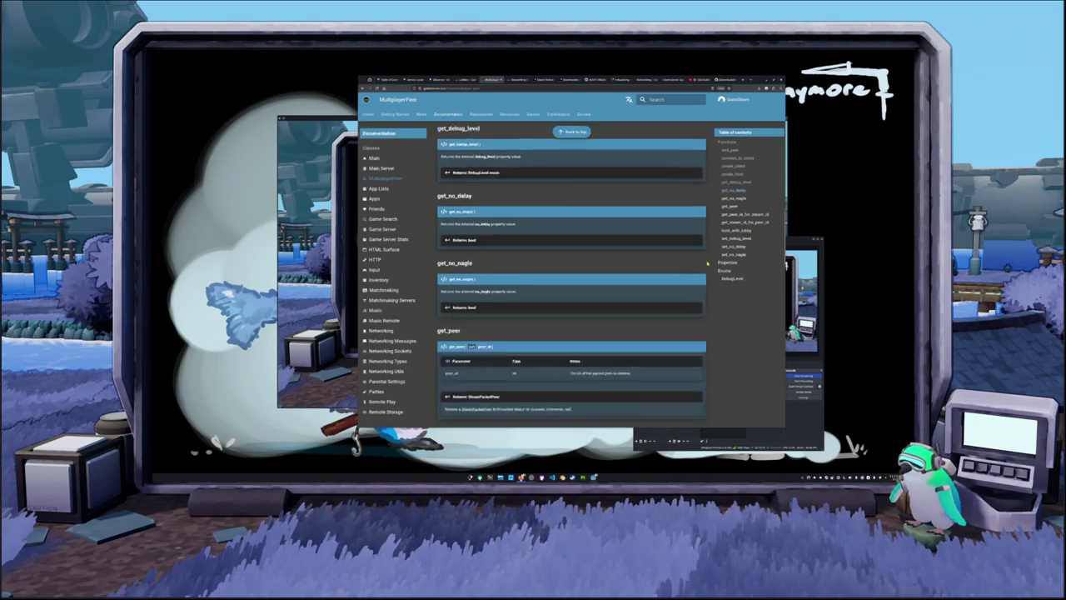
{"action": "scroll", "coordinate": [707, 264], "scroll_direction": "up", "scroll_amount": 3}
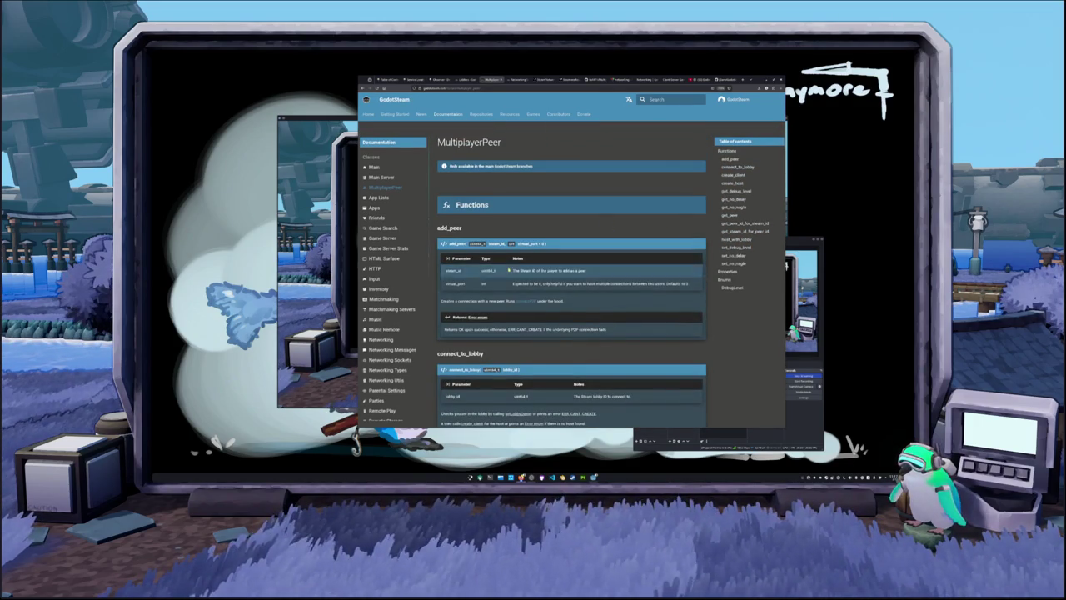
{"action": "scroll", "coordinate": [396, 309], "scroll_direction": "down", "scroll_amount": 1}
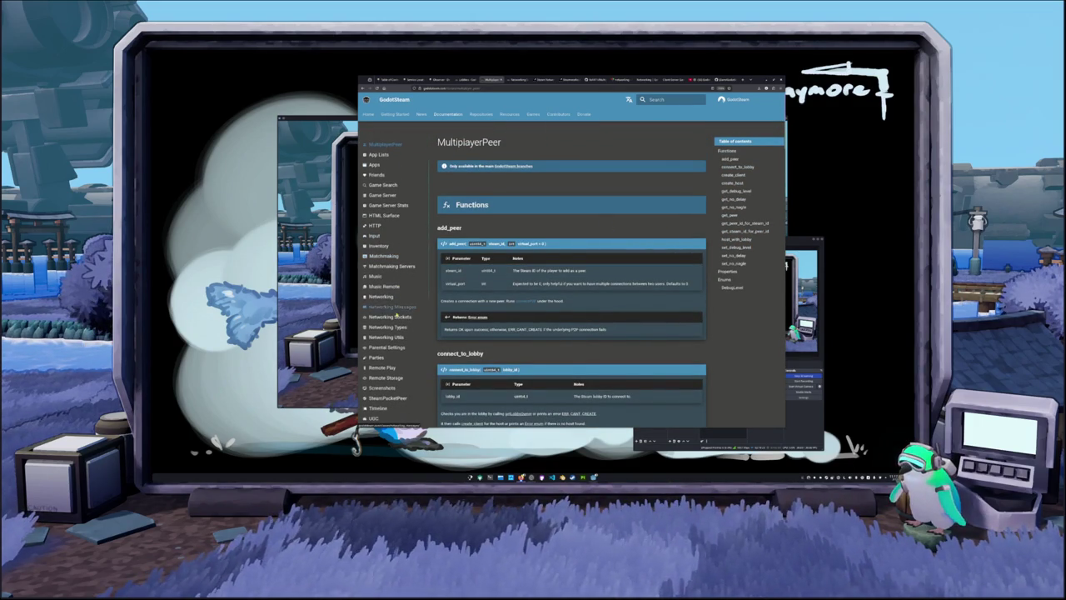
Step: Scroll the Networking Messages page to the network_messages_session_failed signal, then open the Networking page
{"action": "left_click", "coordinate": [397, 307]}
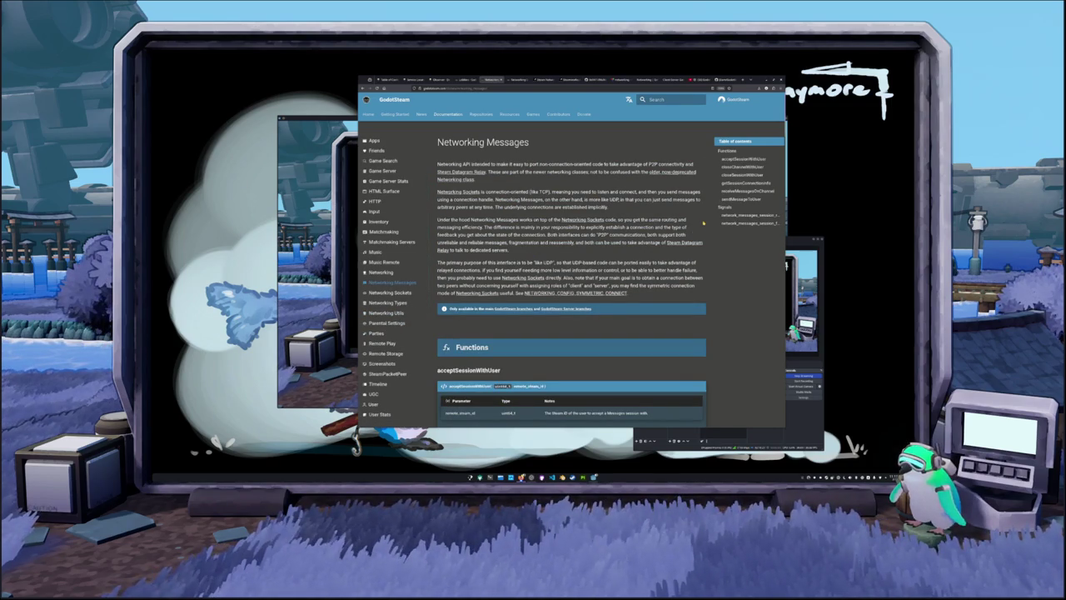
{"action": "scroll", "coordinate": [704, 222], "scroll_direction": "down", "scroll_amount": 3}
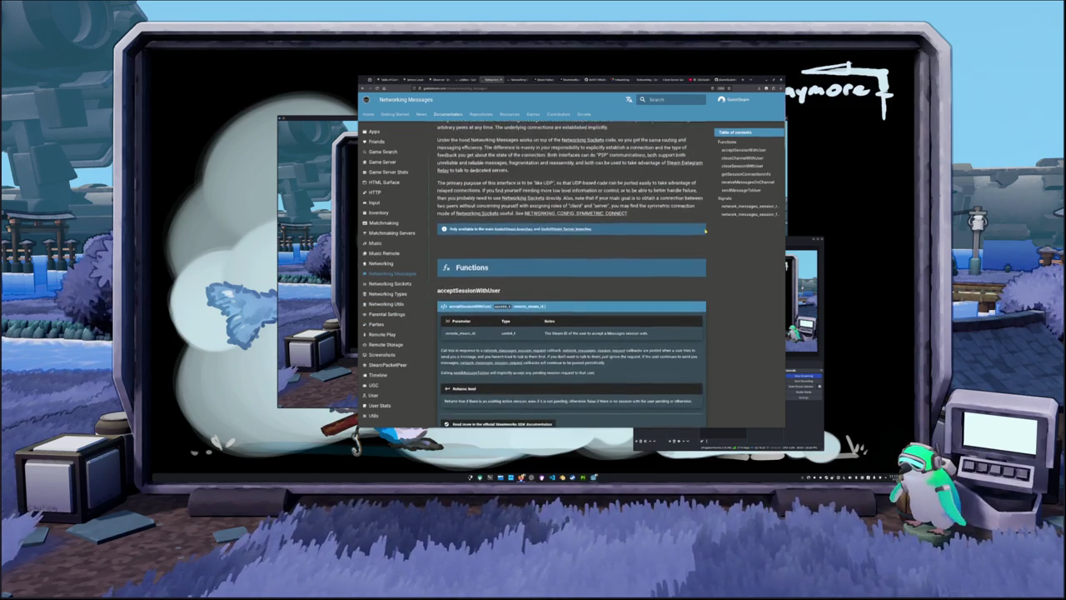
{"action": "scroll", "coordinate": [704, 231], "scroll_direction": "down", "scroll_amount": 1}
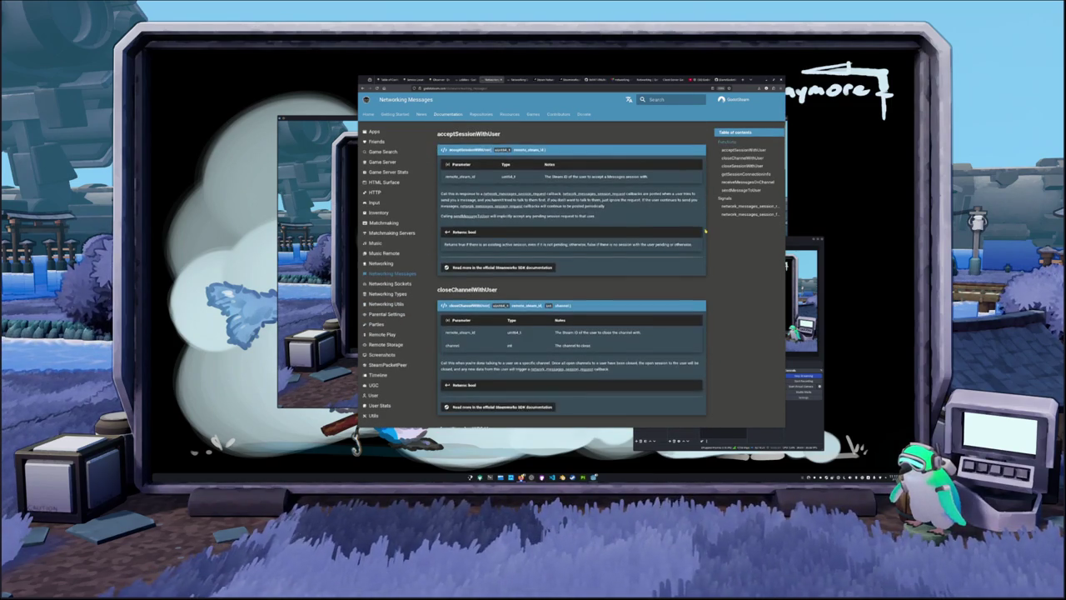
{"action": "scroll", "coordinate": [704, 231], "scroll_direction": "down", "scroll_amount": 2}
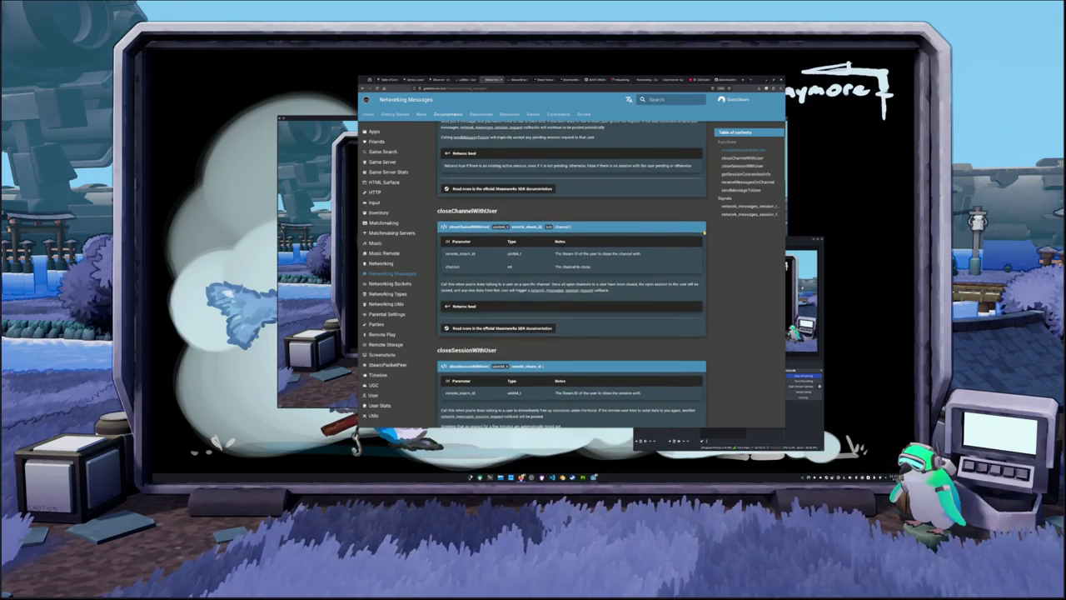
{"action": "scroll", "coordinate": [704, 234], "scroll_direction": "down", "scroll_amount": 5}
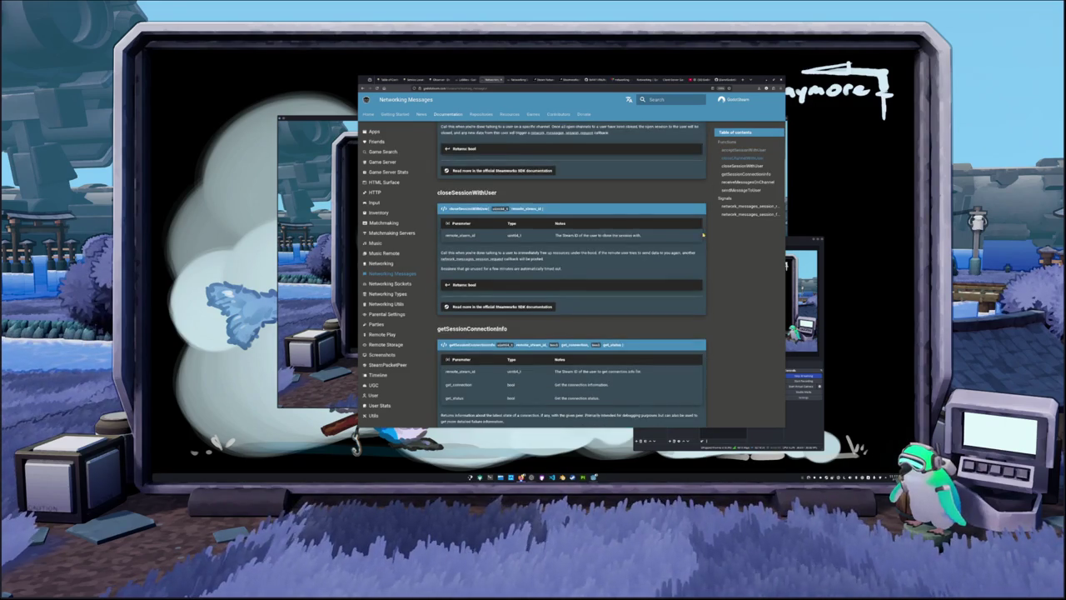
{"action": "scroll", "coordinate": [704, 235], "scroll_direction": "down", "scroll_amount": 8}
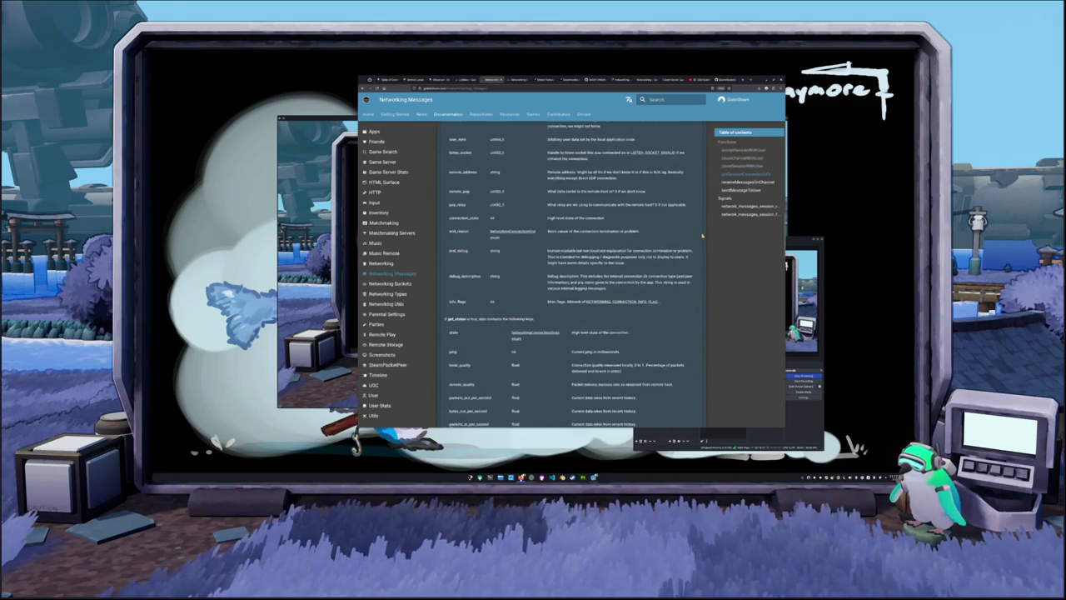
{"action": "scroll", "coordinate": [702, 235], "scroll_direction": "down", "scroll_amount": 8}
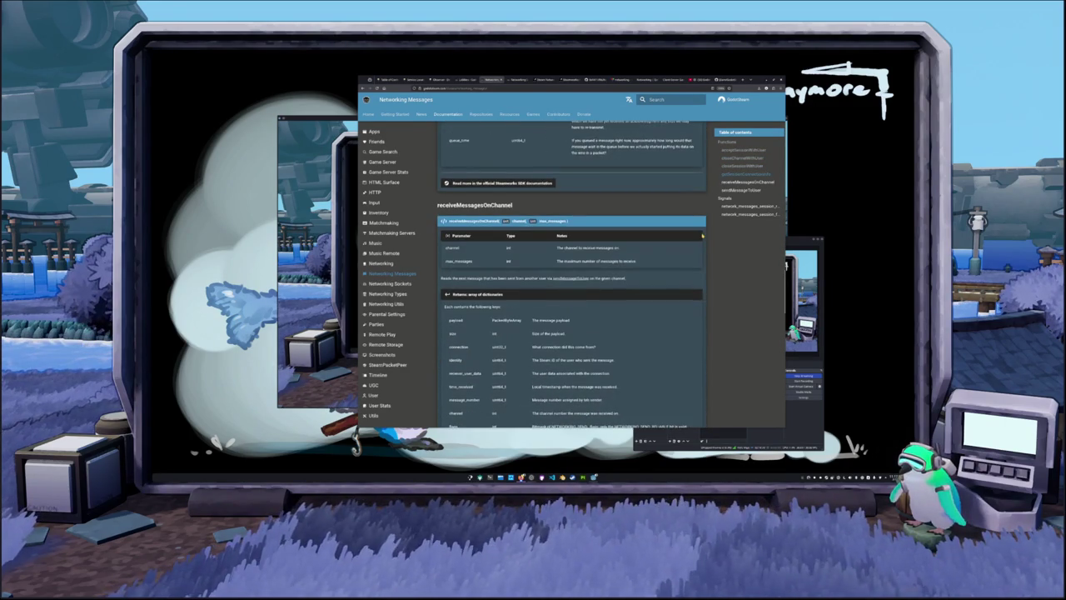
{"action": "scroll", "coordinate": [702, 236], "scroll_direction": "down", "scroll_amount": 5}
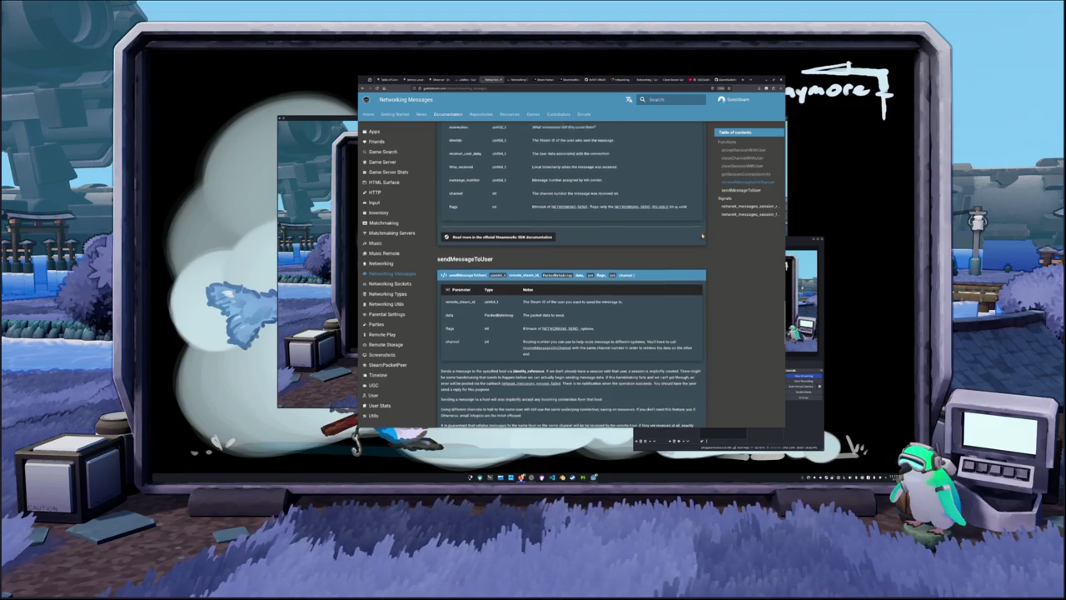
{"action": "scroll", "coordinate": [702, 236], "scroll_direction": "down", "scroll_amount": 4}
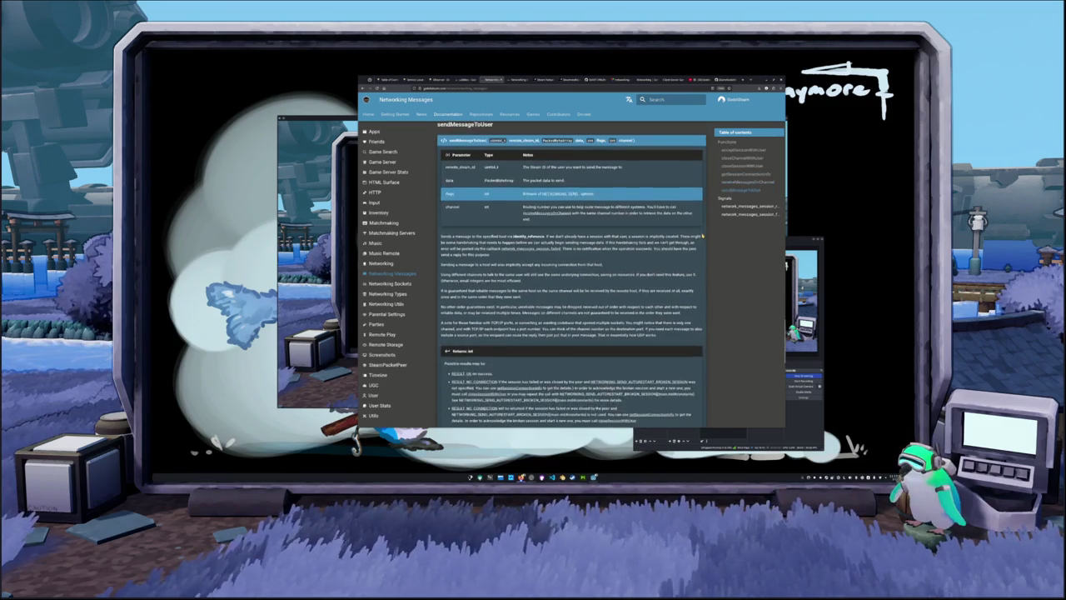
{"action": "scroll", "coordinate": [702, 242], "scroll_direction": "down", "scroll_amount": 7}
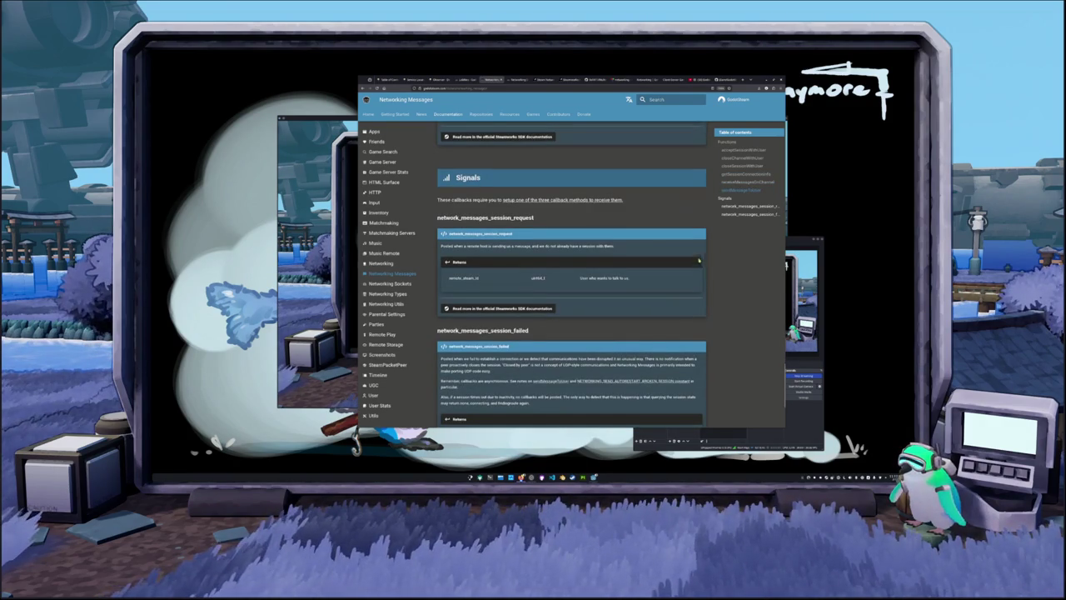
{"action": "scroll", "coordinate": [607, 216], "scroll_direction": "down", "scroll_amount": 4}
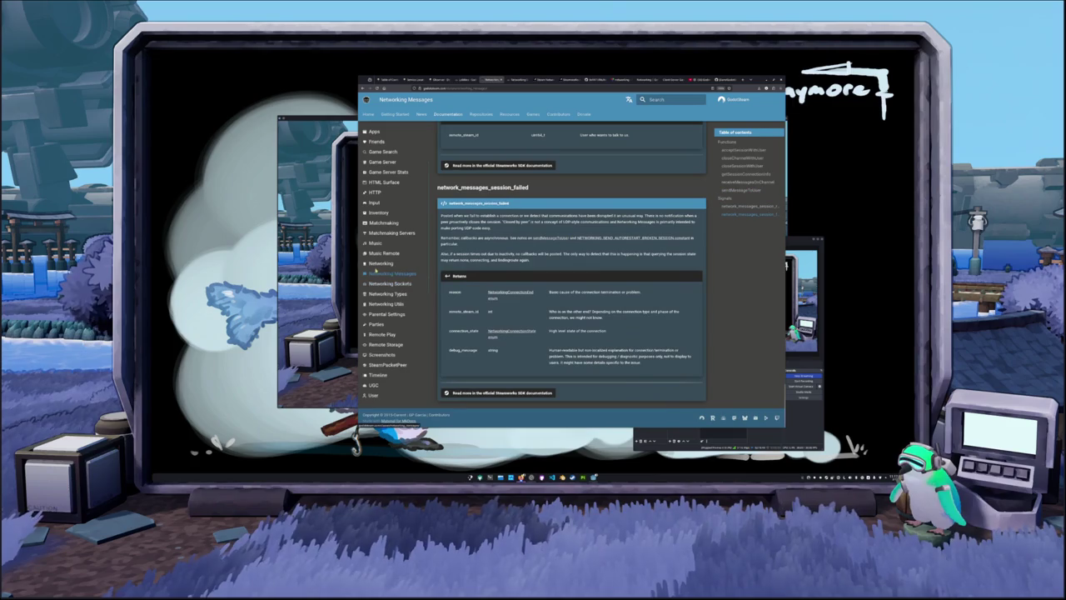
{"action": "left_click", "coordinate": [380, 263]}
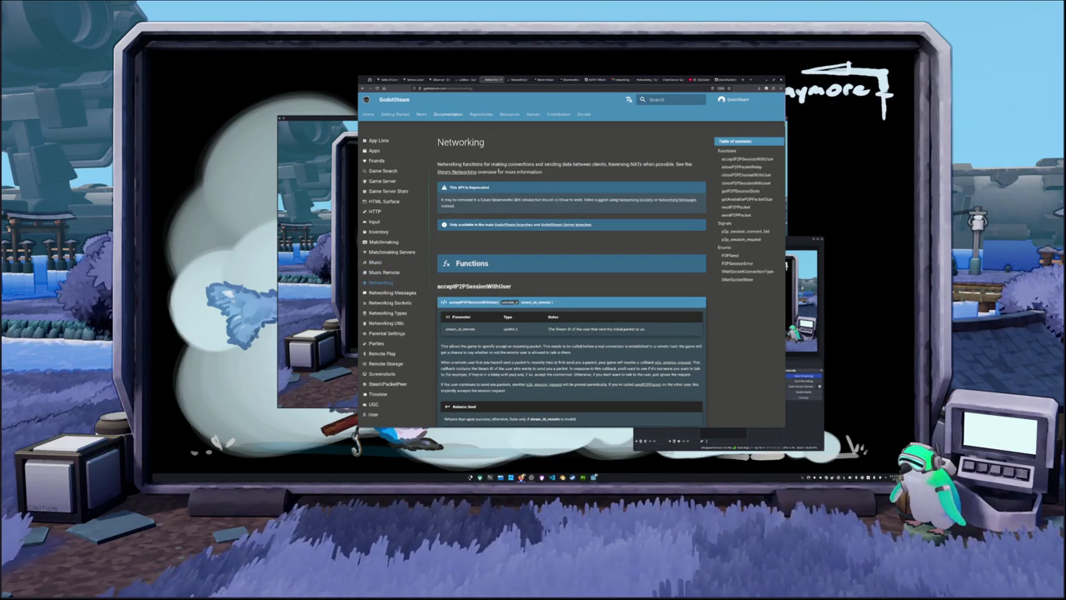
Step: Open the SteamPacketPeer reference and browse the sidebar's class list
{"action": "scroll", "coordinate": [388, 320], "scroll_direction": "down", "scroll_amount": 1}
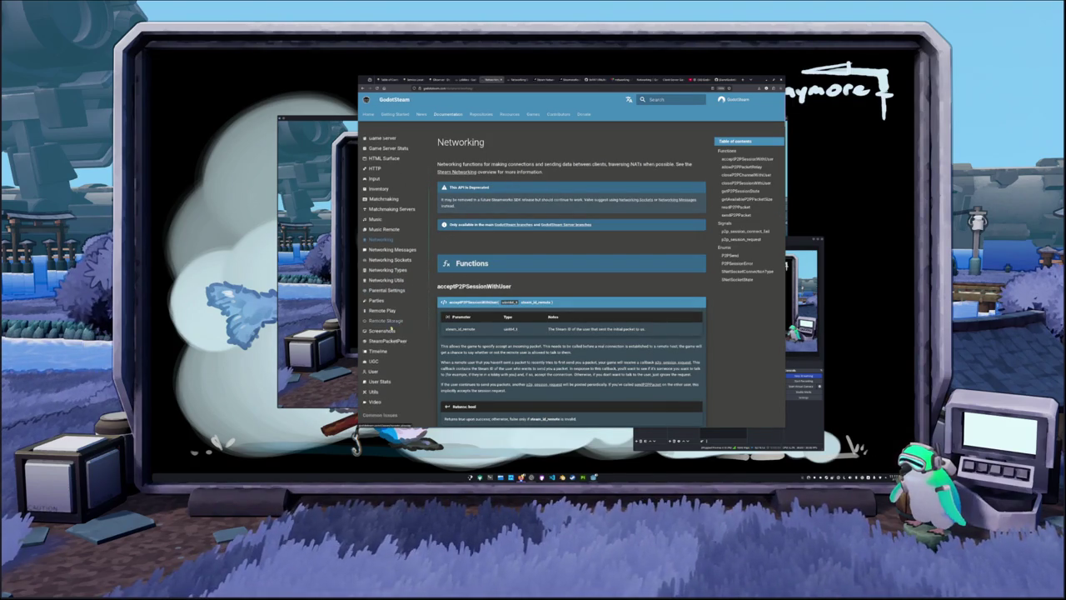
{"action": "left_click", "coordinate": [388, 342]}
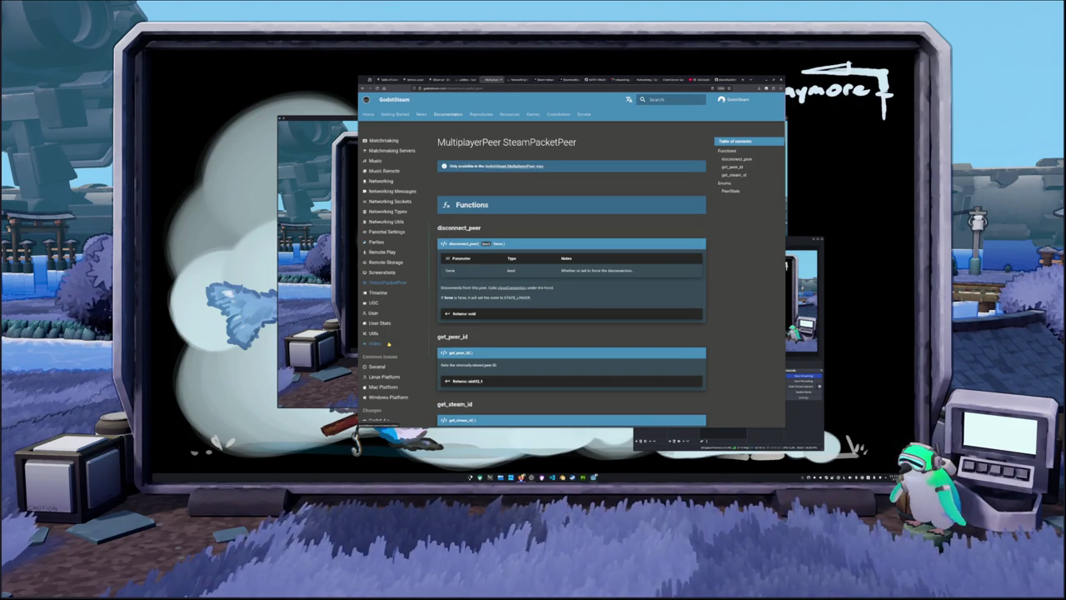
{"action": "scroll", "coordinate": [444, 333], "scroll_direction": "down", "scroll_amount": 1}
{"action": "scroll", "coordinate": [444, 332], "scroll_direction": "up", "scroll_amount": 1}
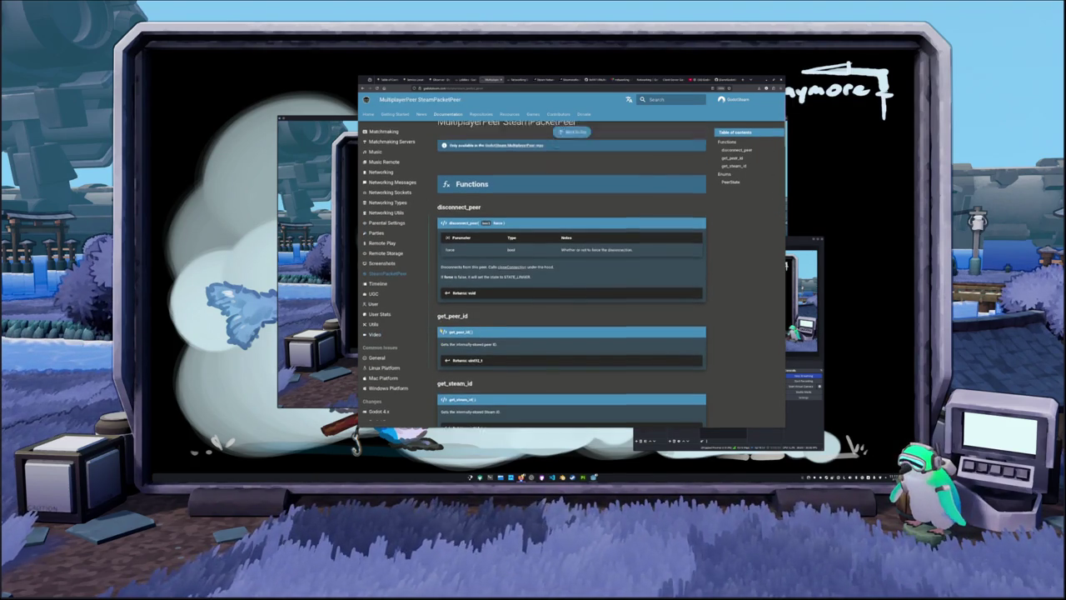
{"action": "scroll", "coordinate": [379, 334], "scroll_direction": "up", "scroll_amount": 1}
{"action": "scroll", "coordinate": [379, 334], "scroll_direction": "down", "scroll_amount": 3}
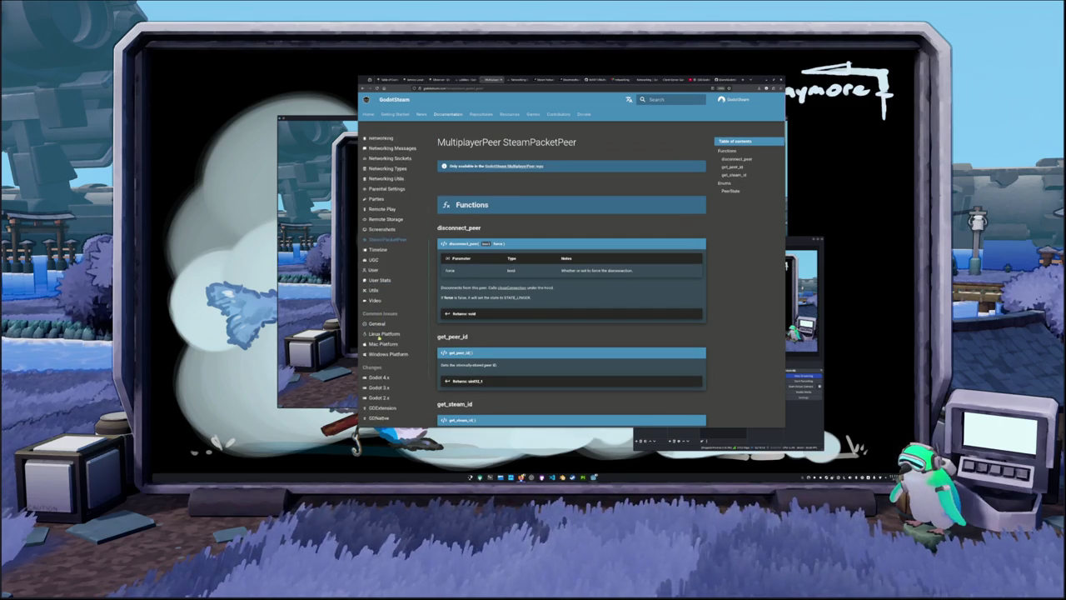
{"action": "scroll", "coordinate": [379, 334], "scroll_direction": "up", "scroll_amount": 1}
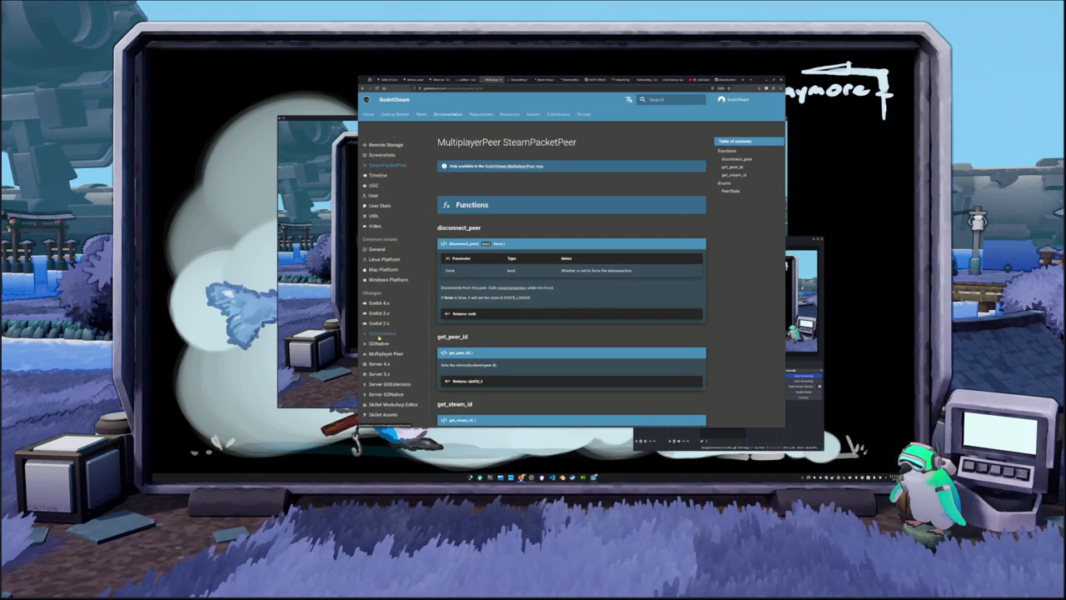
{"action": "scroll", "coordinate": [379, 334], "scroll_direction": "up", "scroll_amount": 3}
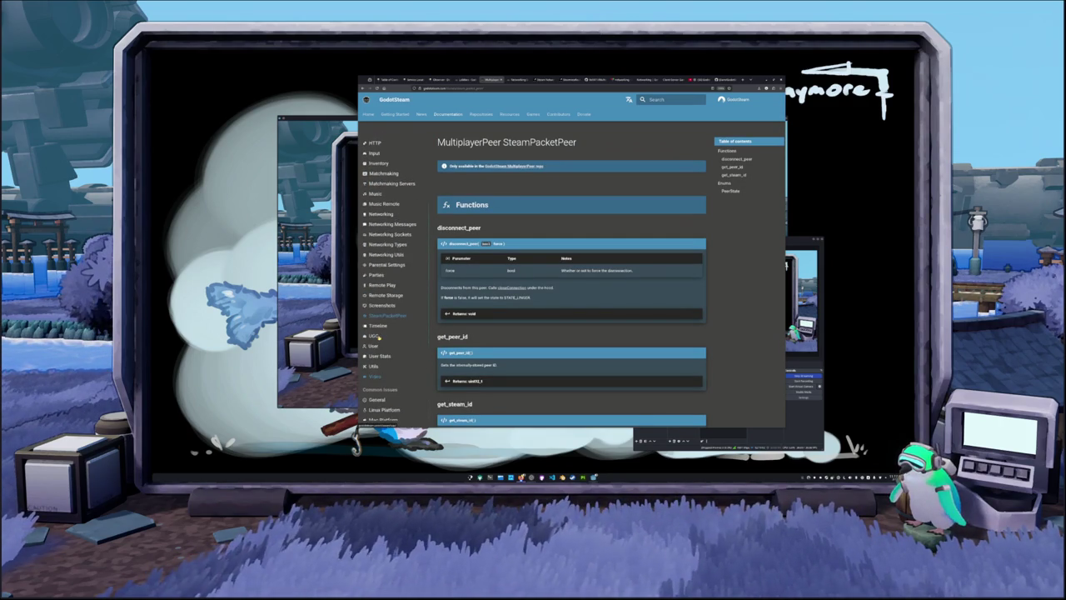
{"action": "scroll", "coordinate": [379, 338], "scroll_direction": "up", "scroll_amount": 3}
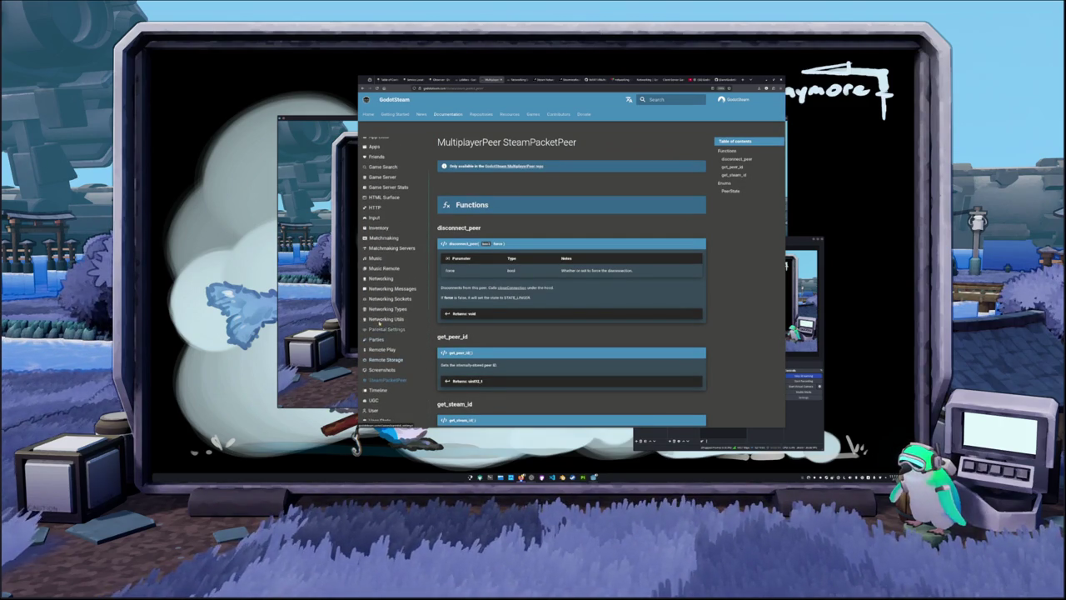
{"action": "scroll", "coordinate": [379, 317], "scroll_direction": "up", "scroll_amount": 1}
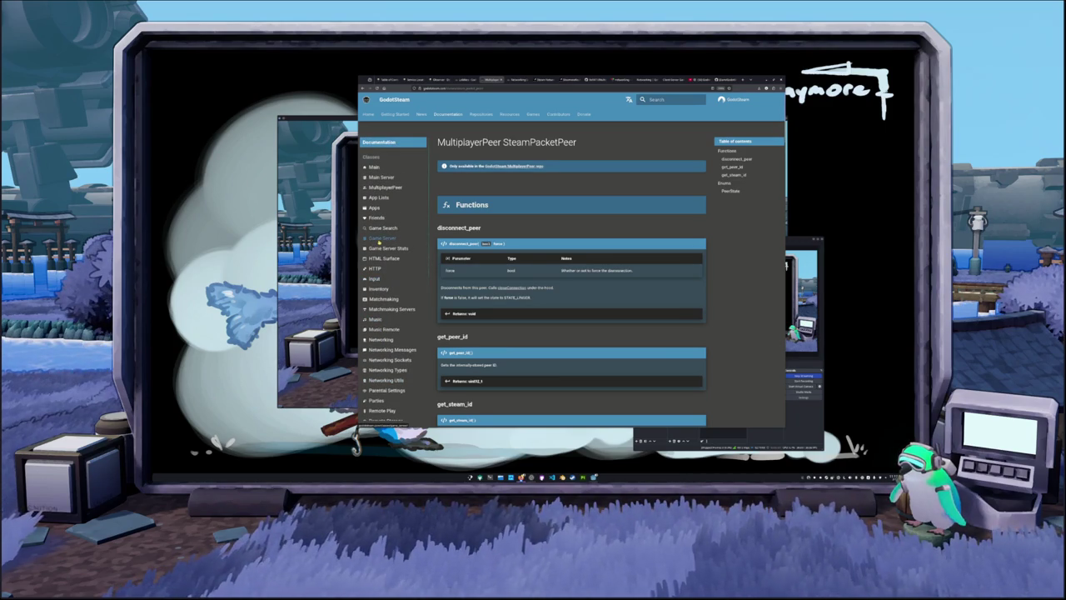
{"action": "left_click", "coordinate": [518, 80]}
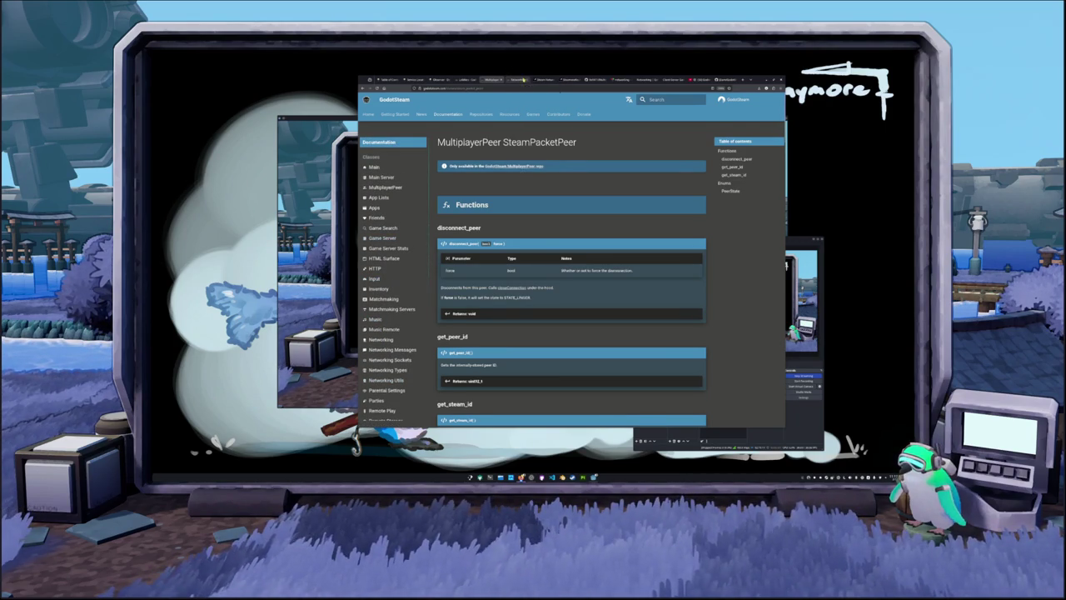
Step: Search Google for 'rust steam crate' and open the steamworks result on crates.io
{"action": "type", "text": "godot docs"}
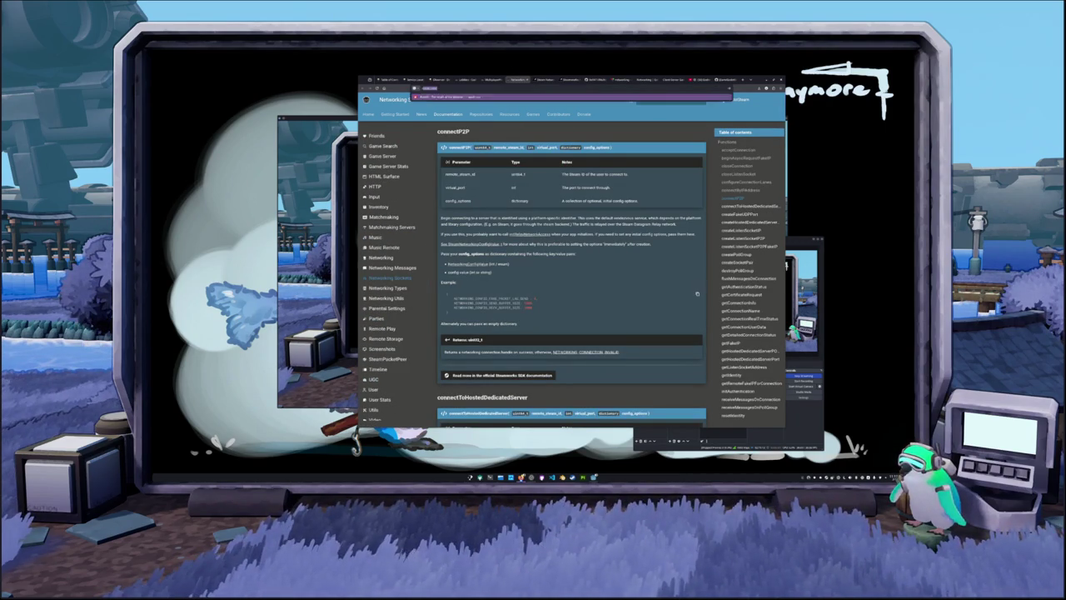
{"action": "key", "text": "Return"}
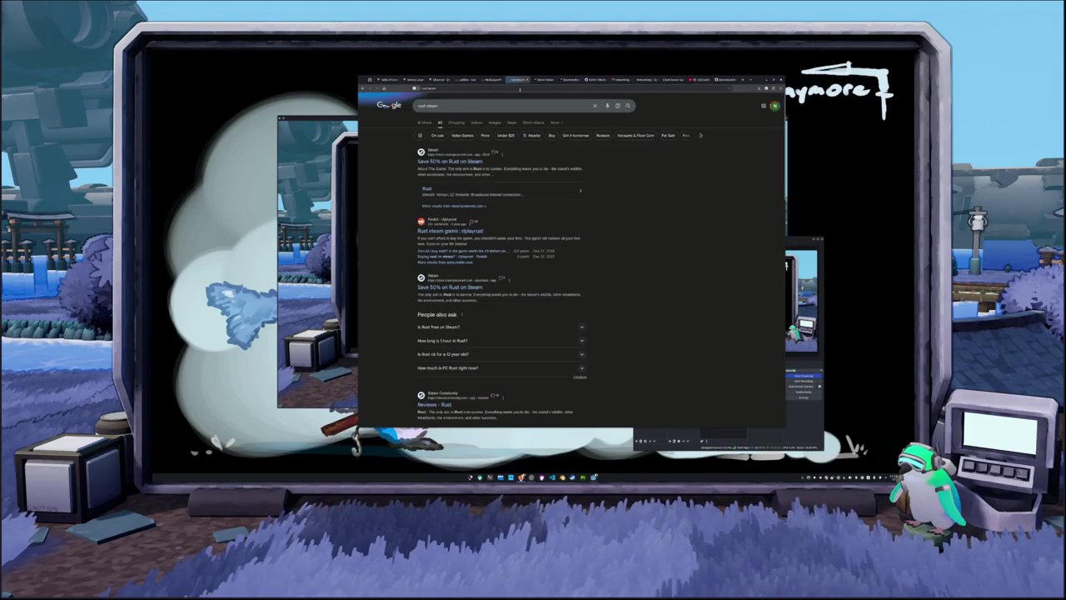
{"action": "type", "text": " crafe"}
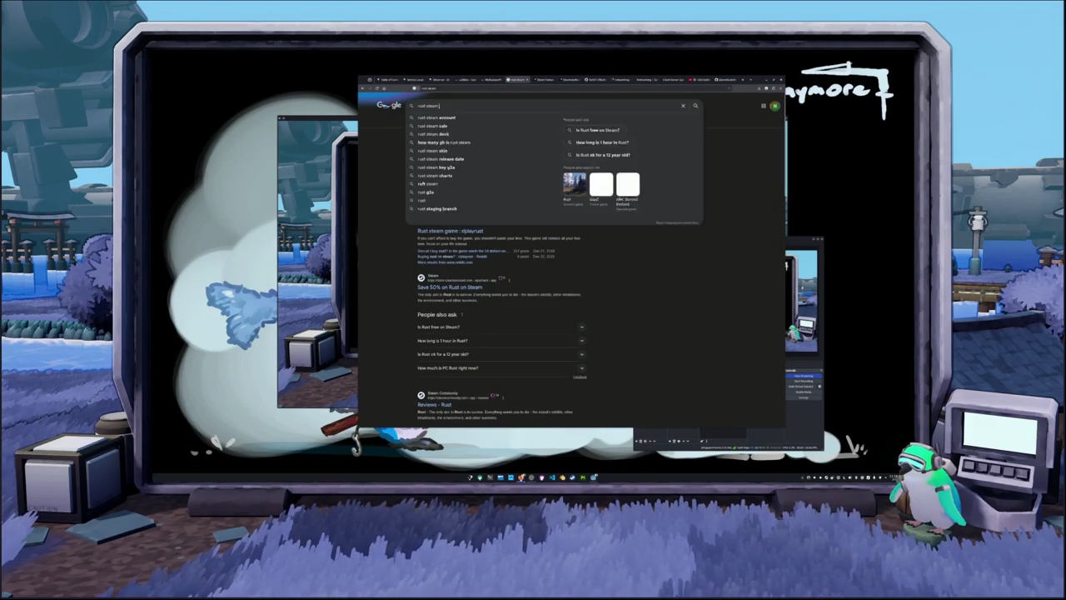
{"action": "key", "text": "Return"}
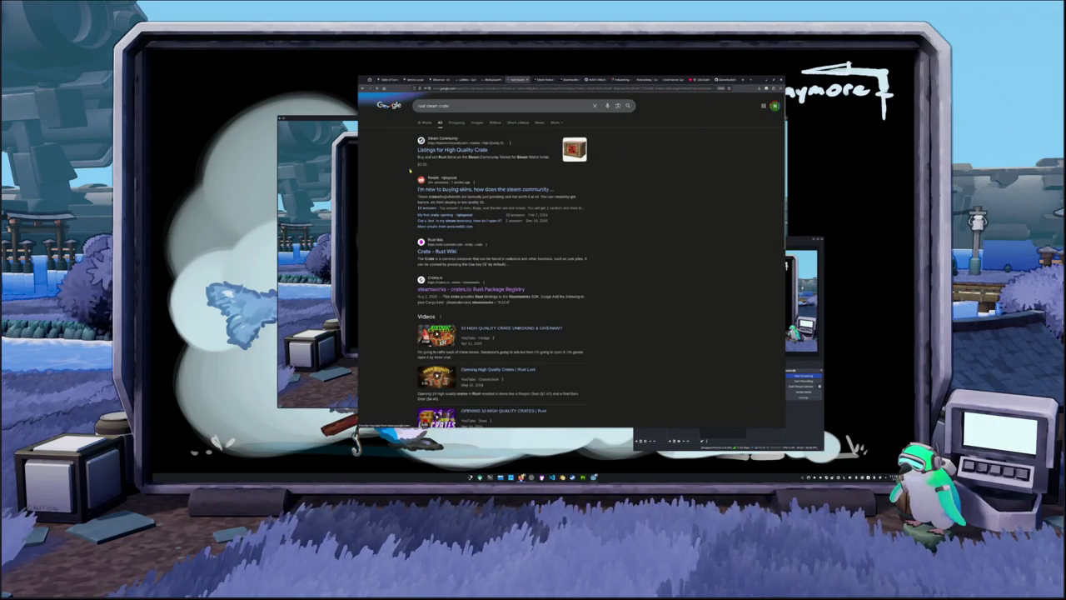
{"action": "left_click", "coordinate": [432, 290]}
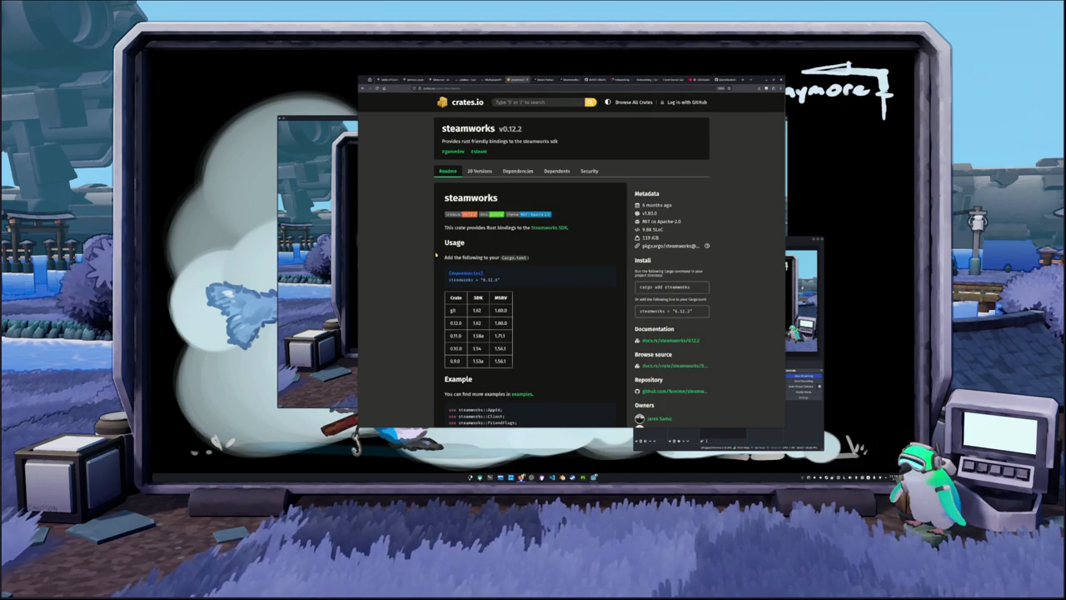
Step: Scroll through the steamworks Readme and pan sideways across its example code
{"action": "scroll", "coordinate": [435, 256], "scroll_direction": "down", "scroll_amount": 3}
{"action": "scroll", "coordinate": [435, 259], "scroll_direction": "down", "scroll_amount": 1}
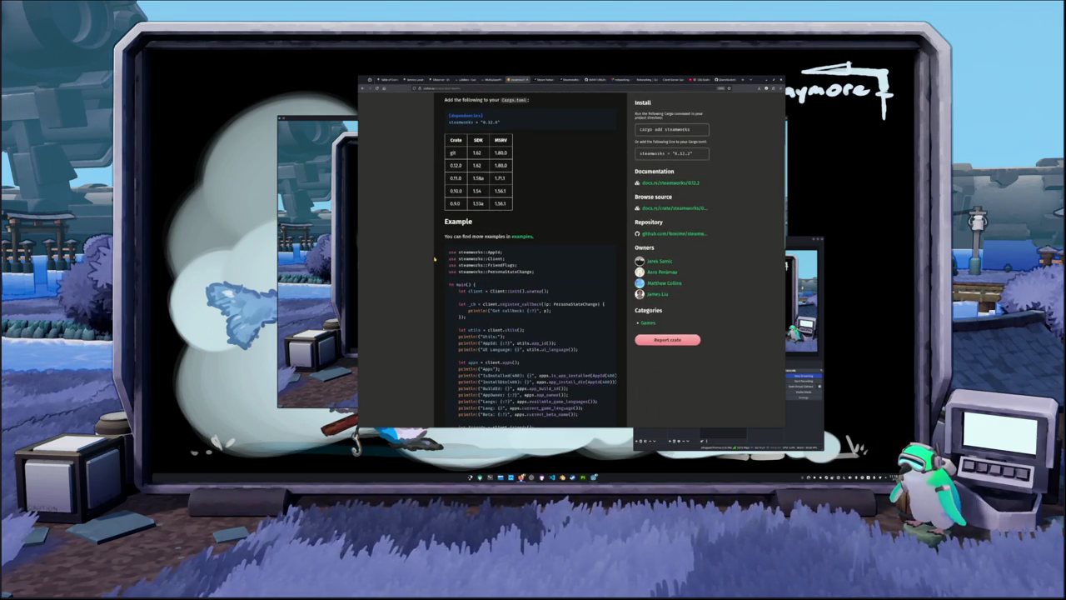
{"action": "scroll", "coordinate": [433, 259], "scroll_direction": "down", "scroll_amount": 2}
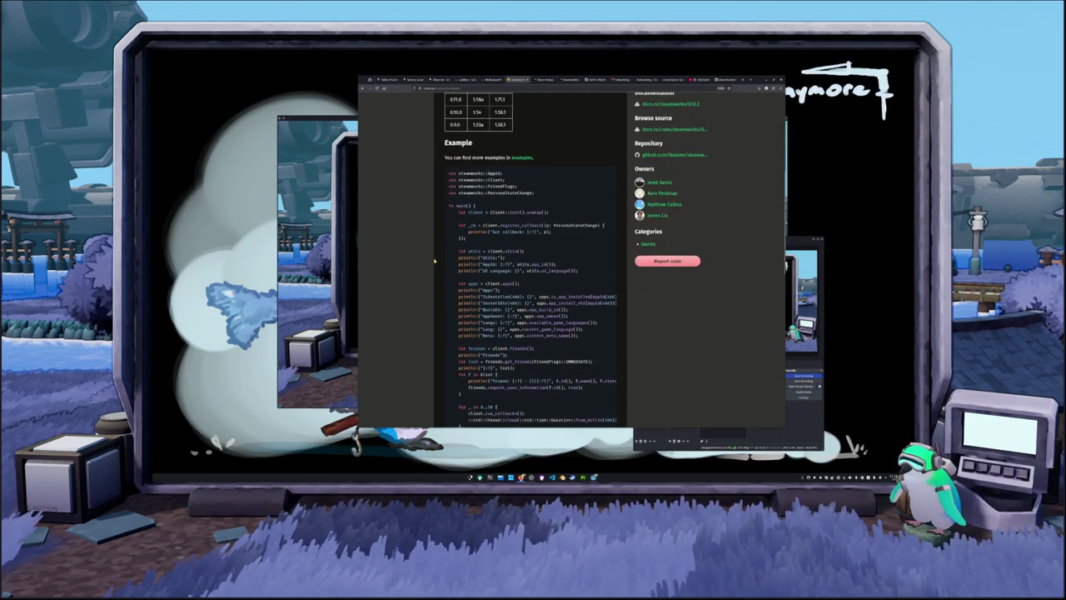
{"action": "scroll", "coordinate": [434, 261], "scroll_direction": "down", "scroll_amount": 1}
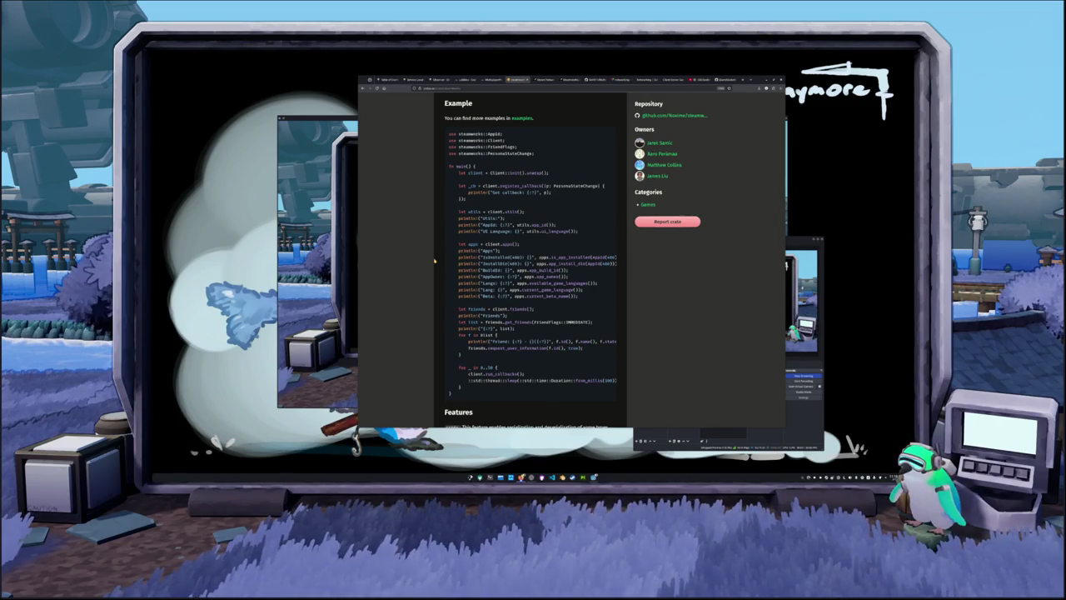
{"action": "scroll", "coordinate": [434, 261], "scroll_direction": "down", "scroll_amount": 2}
{"action": "scroll", "coordinate": [467, 254], "scroll_direction": "up", "scroll_amount": 2}
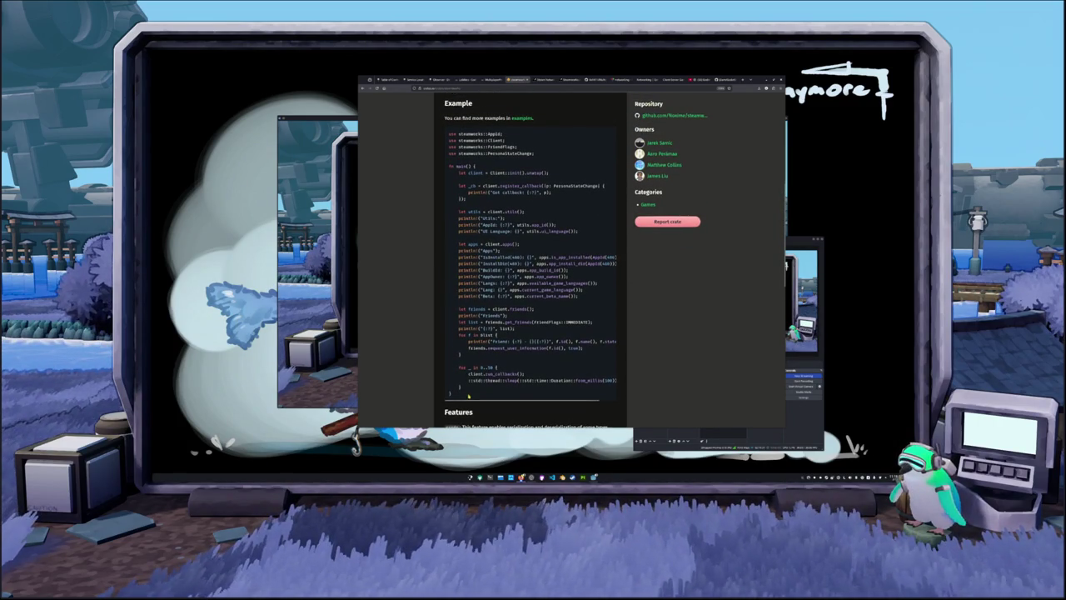
{"action": "scroll", "coordinate": [515, 398], "scroll_direction": "right", "scroll_amount": 2}
{"action": "scroll", "coordinate": [466, 402], "scroll_direction": "left", "scroll_amount": 1}
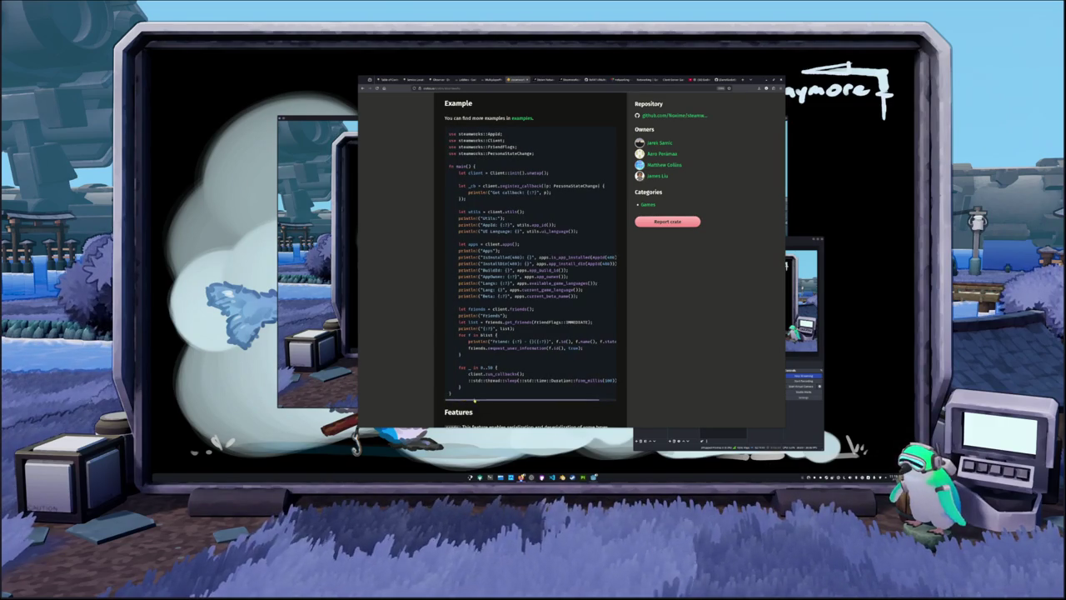
{"action": "scroll", "coordinate": [469, 402], "scroll_direction": "right", "scroll_amount": 1}
{"action": "scroll", "coordinate": [457, 398], "scroll_direction": "left", "scroll_amount": 1}
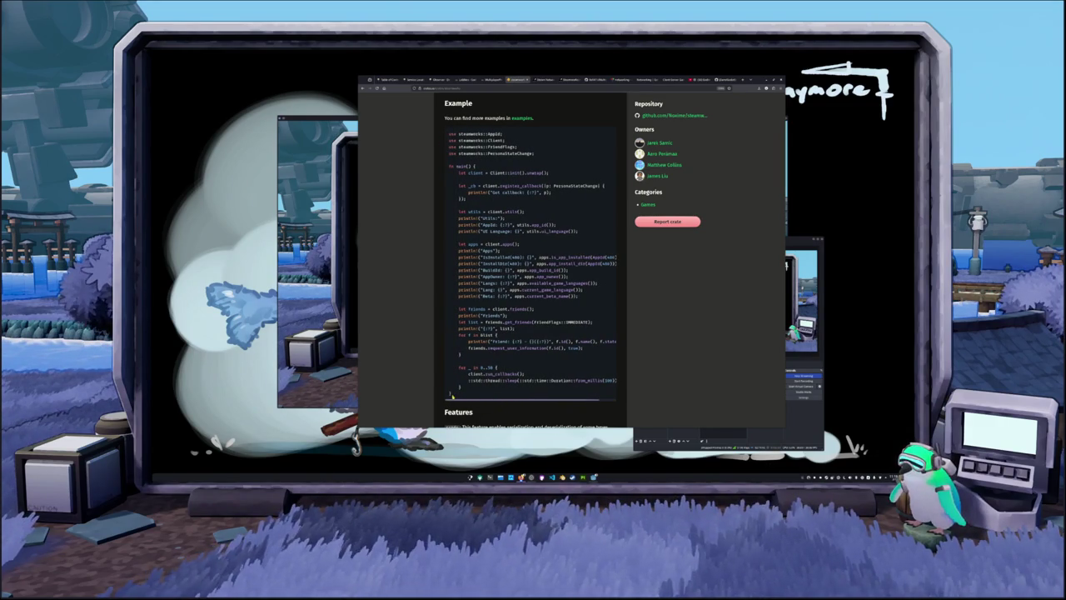
{"action": "scroll", "coordinate": [453, 397], "scroll_direction": "right", "scroll_amount": 1}
{"action": "scroll", "coordinate": [454, 397], "scroll_direction": "left", "scroll_amount": 1}
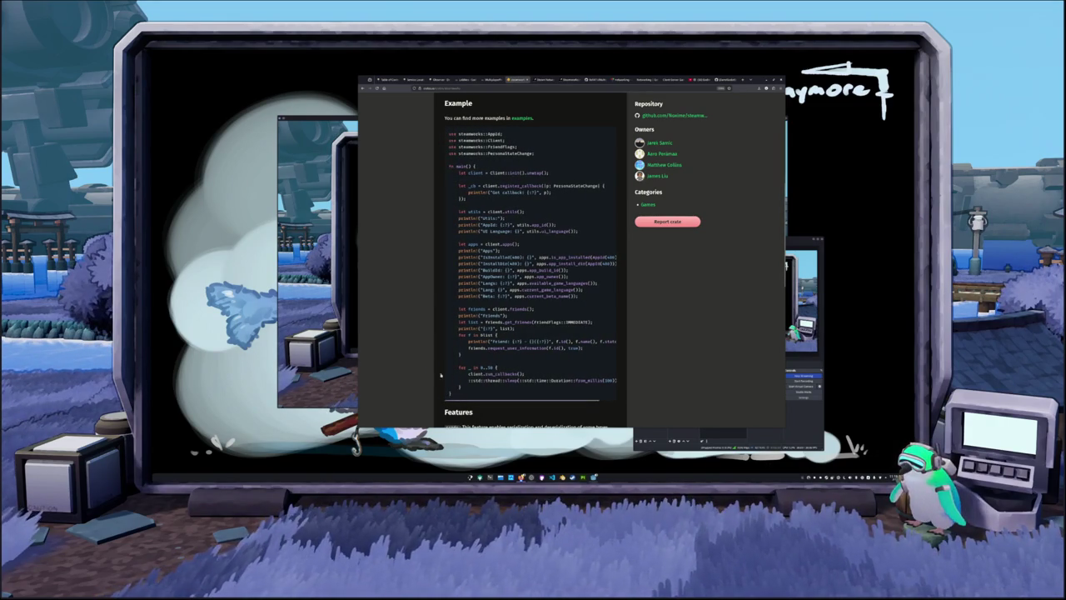
Step: Review the download statistics chart, scroll back to Usage, and switch to the docs.rs documentation
{"action": "scroll", "coordinate": [429, 314], "scroll_direction": "down", "scroll_amount": 5}
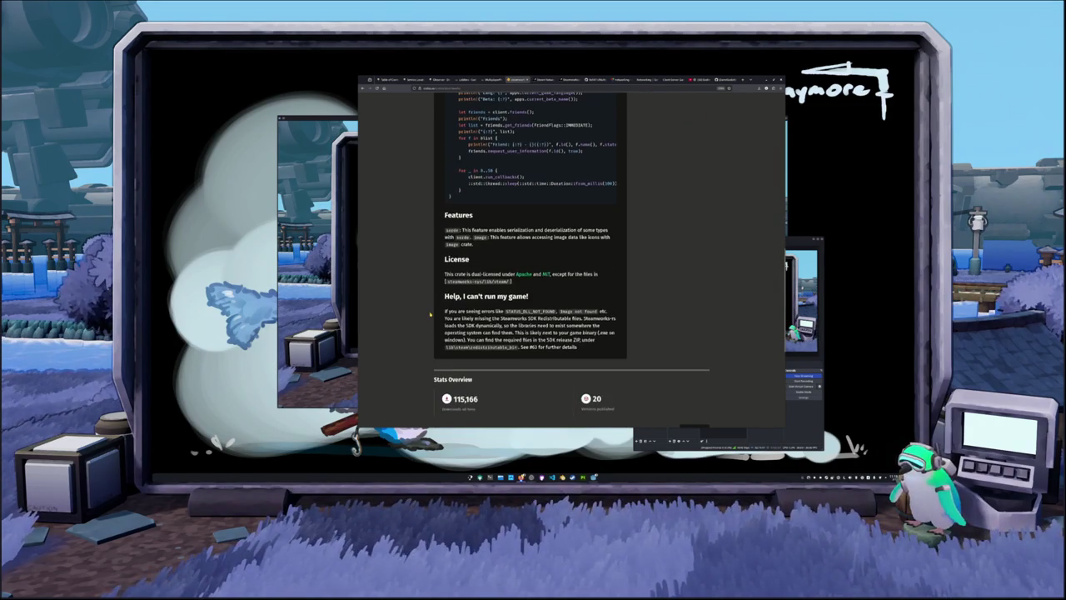
{"action": "scroll", "coordinate": [429, 314], "scroll_direction": "down", "scroll_amount": 1}
{"action": "scroll", "coordinate": [430, 314], "scroll_direction": "down", "scroll_amount": 3}
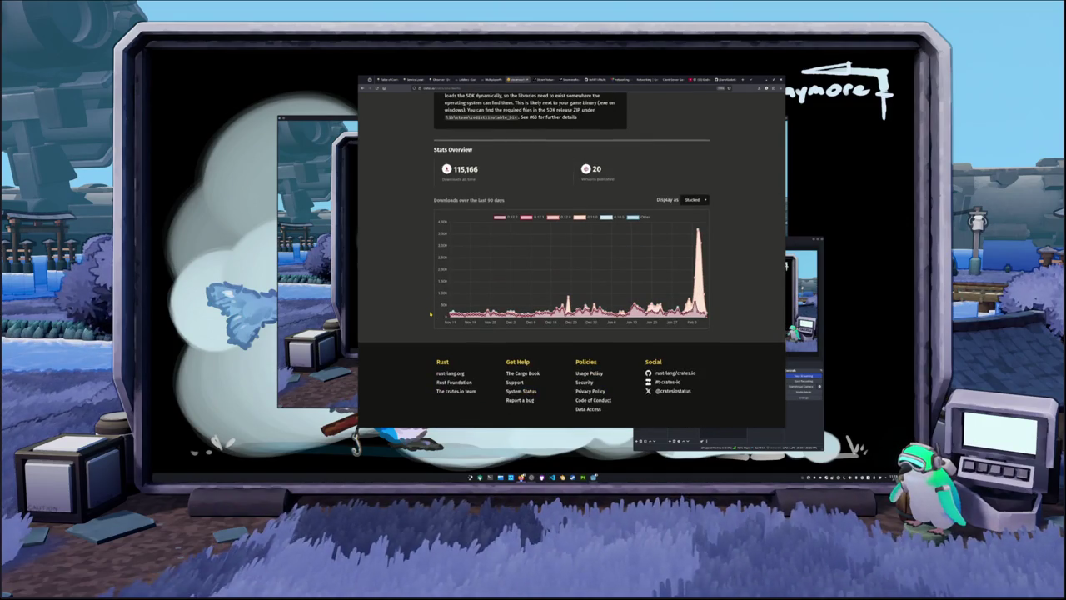
{"action": "scroll", "coordinate": [430, 314], "scroll_direction": "up", "scroll_amount": 1}
{"action": "mouse_move", "coordinate": [698, 270]}
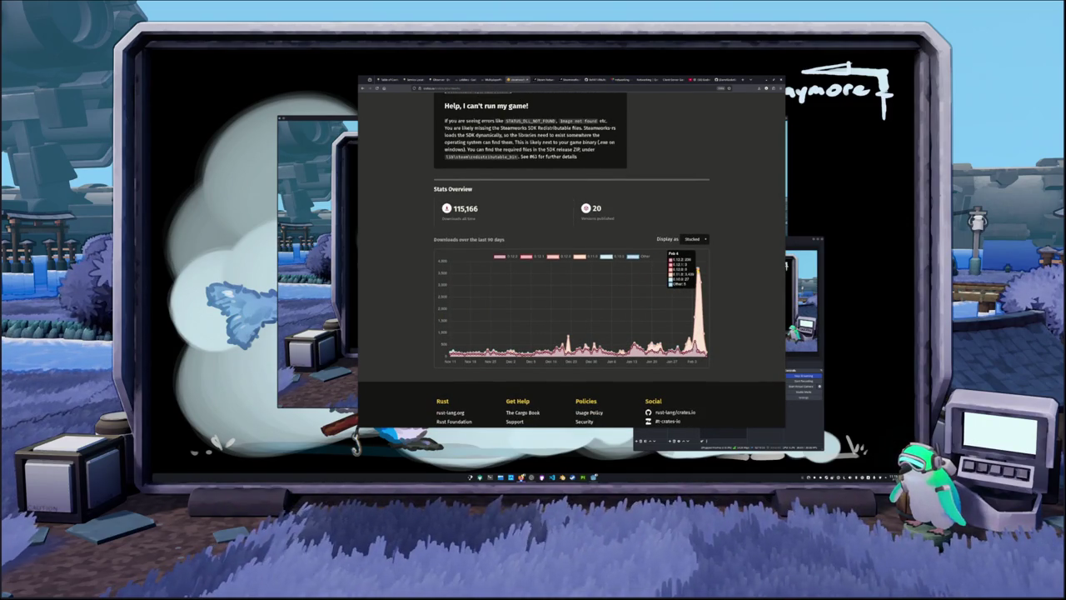
{"action": "scroll", "coordinate": [708, 265], "scroll_direction": "up", "scroll_amount": 10}
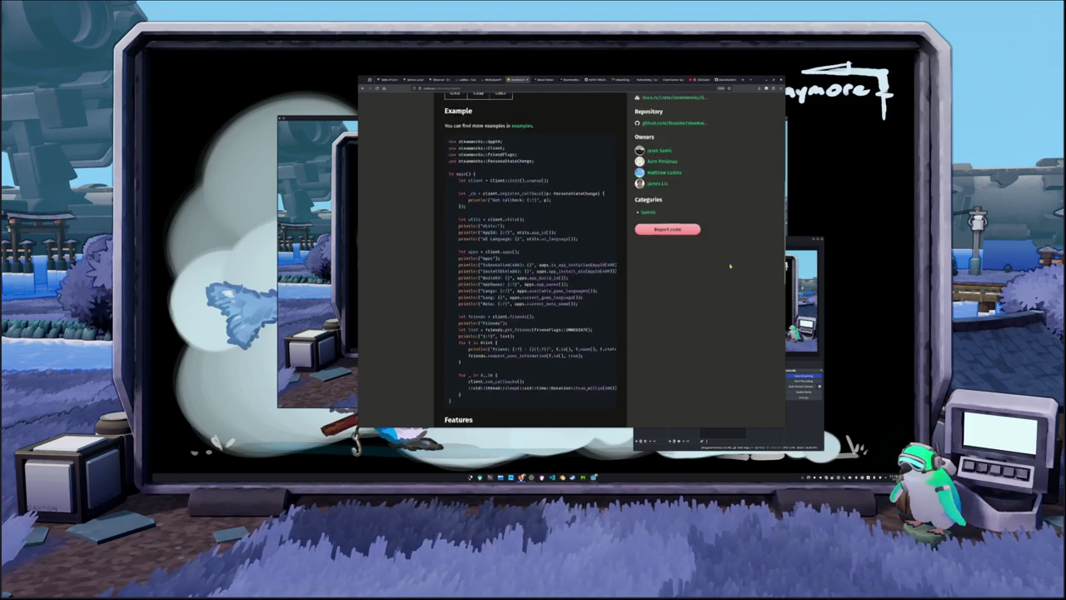
{"action": "scroll", "coordinate": [721, 260], "scroll_direction": "up", "scroll_amount": 1}
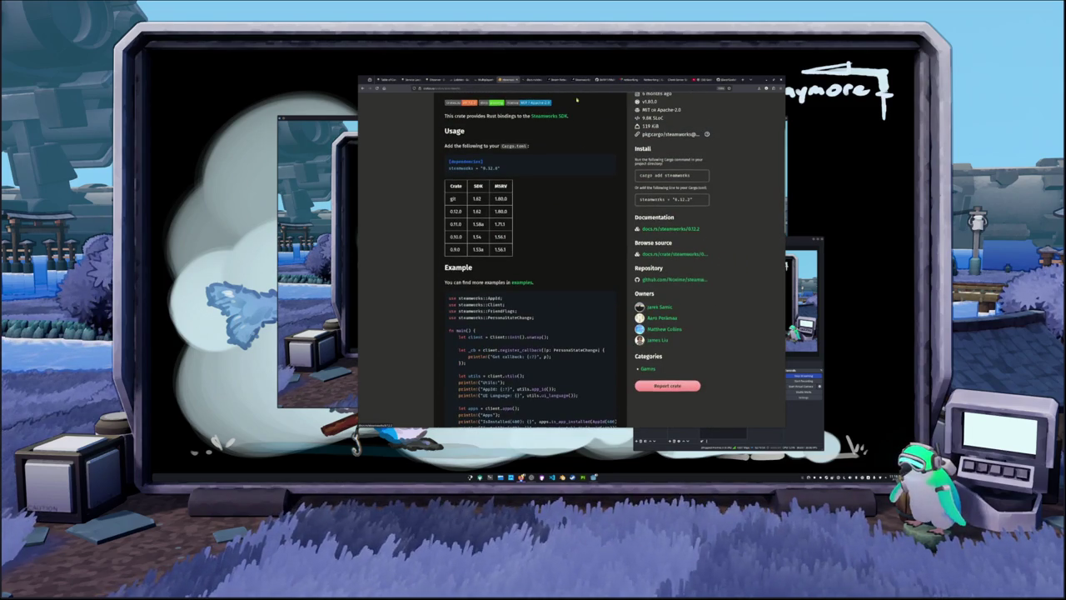
{"action": "left_click", "coordinate": [532, 78]}
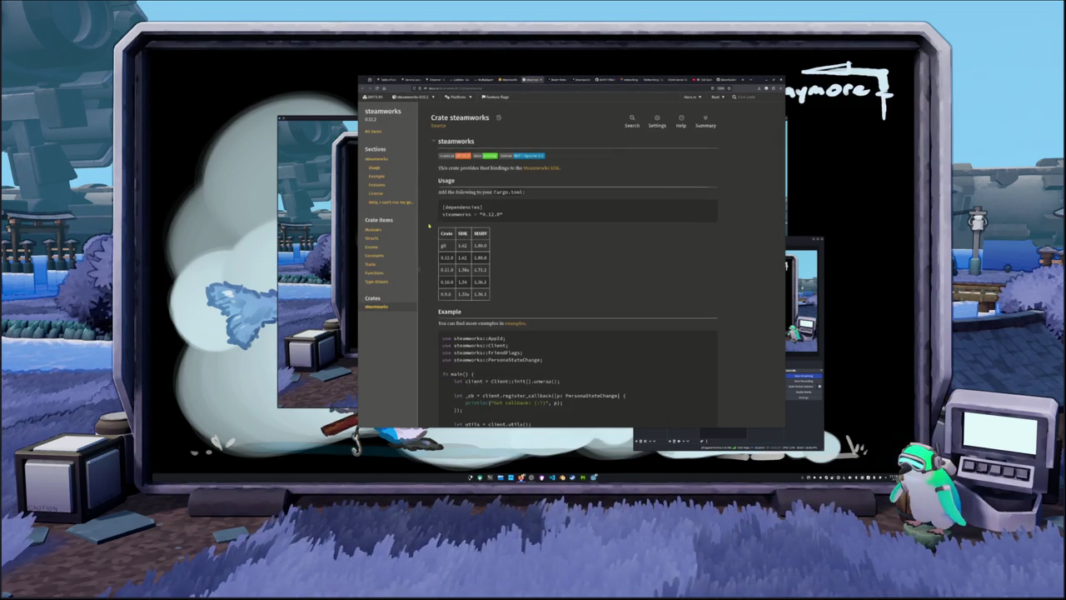
Step: Peek at the crate's examples link and source code, returning to the docs.rs overview each time
{"action": "scroll", "coordinate": [429, 225], "scroll_direction": "down", "scroll_amount": 2}
{"action": "scroll", "coordinate": [429, 224], "scroll_direction": "down", "scroll_amount": 4}
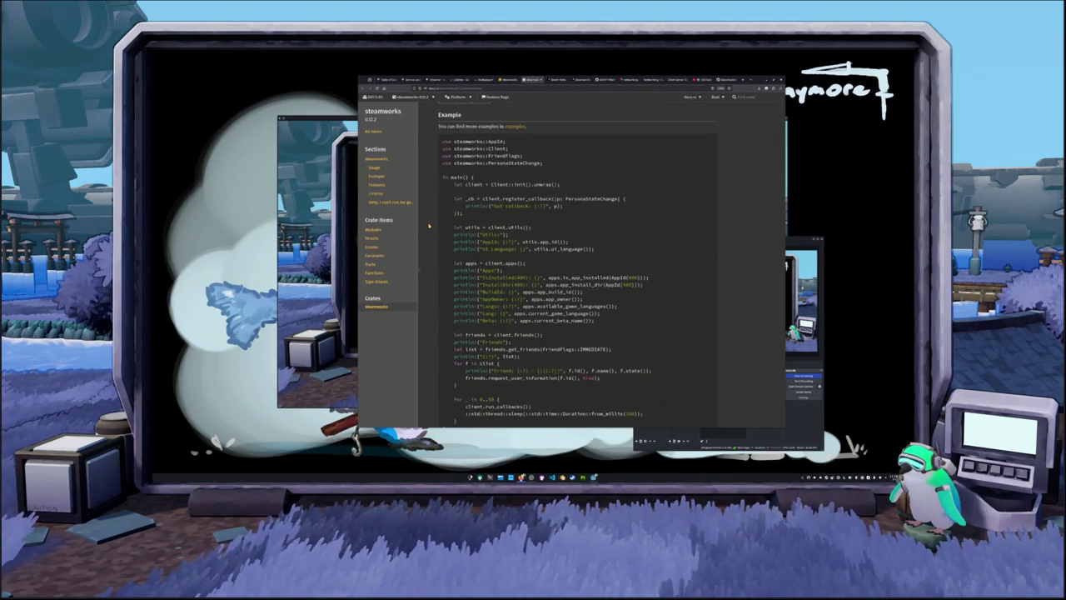
{"action": "scroll", "coordinate": [429, 225], "scroll_direction": "up", "scroll_amount": 3}
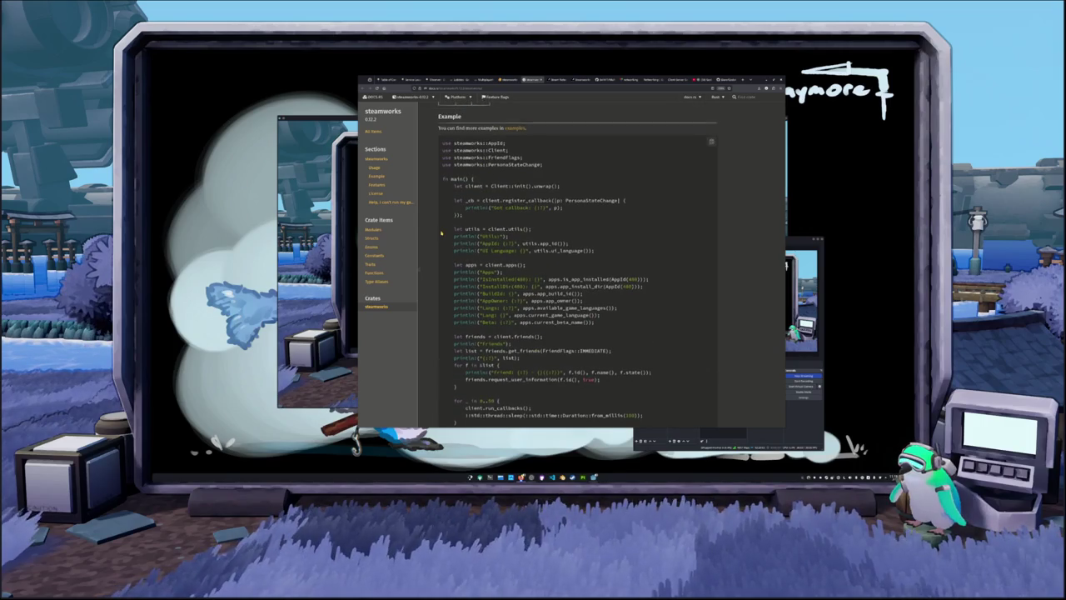
{"action": "left_click", "coordinate": [512, 165]}
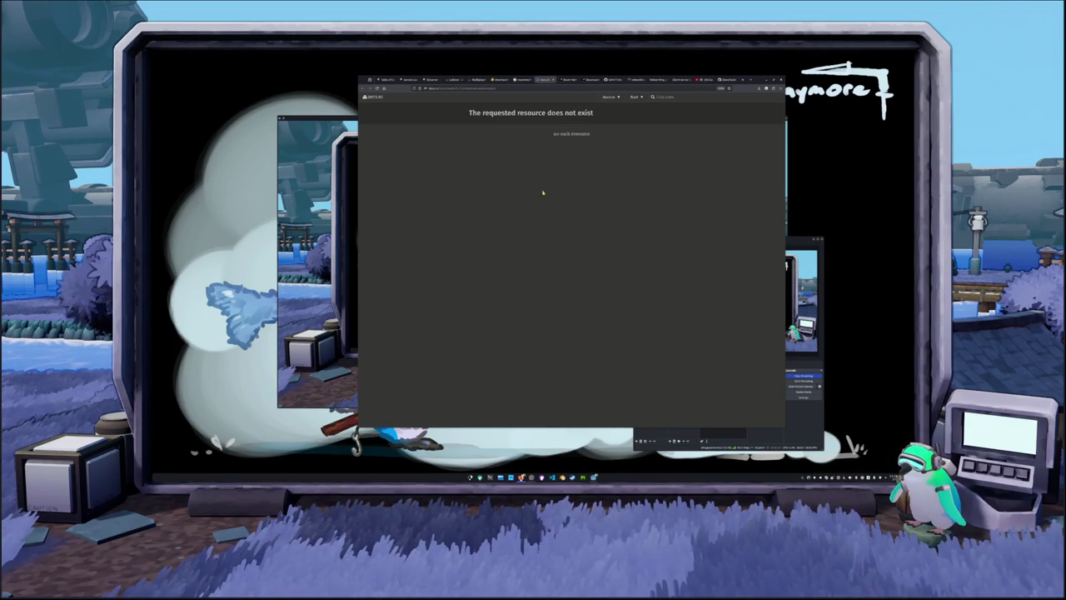
{"action": "key", "text": "alt+Left"}
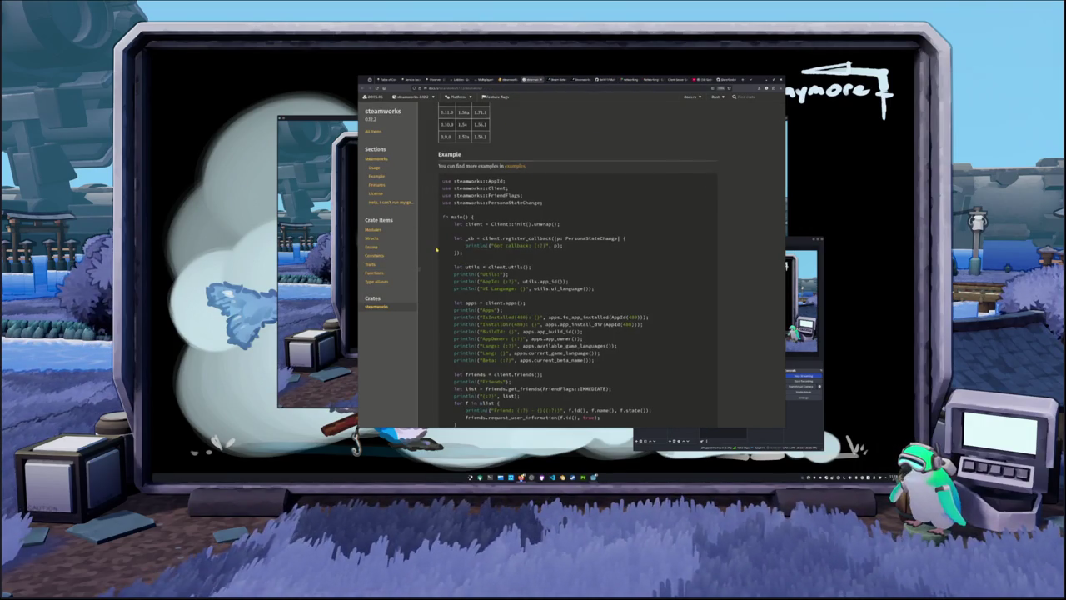
{"action": "scroll", "coordinate": [583, 250], "scroll_direction": "up", "scroll_amount": 5}
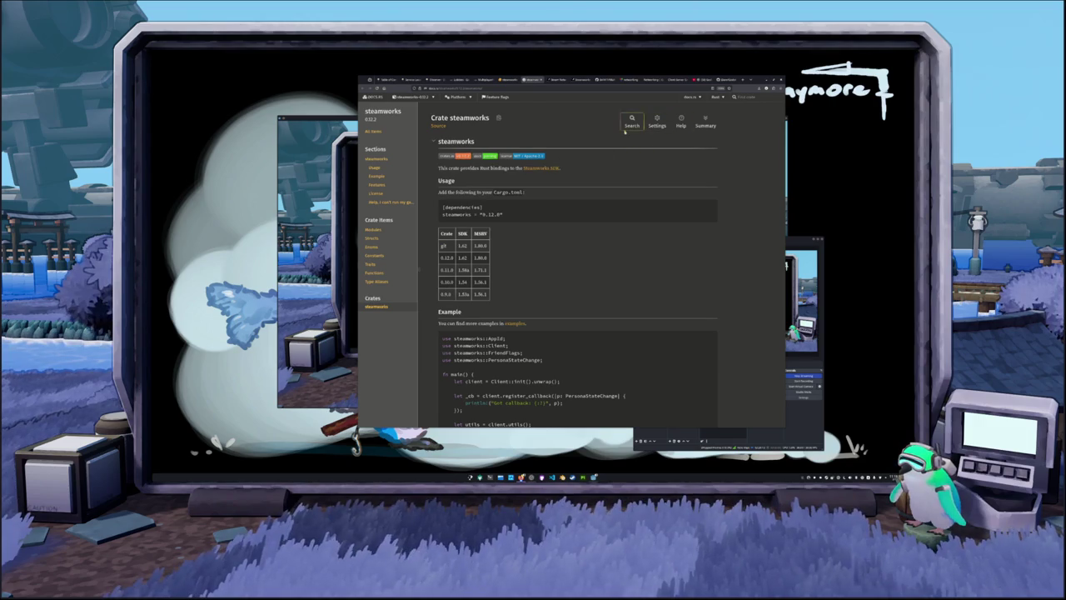
{"action": "left_click", "coordinate": [433, 124]}
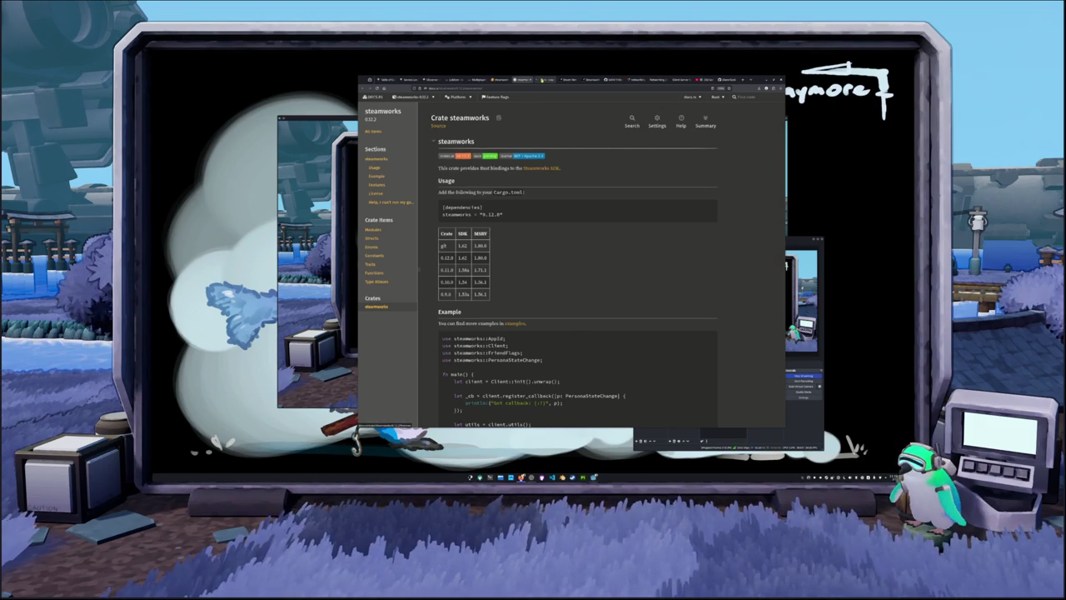
{"action": "key", "text": "alt+Left"}
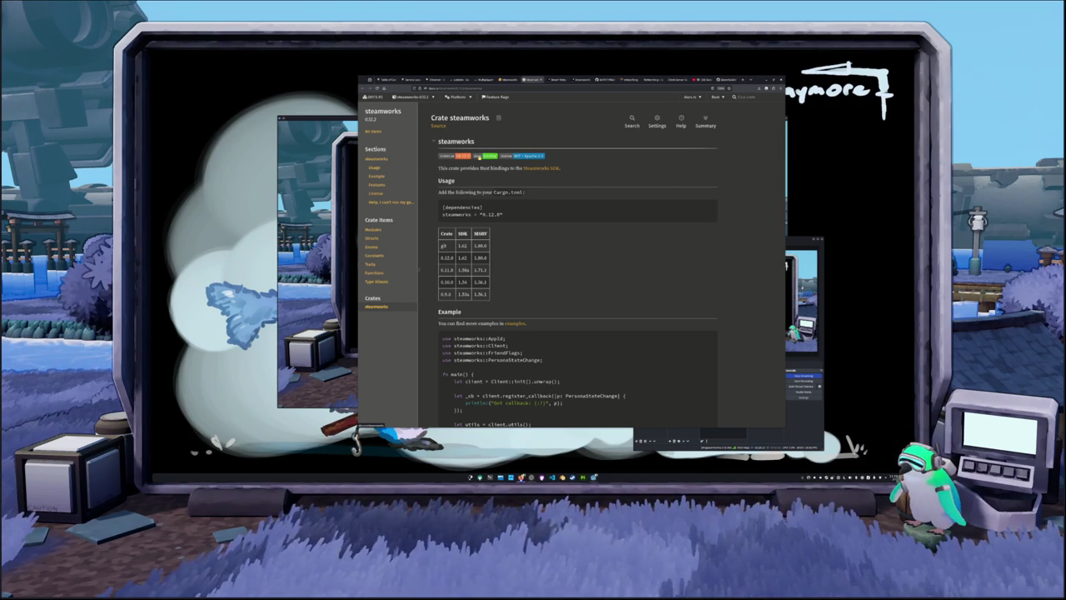
Step: Open the license in a new tab, show All Items, and open the Repository in a new tab
{"action": "scroll", "coordinate": [454, 208], "scroll_direction": "down", "scroll_amount": 2}
{"action": "scroll", "coordinate": [425, 261], "scroll_direction": "up", "scroll_amount": 2}
{"action": "middle_click", "coordinate": [518, 155]}
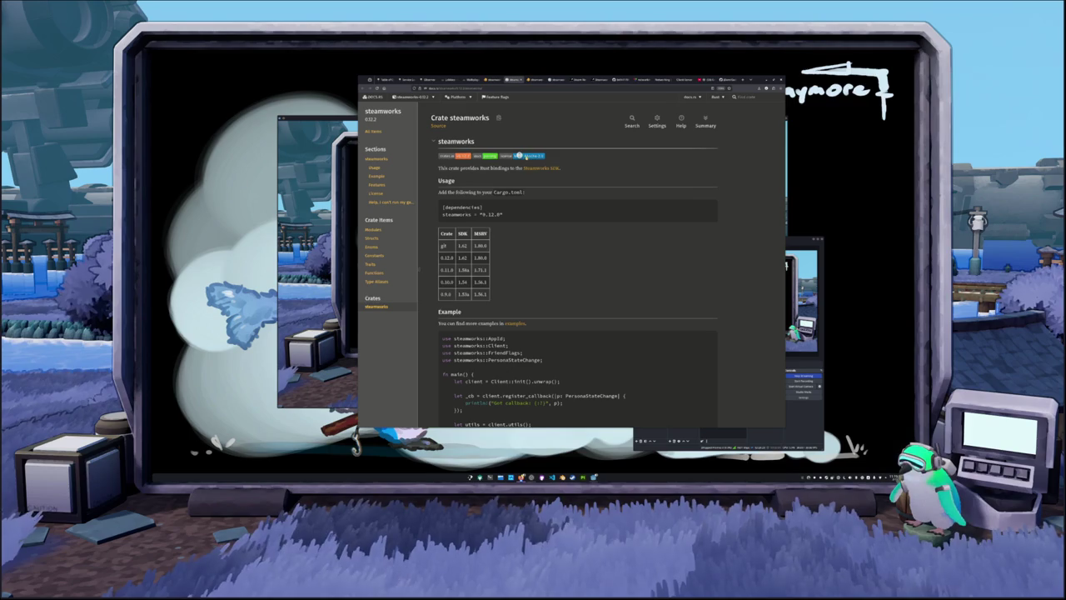
{"action": "left_click", "coordinate": [373, 131]}
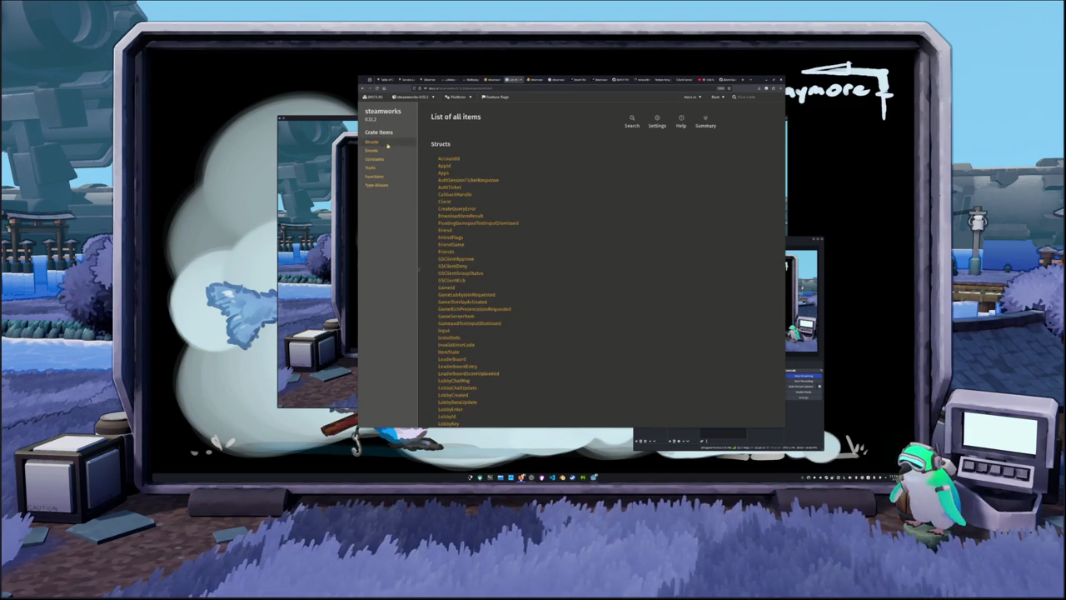
{"action": "mouse_move", "coordinate": [416, 97]}
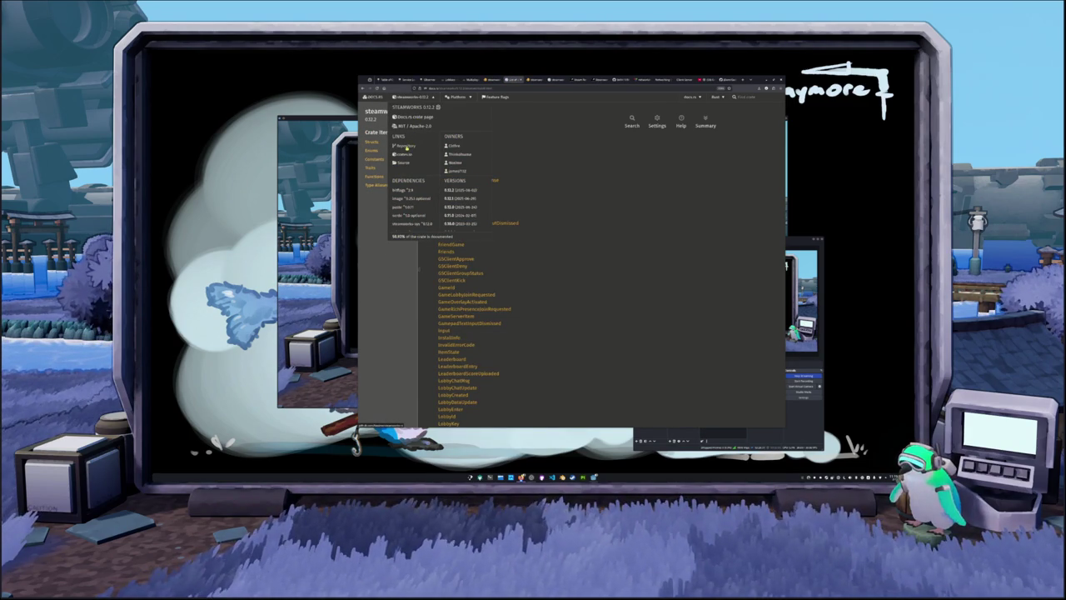
{"action": "middle_click", "coordinate": [411, 145]}
Step: Compare the crates.io page with the steamworks-rs repository tab, settling on the repository README
{"action": "left_click", "coordinate": [567, 79]}
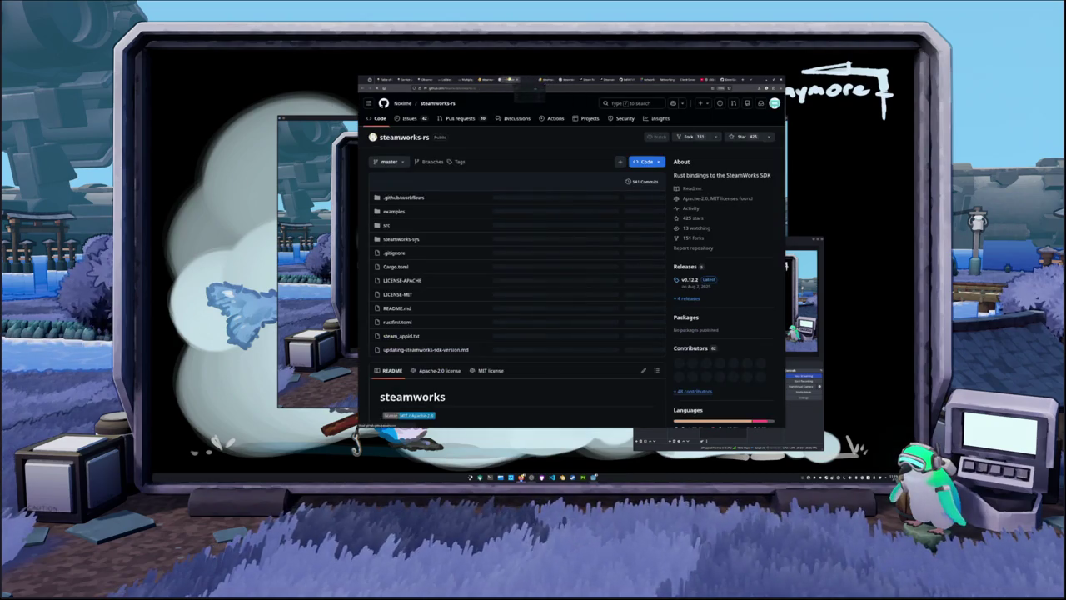
{"action": "left_click", "coordinate": [490, 80]}
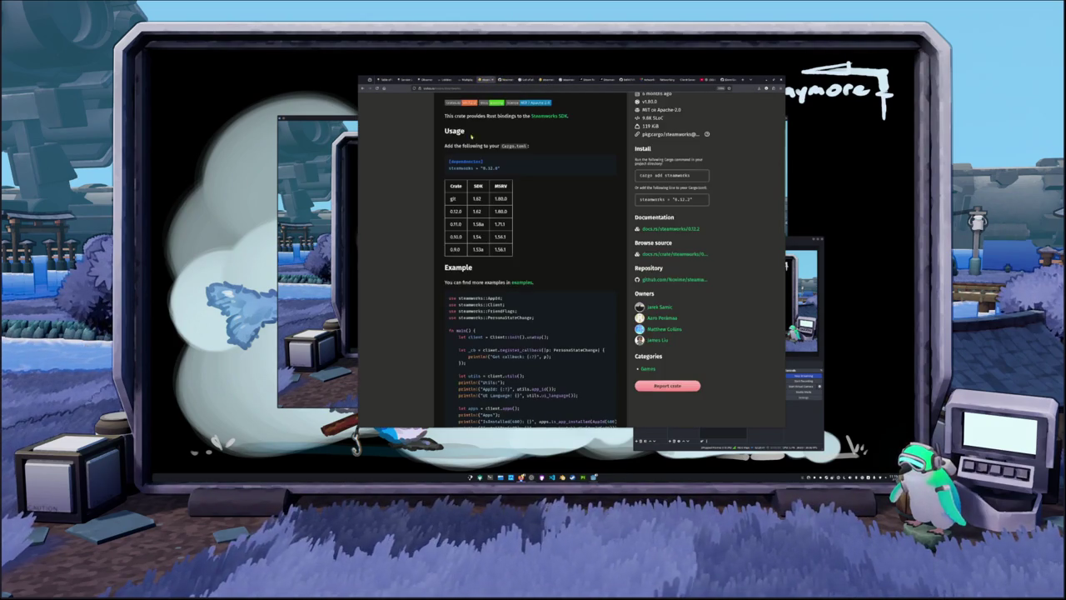
{"action": "scroll", "coordinate": [499, 208], "scroll_direction": "up", "scroll_amount": 5}
{"action": "left_click", "coordinate": [507, 80]}
{"action": "scroll", "coordinate": [515, 212], "scroll_direction": "down", "scroll_amount": 10}
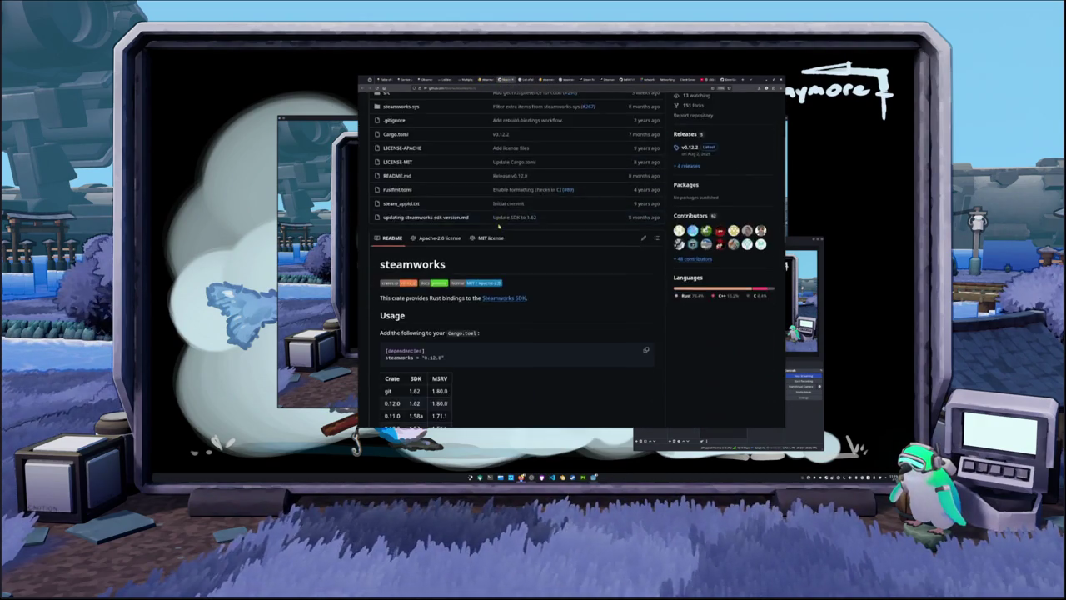
{"action": "scroll", "coordinate": [515, 211], "scroll_direction": "down", "scroll_amount": 3}
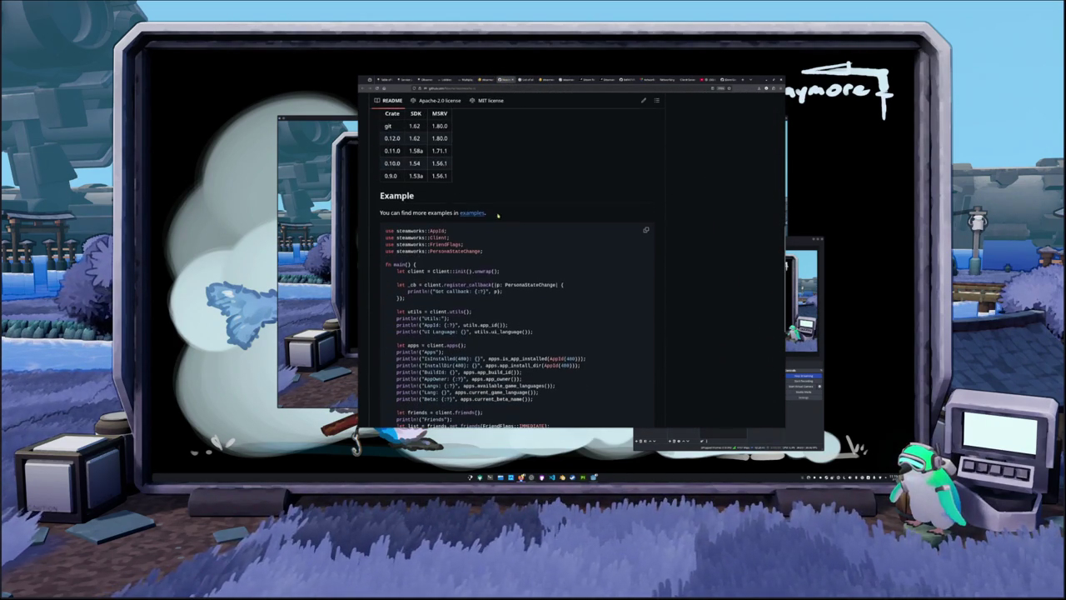
Step: Open examples > networking-messages > src > main.rs in the repository
{"action": "left_click", "coordinate": [473, 213]}
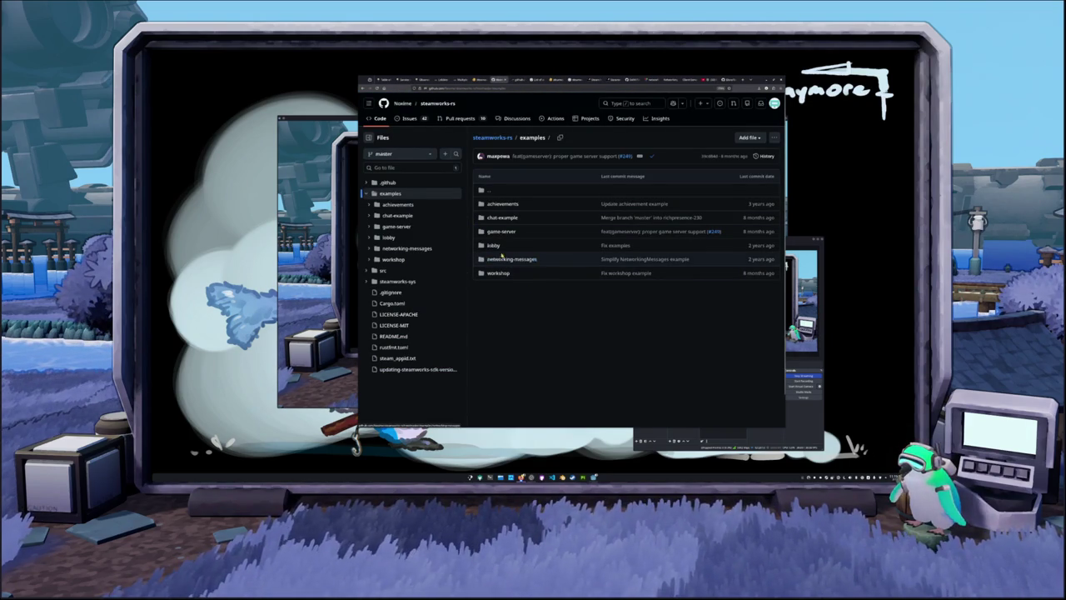
{"action": "left_click", "coordinate": [511, 259]}
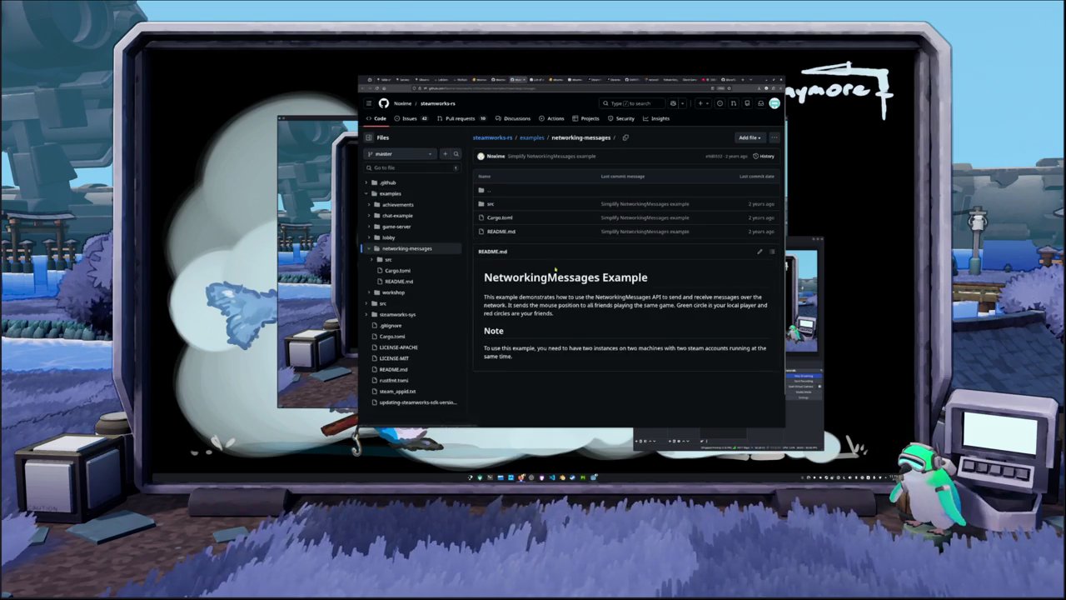
{"action": "left_click", "coordinate": [491, 205]}
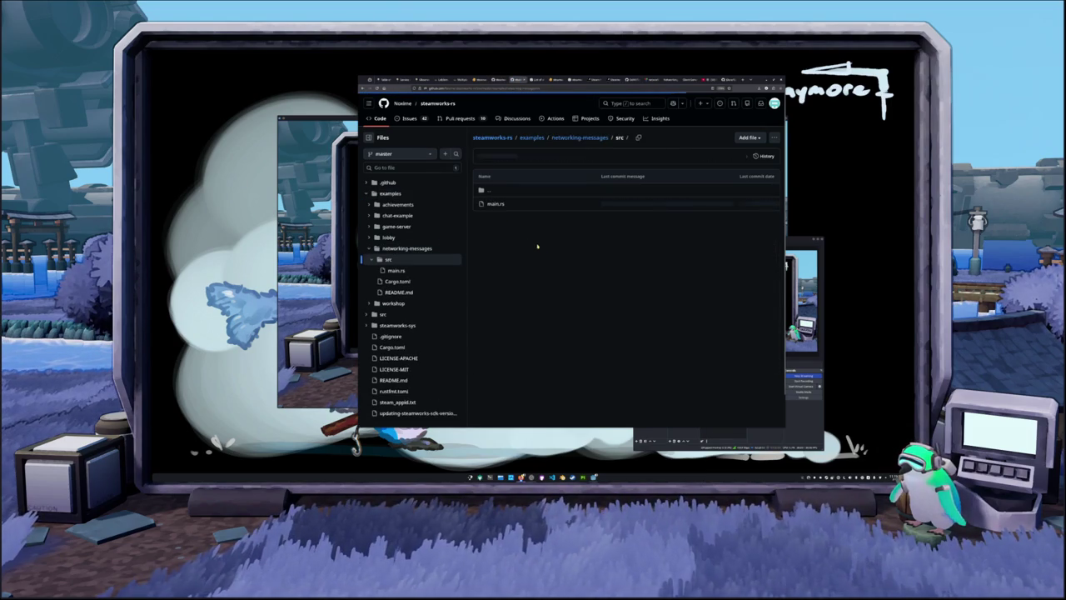
{"action": "left_click", "coordinate": [495, 204]}
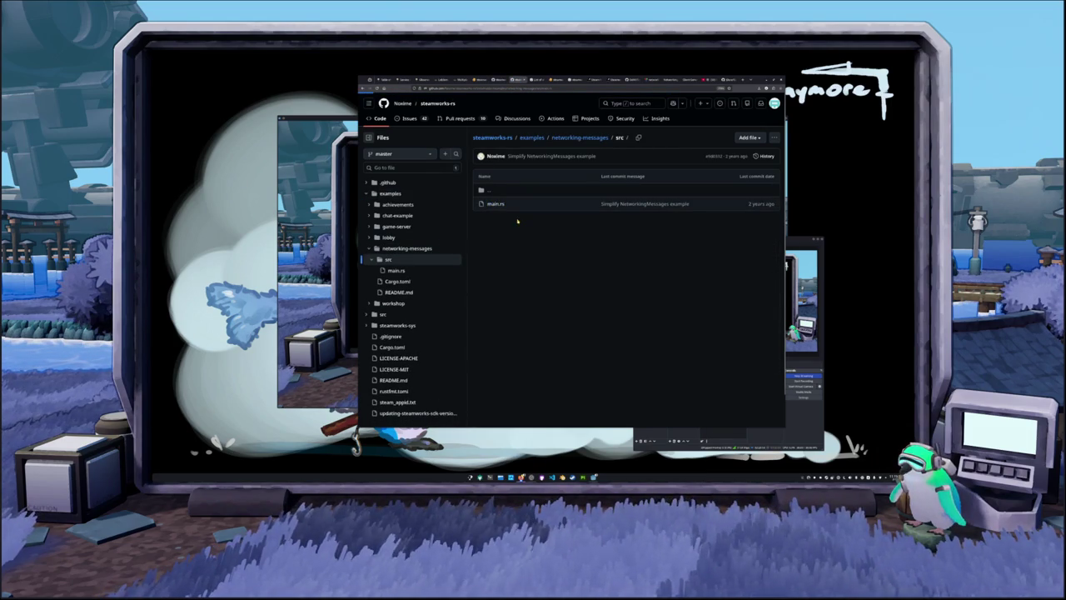
{"action": "scroll", "coordinate": [574, 232], "scroll_direction": "down", "scroll_amount": 3}
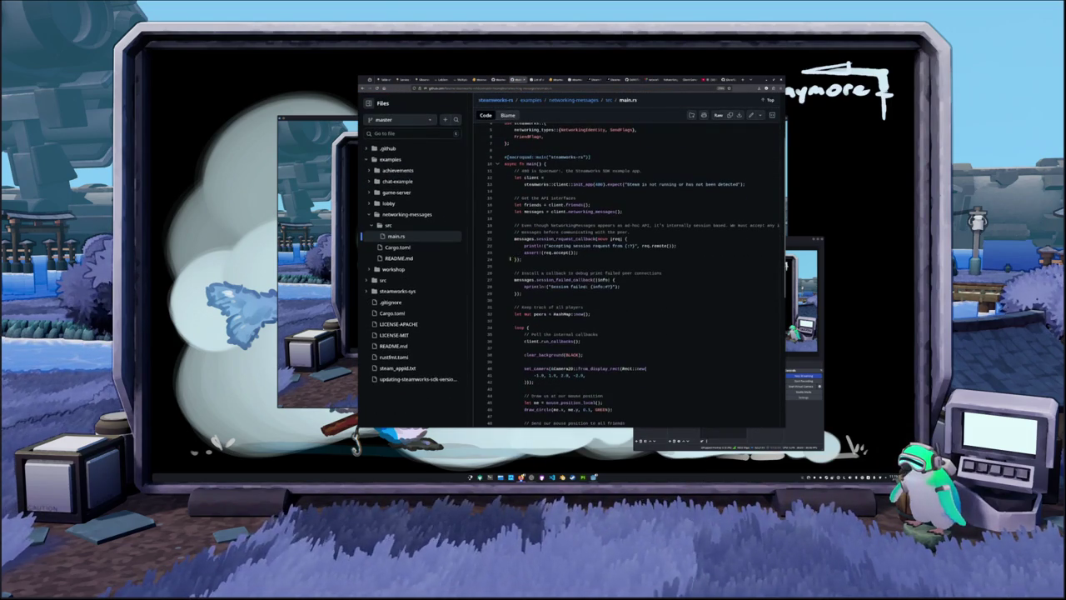
{"action": "left_click_drag", "start_coordinate": [356, 279], "coordinate": [259, 279]}
{"action": "left_click_drag", "start_coordinate": [405, 425], "coordinate": [405, 456]}
{"action": "left_click", "coordinate": [405, 424]}
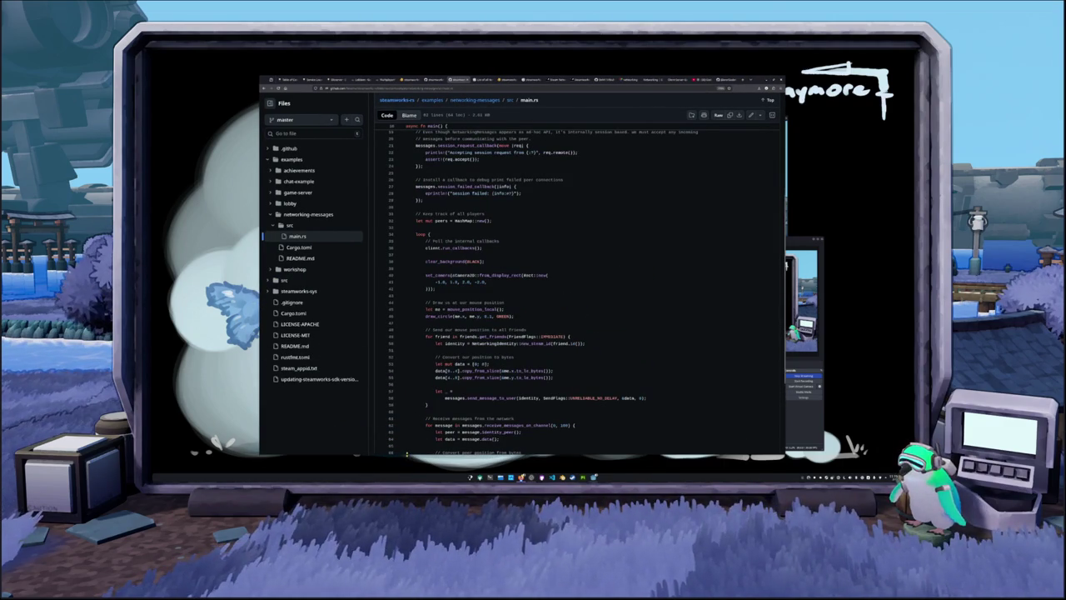
{"action": "scroll", "coordinate": [411, 223], "scroll_direction": "up", "scroll_amount": 5}
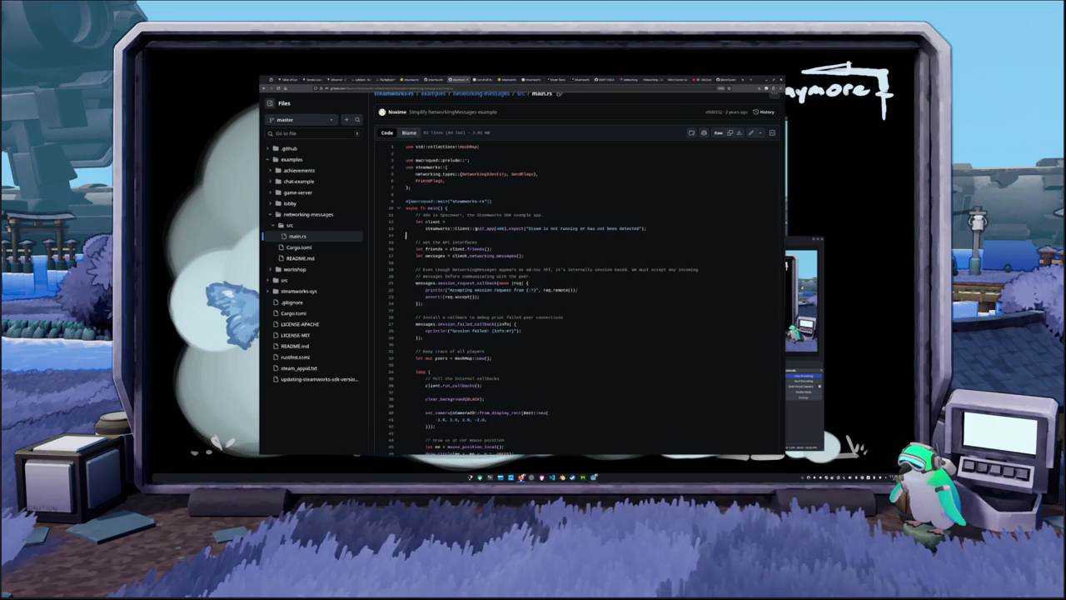
{"action": "left_click", "coordinate": [479, 228]}
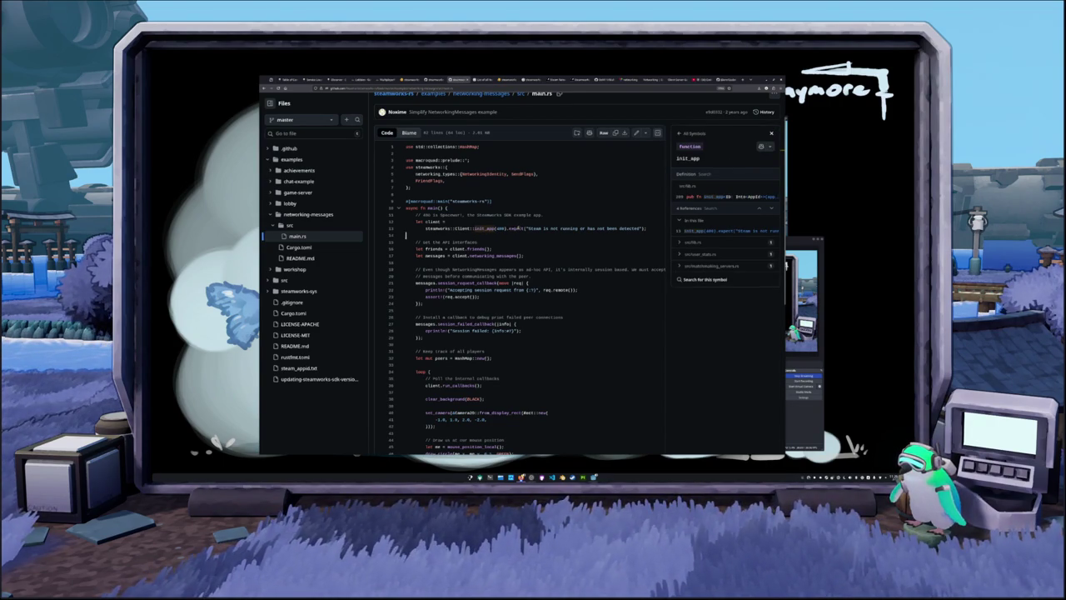
{"action": "left_click_drag", "start_coordinate": [646, 228], "coordinate": [507, 229]}
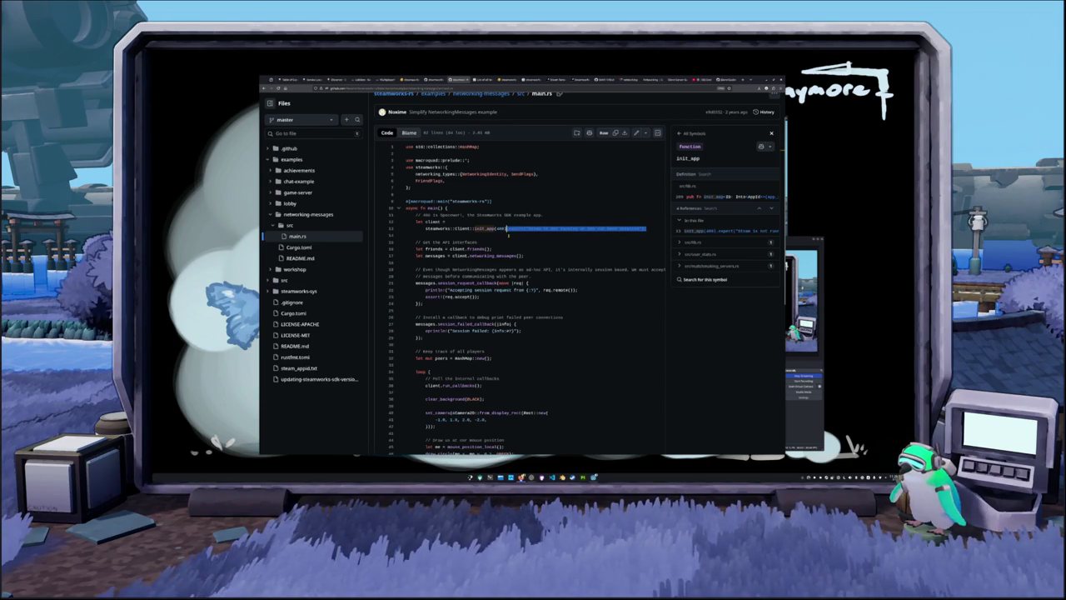
{"action": "left_click", "coordinate": [508, 235]}
{"action": "scroll", "coordinate": [510, 235], "scroll_direction": "down", "scroll_amount": 2}
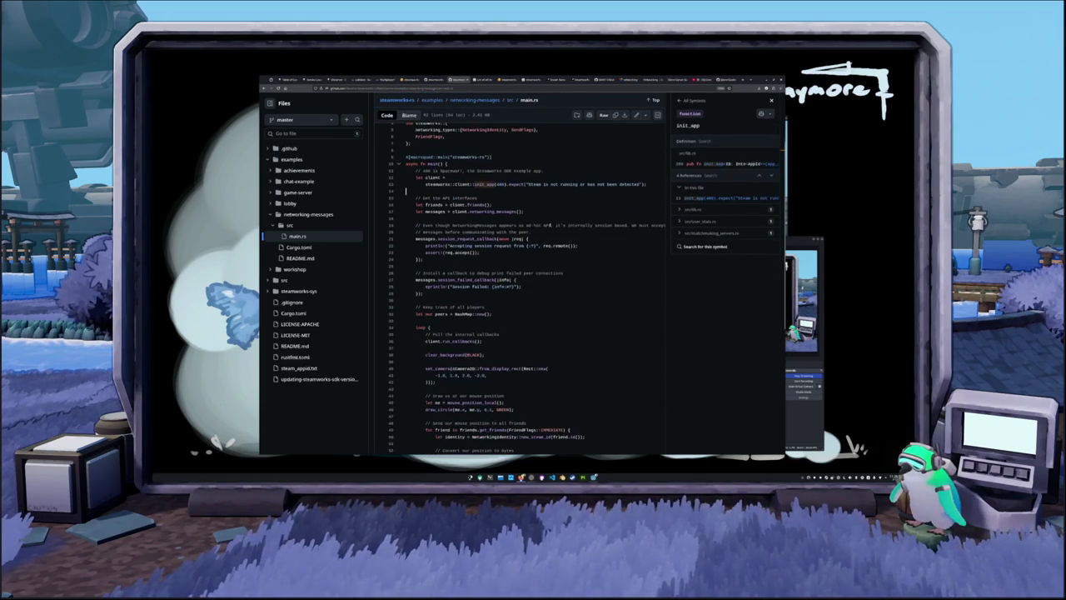
{"action": "scroll", "coordinate": [600, 226], "scroll_direction": "down", "scroll_amount": 2}
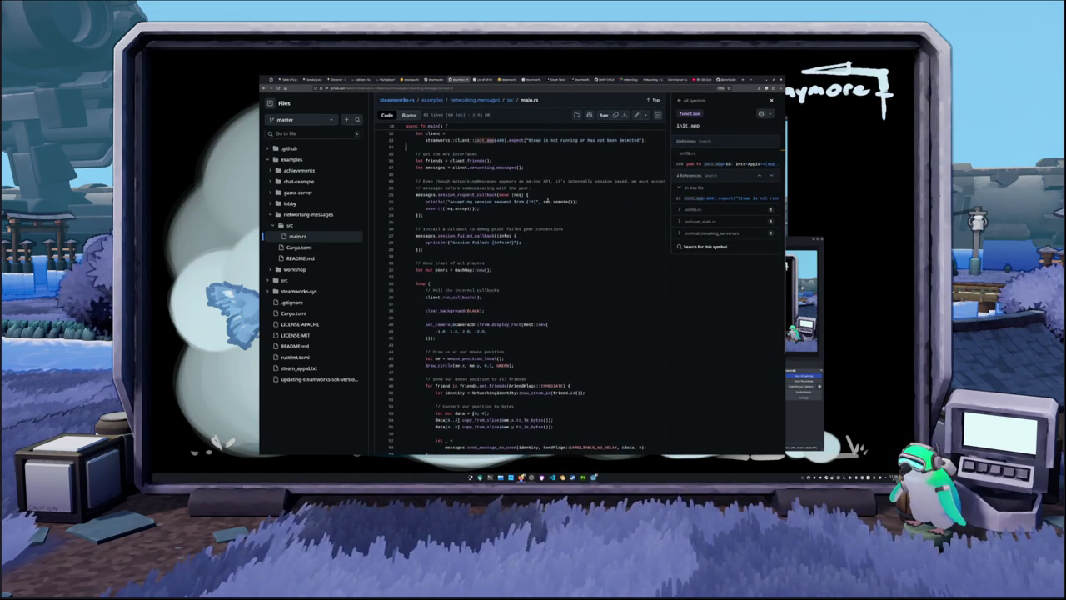
{"action": "scroll", "coordinate": [603, 215], "scroll_direction": "up", "scroll_amount": 4}
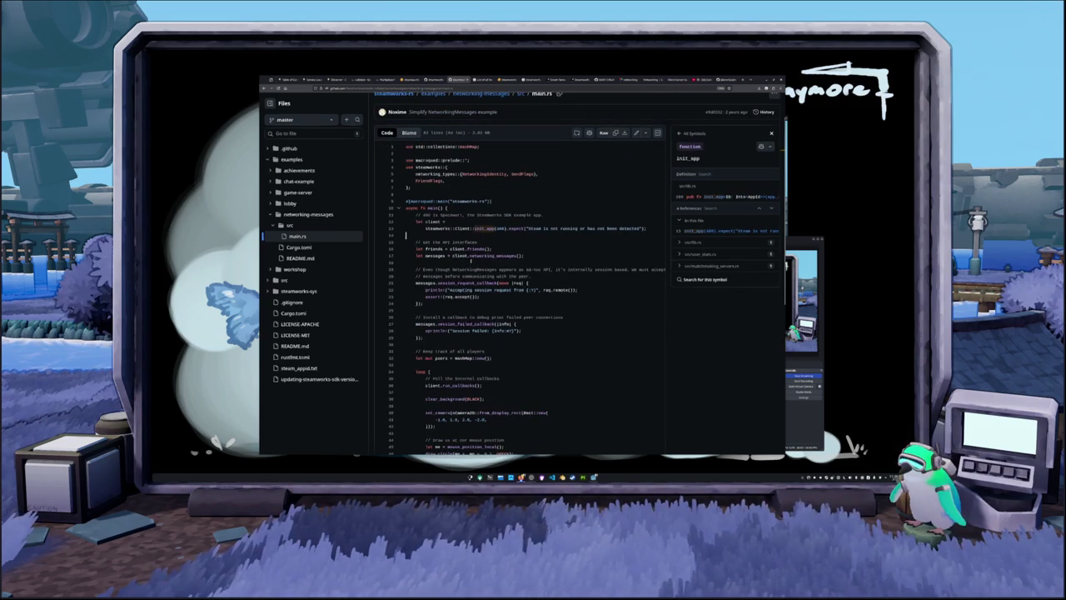
{"action": "double_click", "coordinate": [500, 256]}
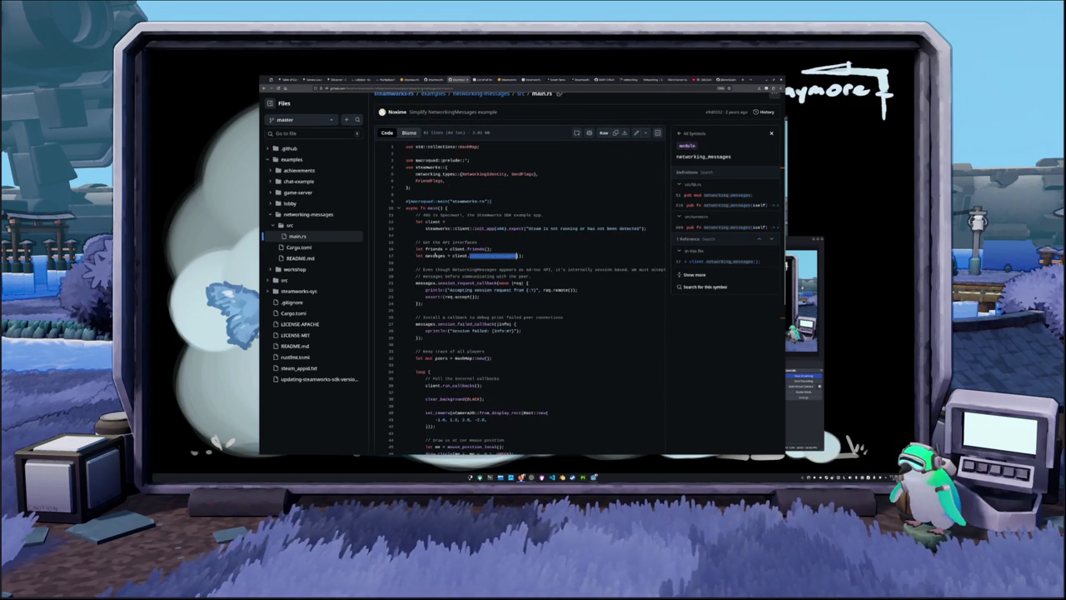
{"action": "scroll", "coordinate": [413, 261], "scroll_direction": "down", "scroll_amount": 2}
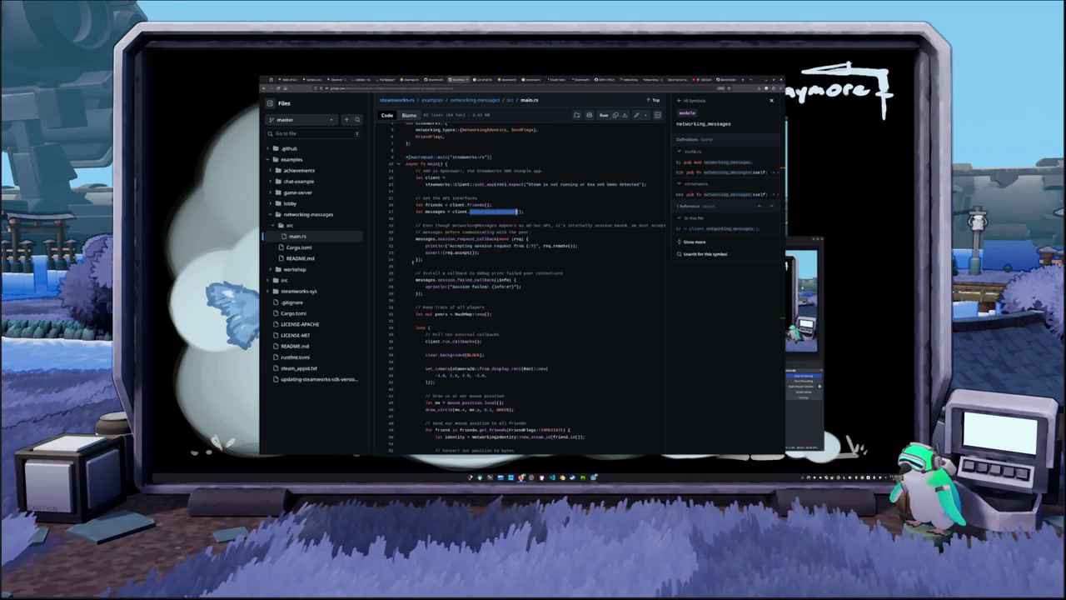
{"action": "left_click", "coordinate": [517, 211]}
{"action": "left_click_drag", "start_coordinate": [498, 238], "coordinate": [528, 239]}
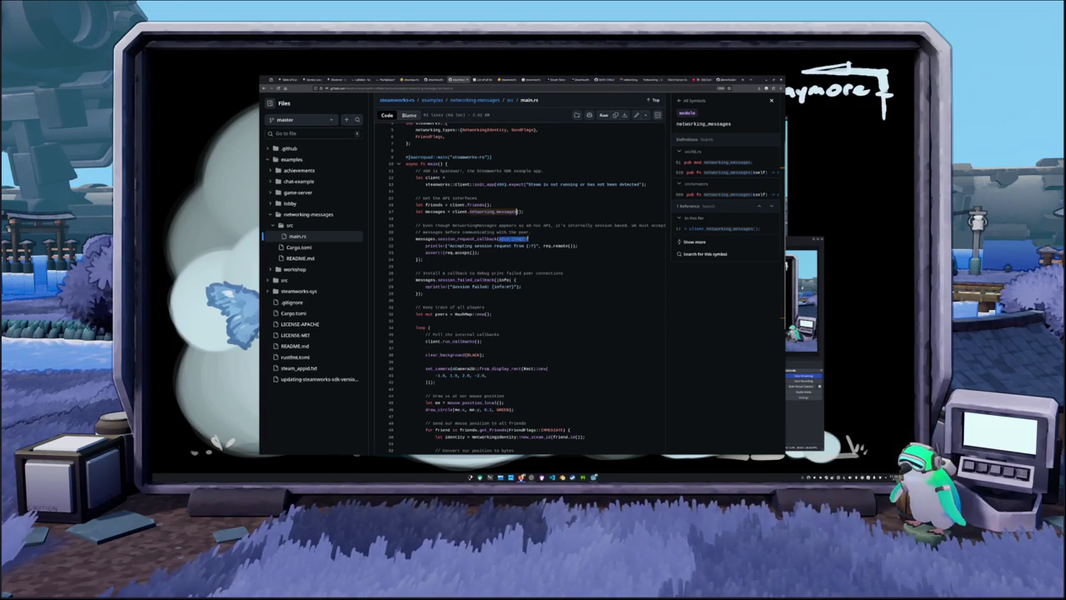
{"action": "left_click", "coordinate": [527, 238]}
{"action": "left_click", "coordinate": [771, 100]}
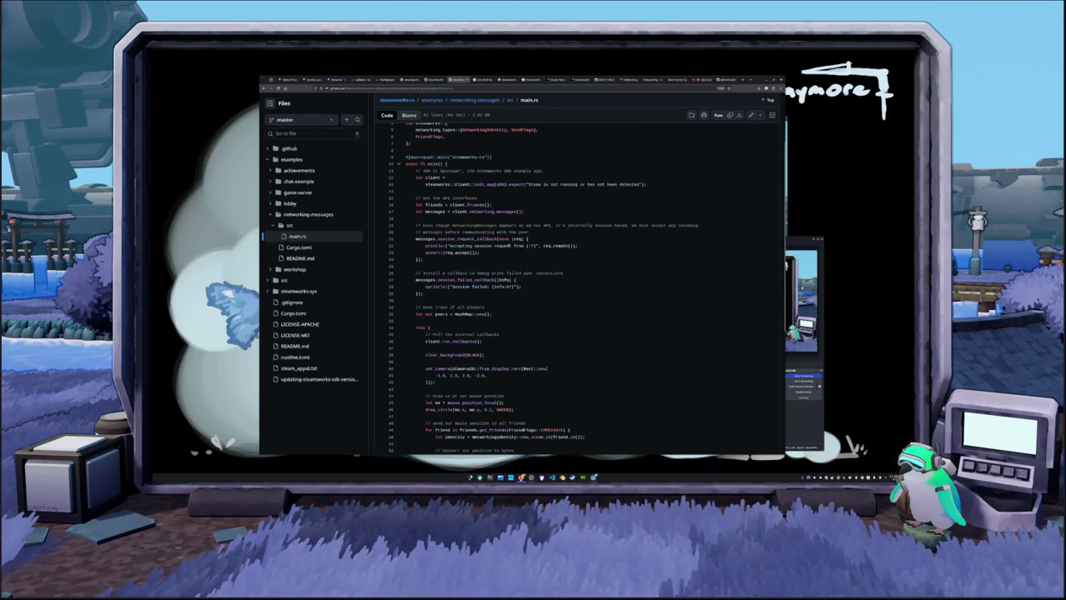
{"action": "left_click_drag", "start_coordinate": [510, 238], "coordinate": [524, 238]}
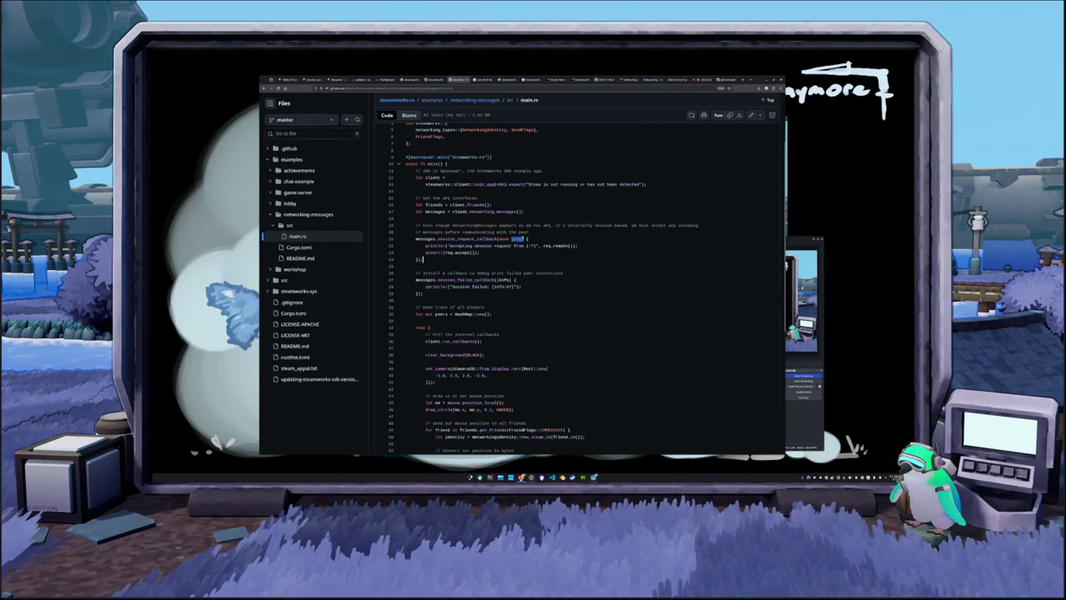
{"action": "left_click", "coordinate": [525, 238]}
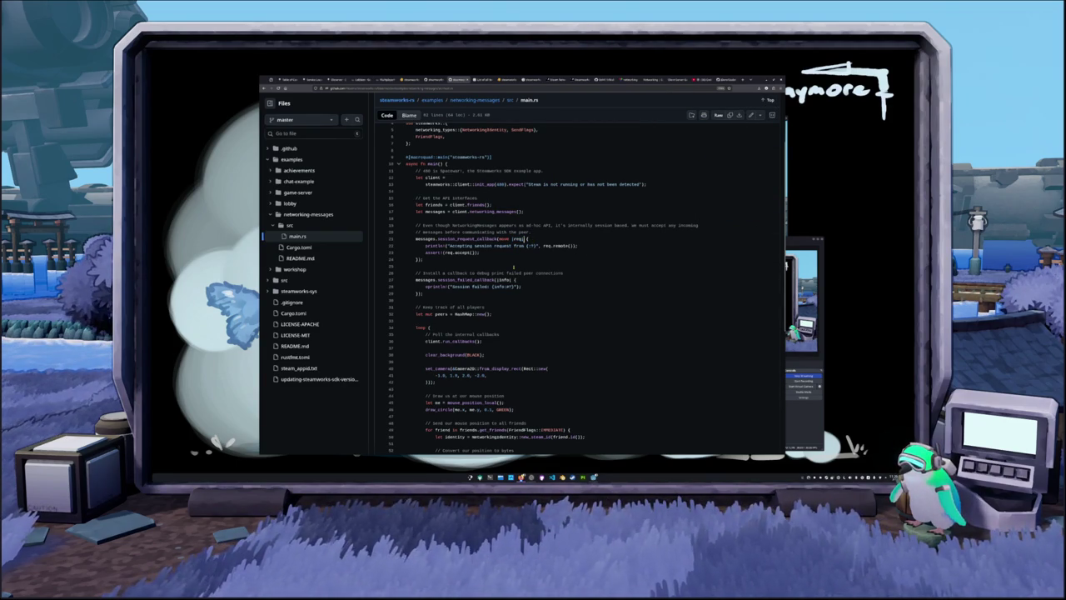
{"action": "double_click", "coordinate": [517, 238]}
{"action": "left_click", "coordinate": [505, 251]}
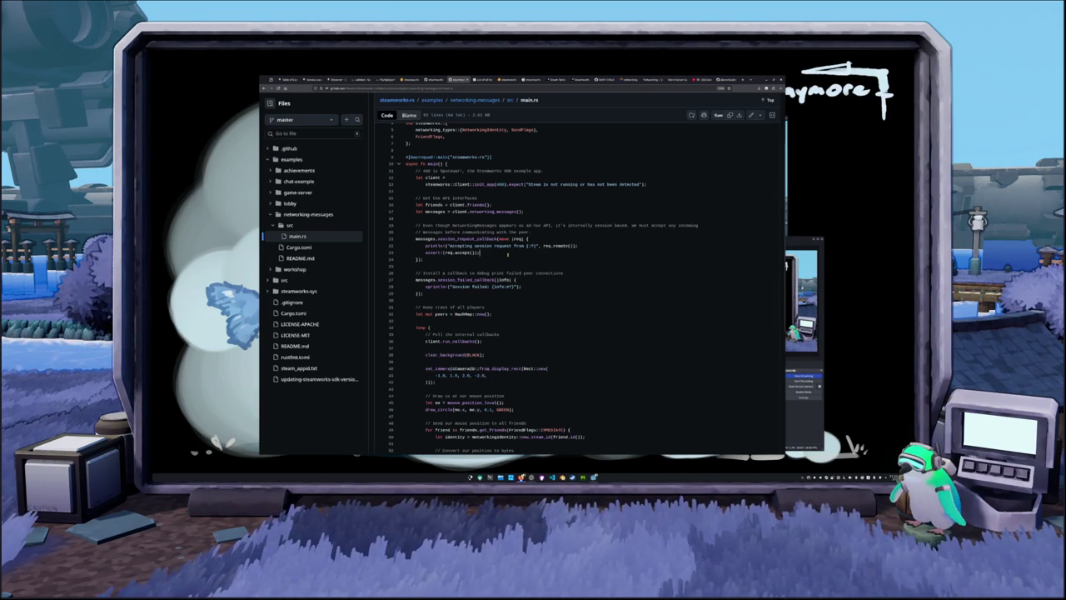
{"action": "key", "text": "Left"}
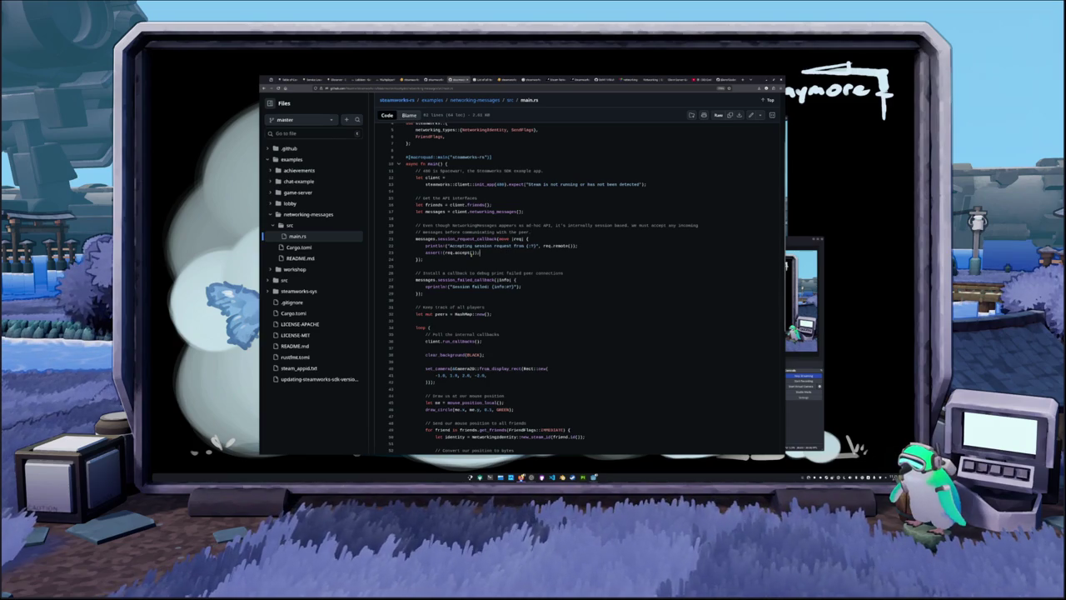
{"action": "left_click", "coordinate": [491, 253]}
{"action": "scroll", "coordinate": [492, 254], "scroll_direction": "down", "scroll_amount": 2}
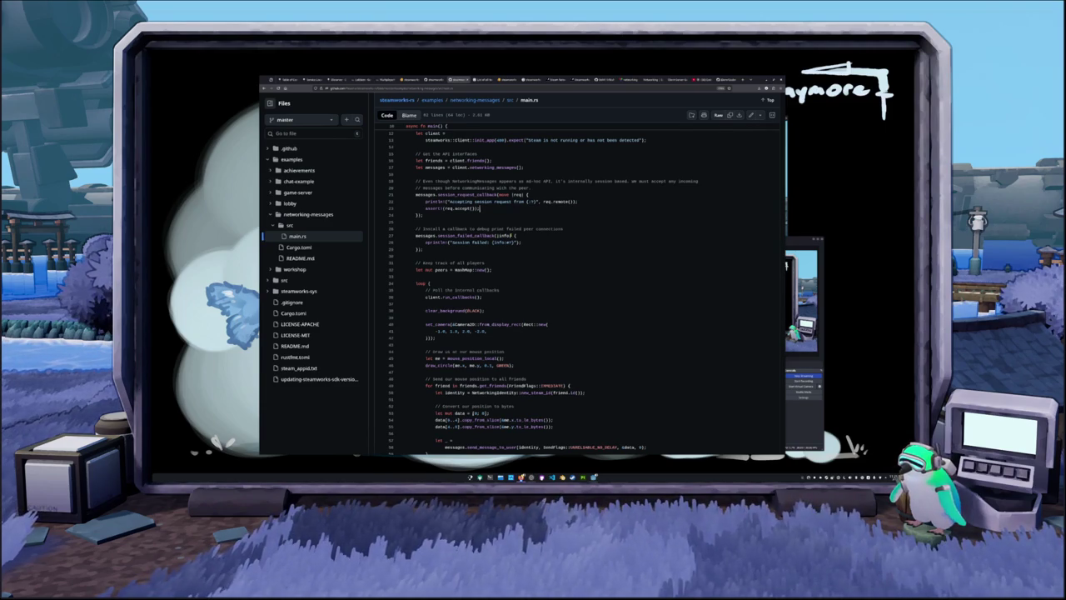
Step: List the references to clear_background in main.rs via the Symbols panel
{"action": "scroll", "coordinate": [503, 225], "scroll_direction": "down", "scroll_amount": 3}
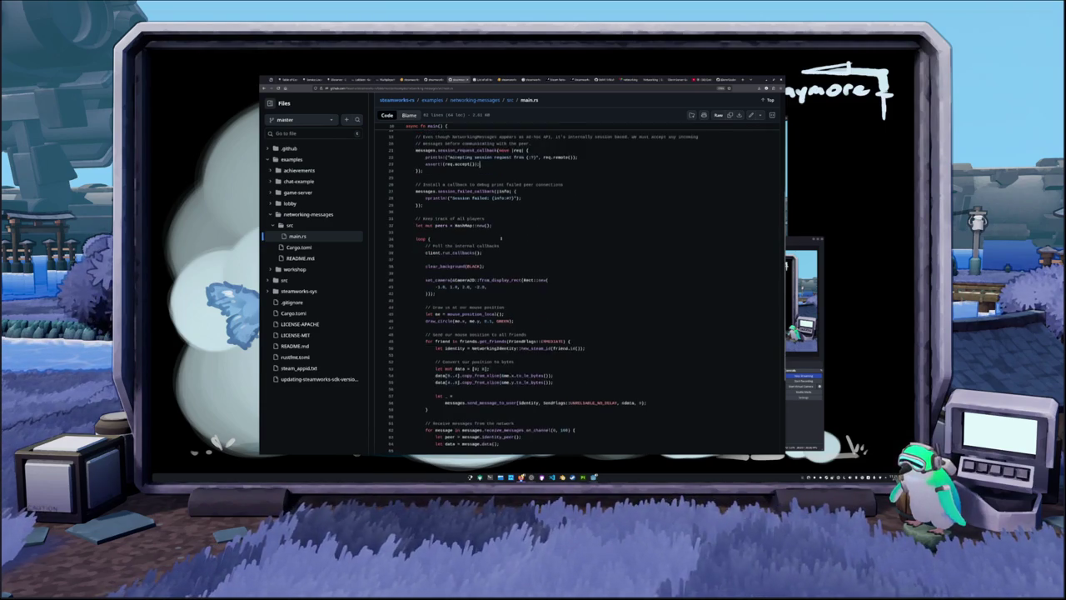
{"action": "scroll", "coordinate": [431, 231], "scroll_direction": "up", "scroll_amount": 2}
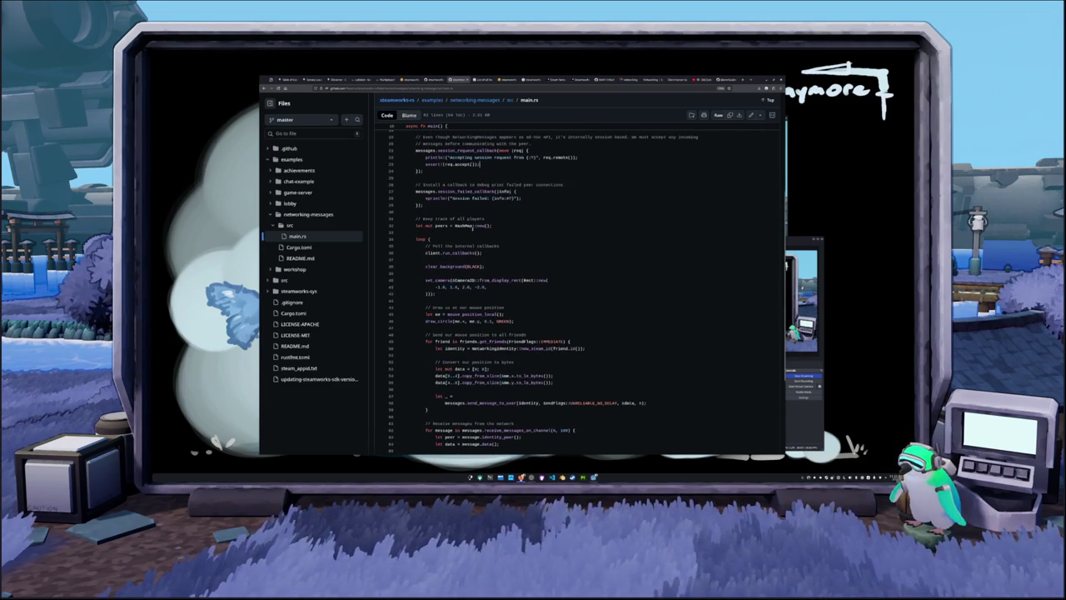
{"action": "scroll", "coordinate": [605, 242], "scroll_direction": "down", "scroll_amount": 3}
{"action": "scroll", "coordinate": [525, 210], "scroll_direction": "down", "scroll_amount": 2}
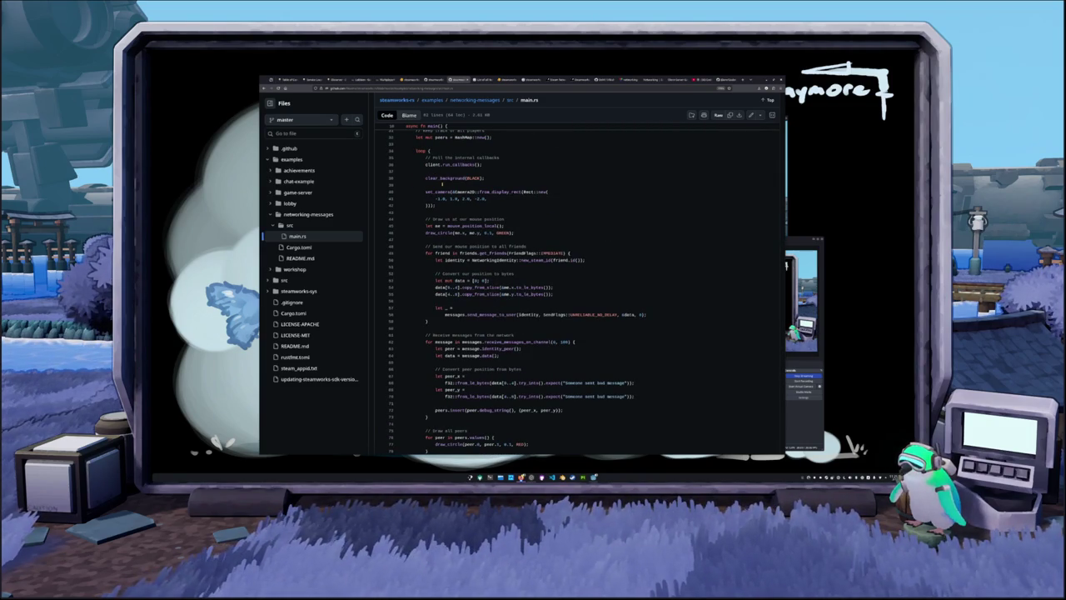
{"action": "left_click", "coordinate": [441, 177]}
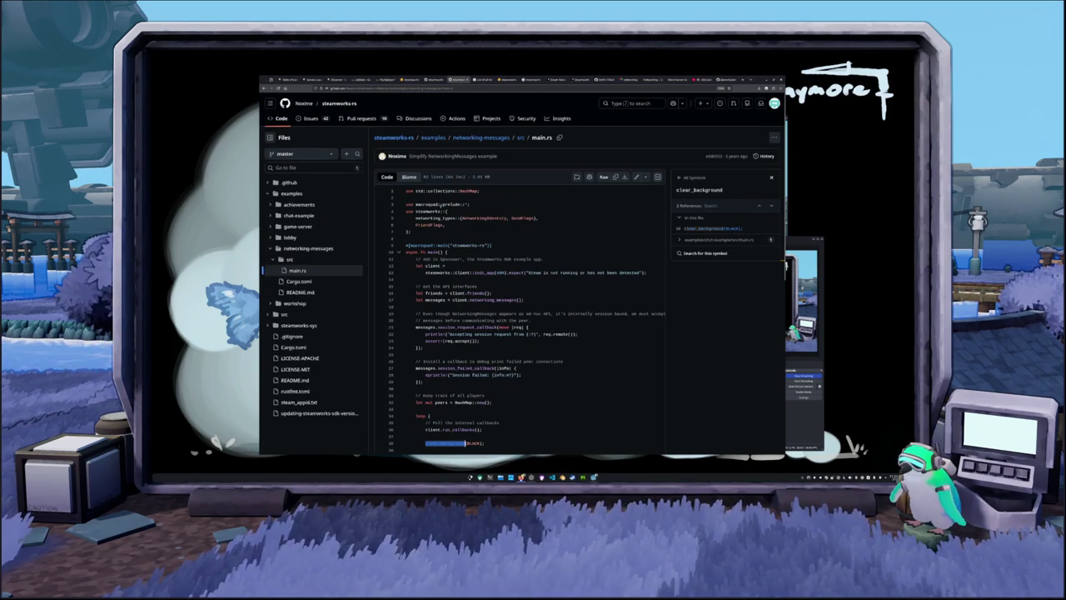
{"action": "scroll", "coordinate": [426, 240], "scroll_direction": "down", "scroll_amount": 5}
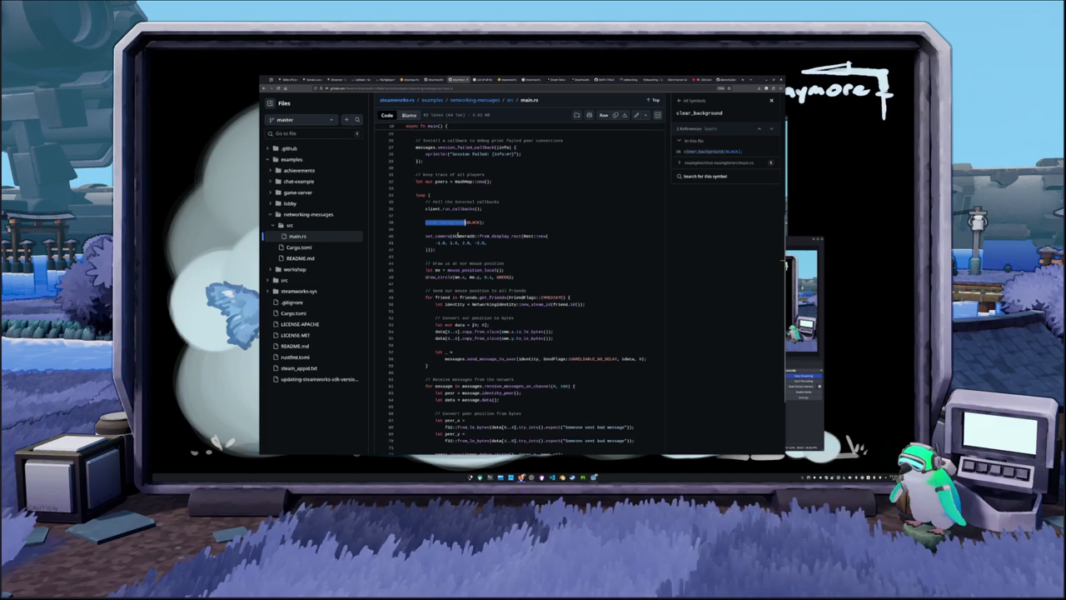
{"action": "scroll", "coordinate": [455, 236], "scroll_direction": "up", "scroll_amount": 5}
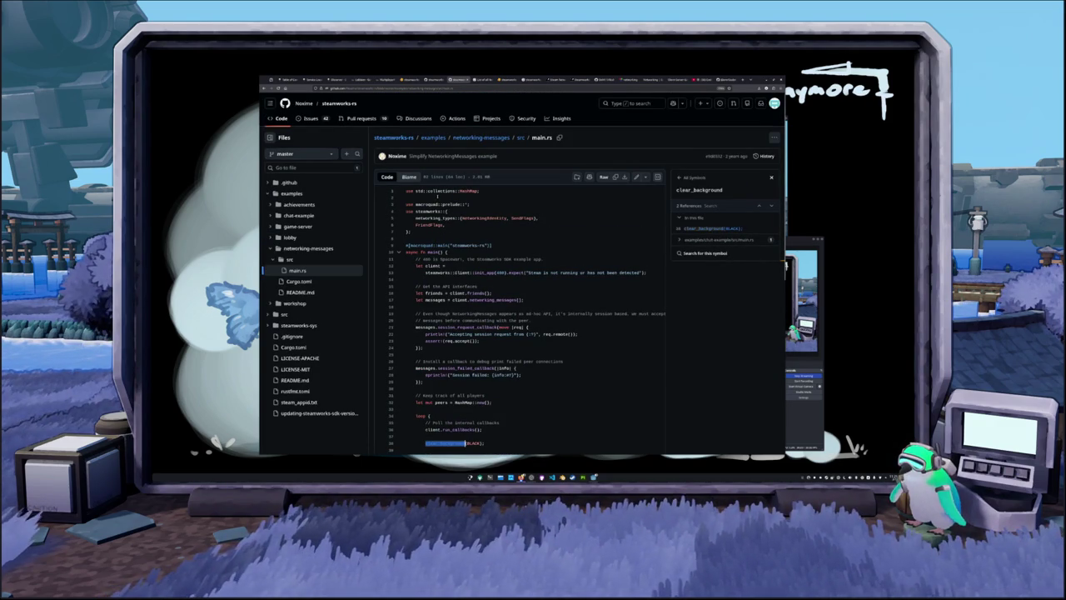
{"action": "double_click", "coordinate": [426, 204]}
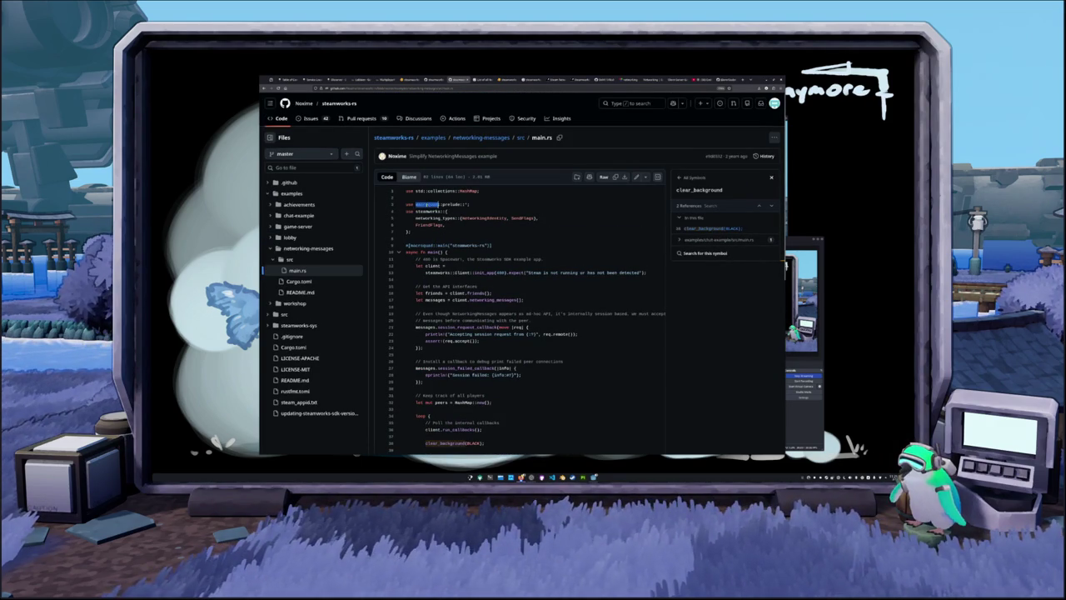
Step: Search Google for 'macroquad', open the Macroquad homepage, and return to the main.rs tab
{"action": "right_click", "coordinate": [426, 205]}
{"action": "left_click", "coordinate": [448, 248]}
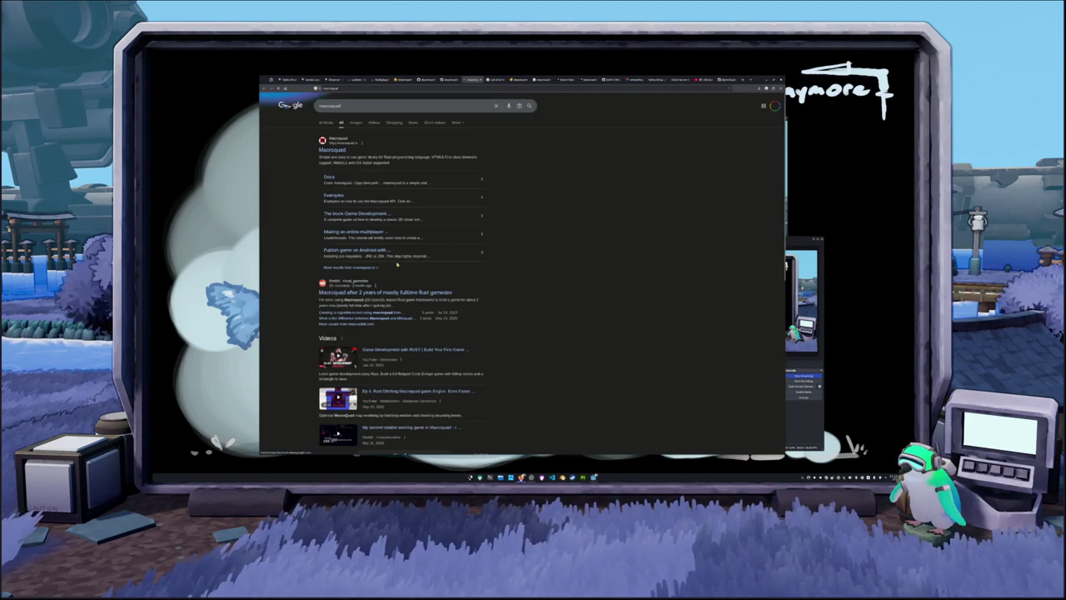
{"action": "left_click", "coordinate": [326, 153]}
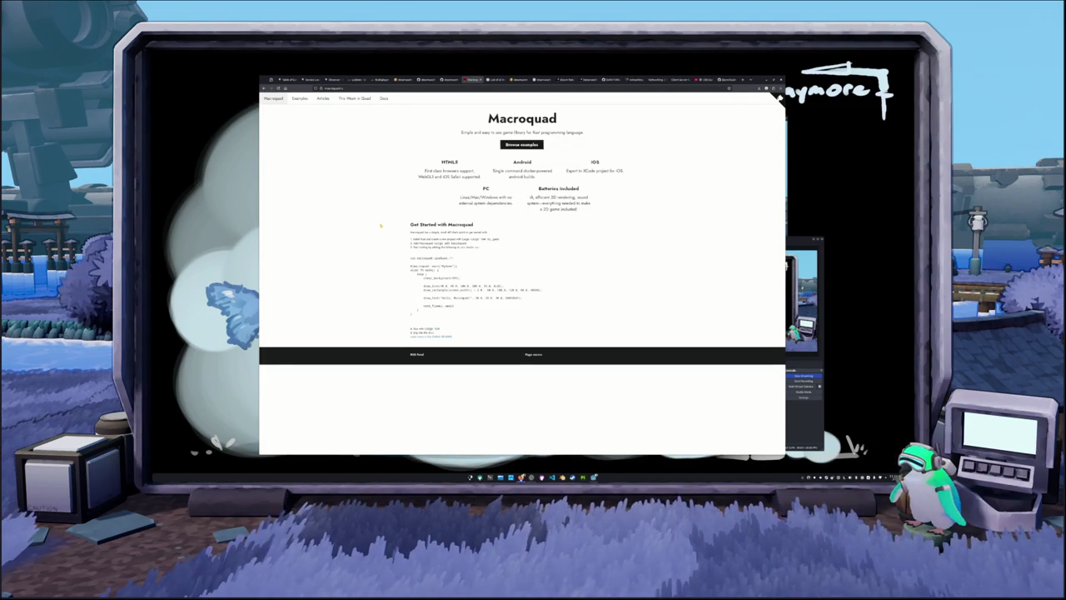
{"action": "key", "text": "ctrl+shift+Tab"}
{"action": "scroll", "coordinate": [508, 239], "scroll_direction": "down", "scroll_amount": 5}
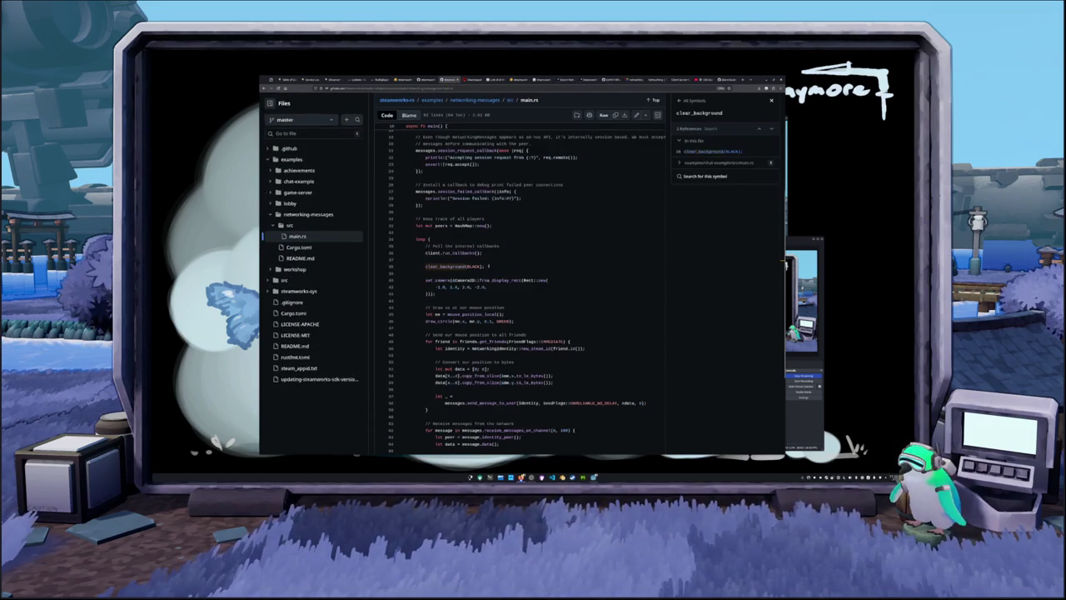
{"action": "scroll", "coordinate": [460, 271], "scroll_direction": "down", "scroll_amount": 2}
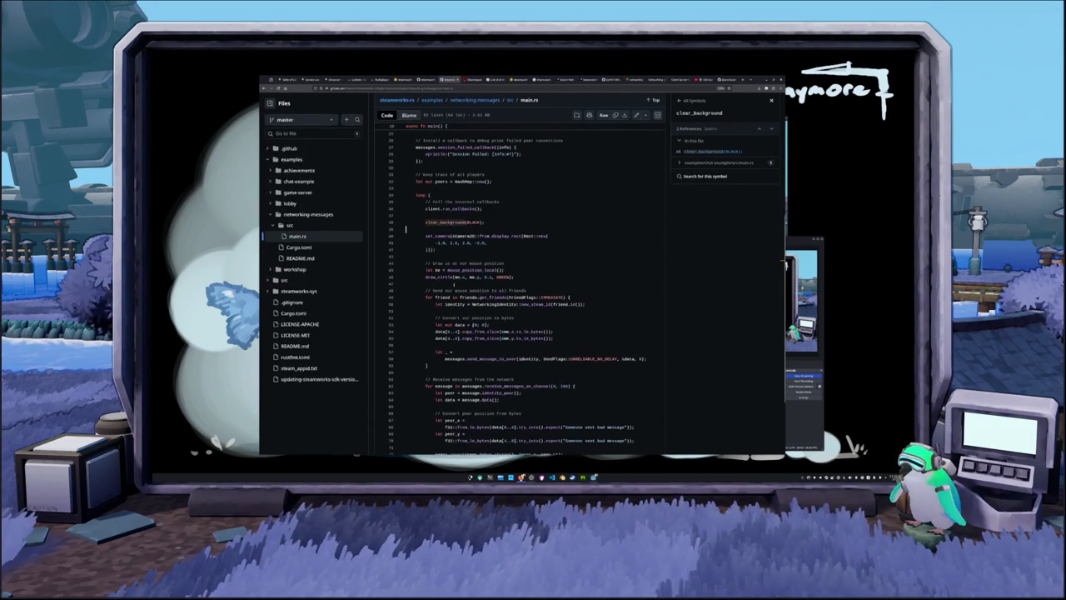
{"action": "scroll", "coordinate": [405, 228], "scroll_direction": "down", "scroll_amount": 2}
{"action": "scroll", "coordinate": [406, 208], "scroll_direction": "down", "scroll_amount": 2}
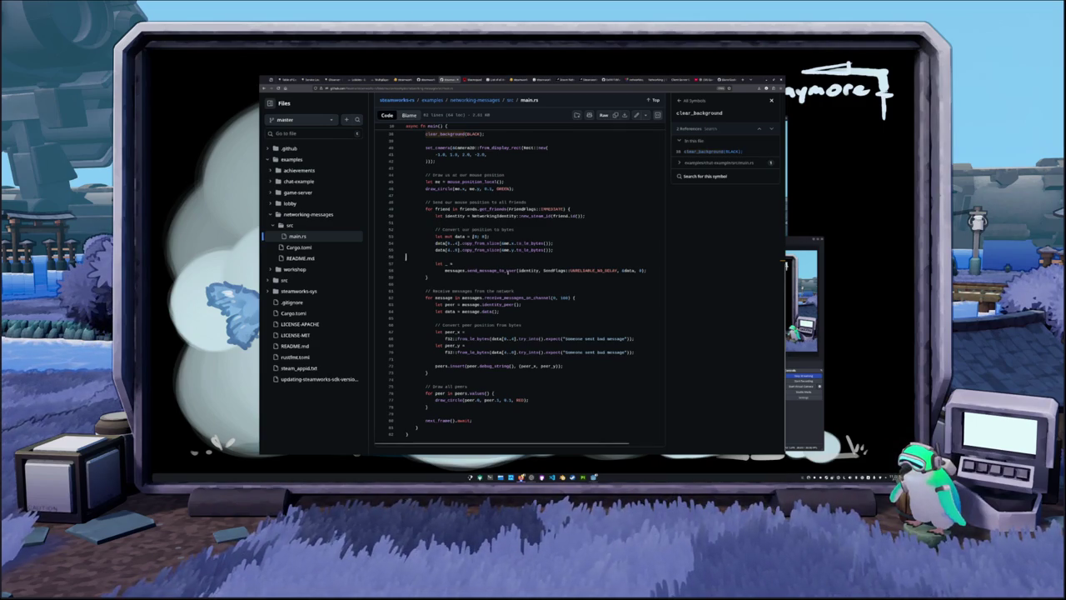
{"action": "double_click", "coordinate": [630, 270]}
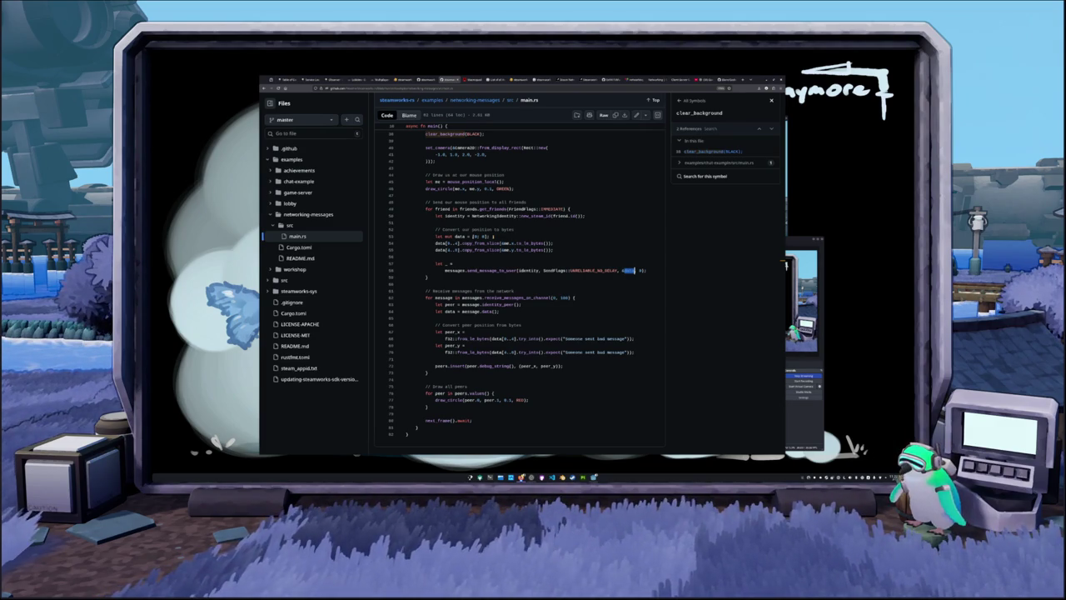
Step: Look up to_le_bytes references on lines 54–55 and the send_message_to_user definition
{"action": "left_click", "coordinate": [633, 270]}
{"action": "left_click", "coordinate": [531, 242]}
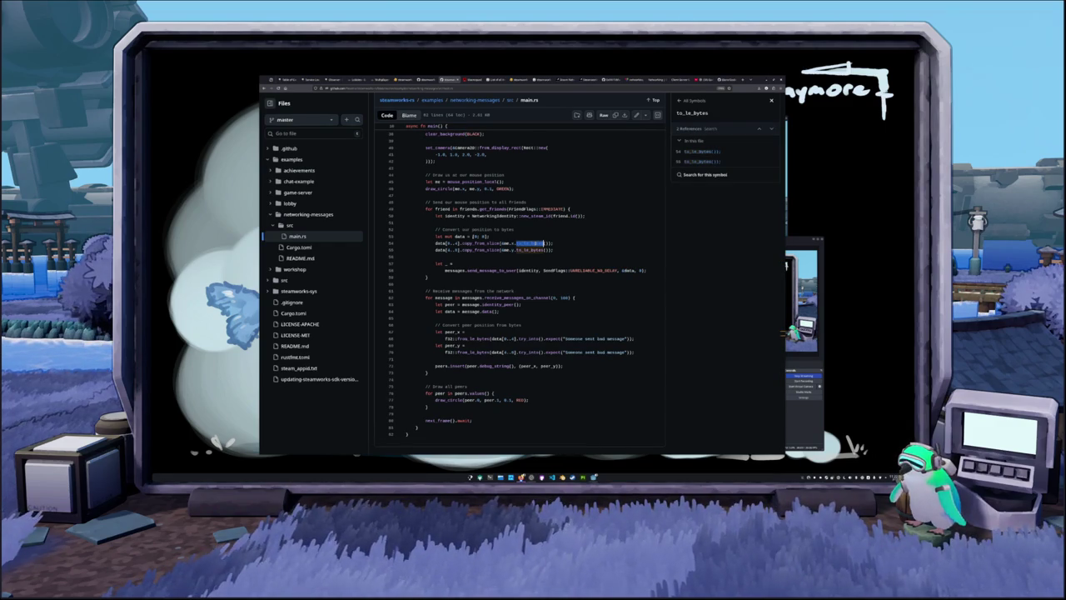
{"action": "left_click", "coordinate": [529, 249]}
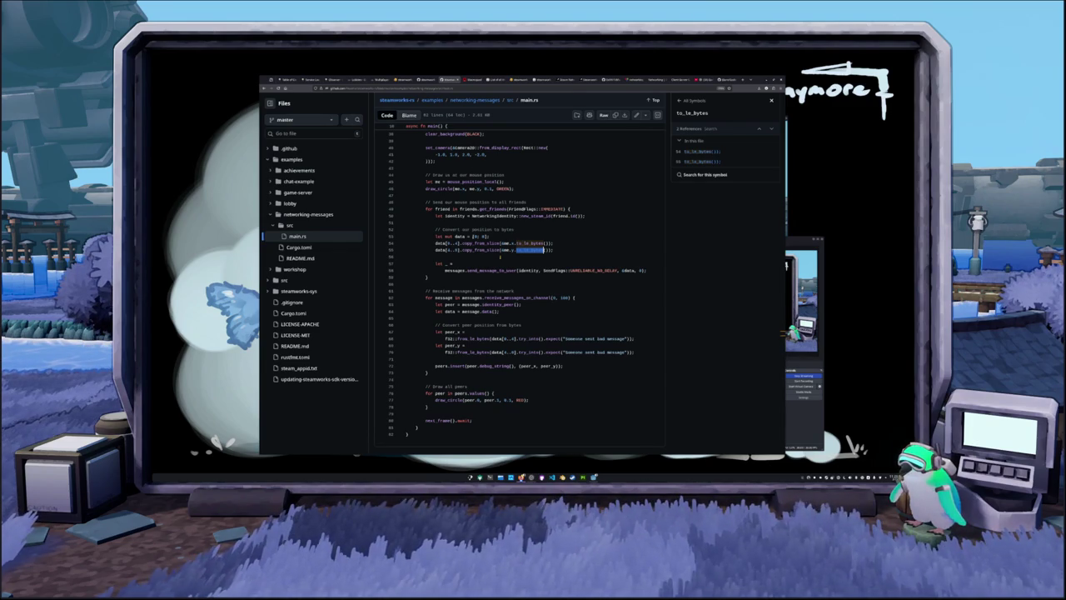
{"action": "left_click", "coordinate": [515, 270]}
{"action": "left_click", "coordinate": [455, 269]}
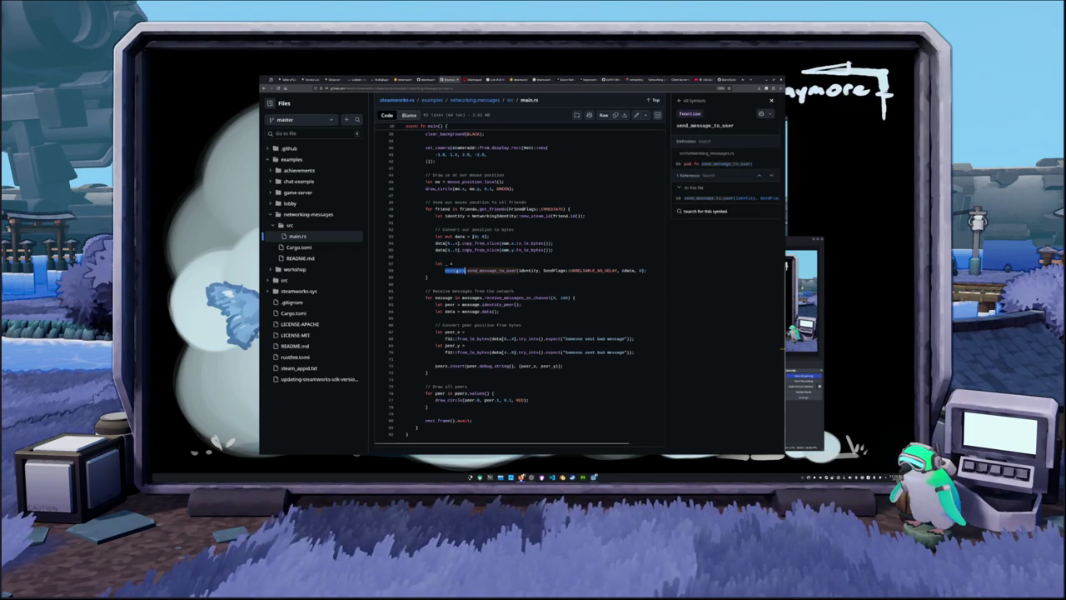
{"action": "scroll", "coordinate": [473, 250], "scroll_direction": "up", "scroll_amount": 3}
{"action": "scroll", "coordinate": [528, 247], "scroll_direction": "down", "scroll_amount": 2}
Step: Look up send_message_to_user and UNRELIABLE_NO_DELAY, then the receive_messages_on_channel definition
{"action": "left_click", "coordinate": [508, 315]}
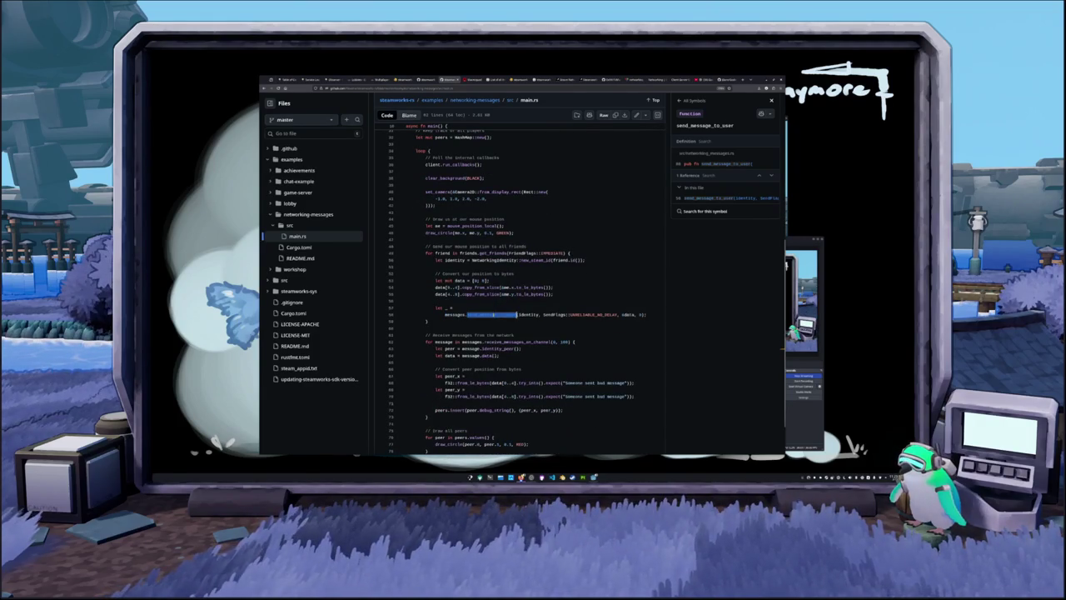
{"action": "left_click", "coordinate": [597, 315]}
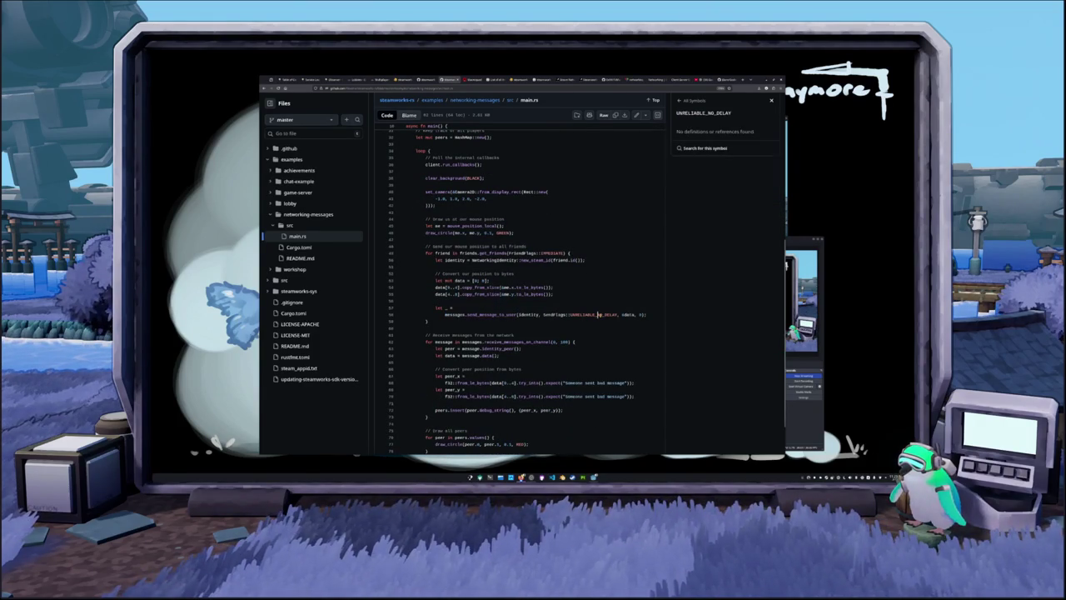
{"action": "double_click", "coordinate": [629, 315]}
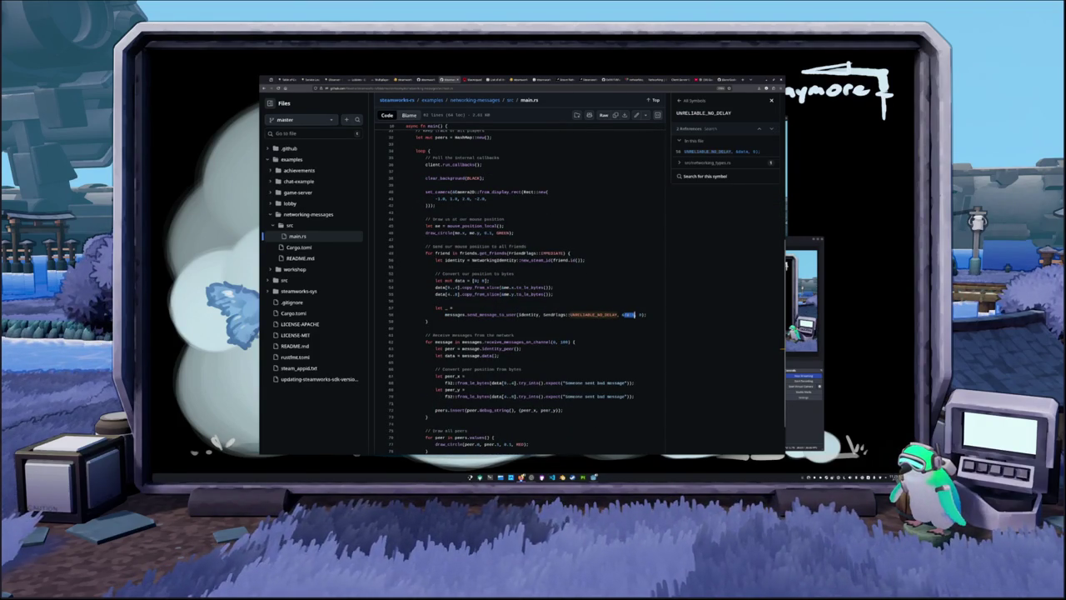
{"action": "left_click", "coordinate": [606, 321]}
{"action": "scroll", "coordinate": [606, 320], "scroll_direction": "down", "scroll_amount": 1}
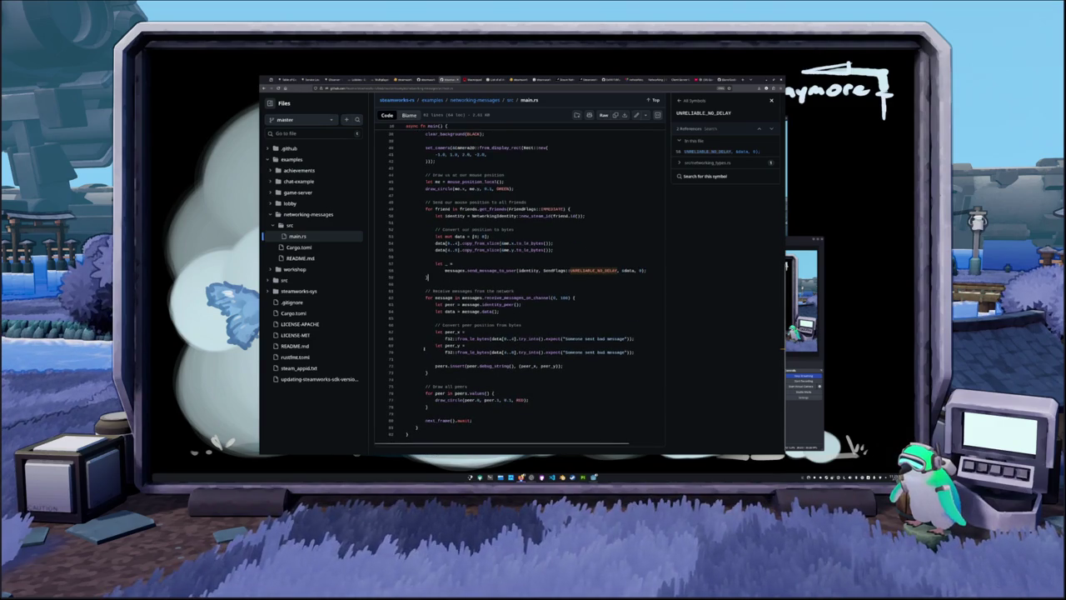
{"action": "scroll", "coordinate": [420, 347], "scroll_direction": "up", "scroll_amount": 2}
{"action": "scroll", "coordinate": [419, 346], "scroll_direction": "down", "scroll_amount": 2}
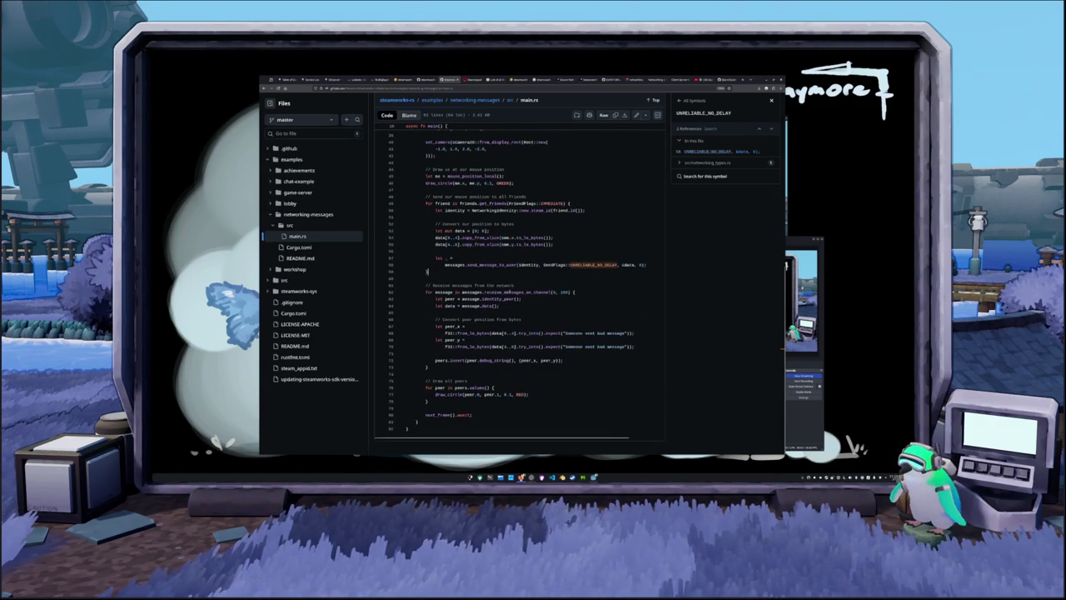
{"action": "double_click", "coordinate": [517, 292]}
{"action": "left_click", "coordinate": [575, 292]}
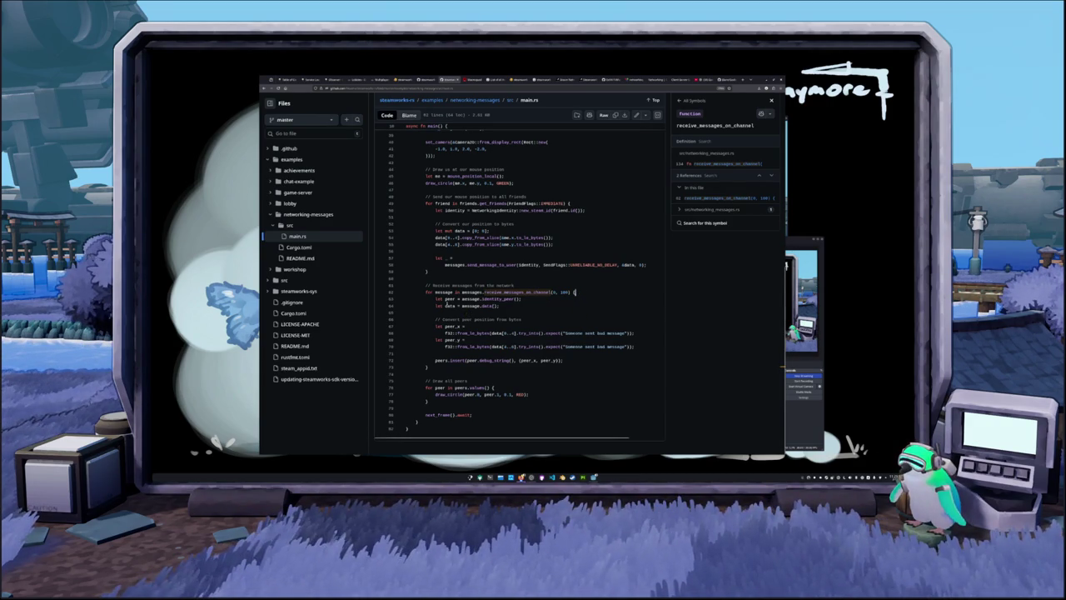
Step: Inspect identity_peer and data() on lines 63–64, then expand the workshop example folder
{"action": "double_click", "coordinate": [503, 299]}
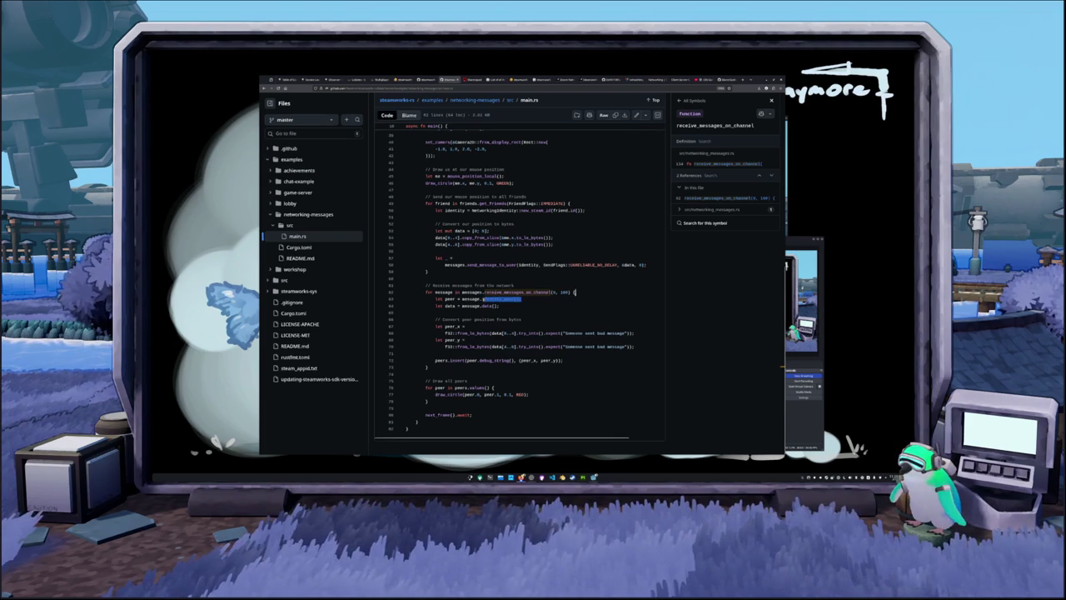
{"action": "left_click", "coordinate": [515, 305]}
{"action": "left_click_drag", "start_coordinate": [501, 305], "coordinate": [478, 306]}
{"action": "left_click", "coordinate": [516, 312]}
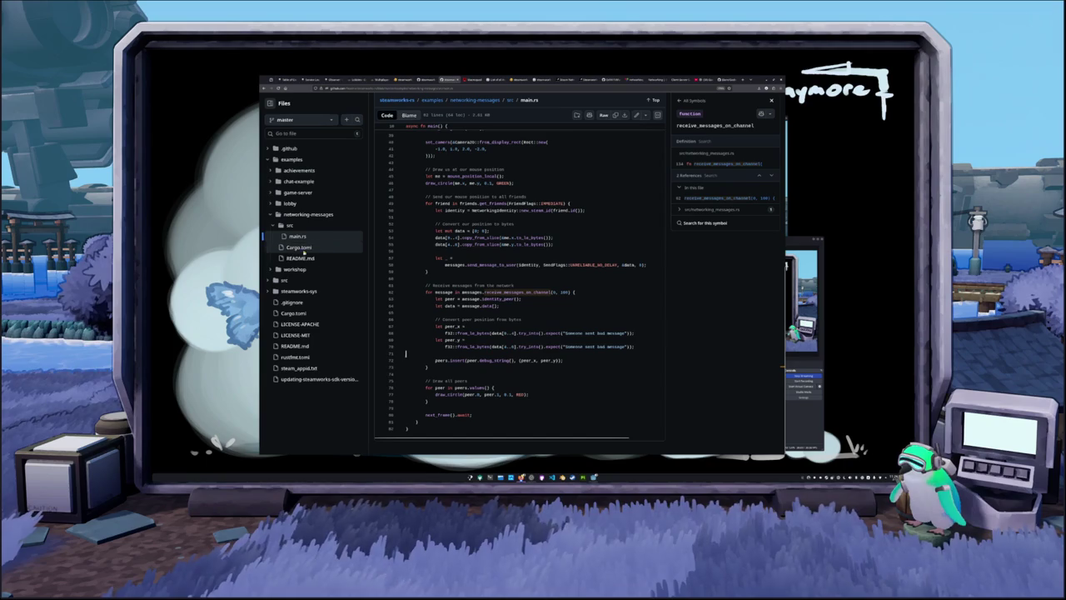
{"action": "left_click", "coordinate": [272, 269]}
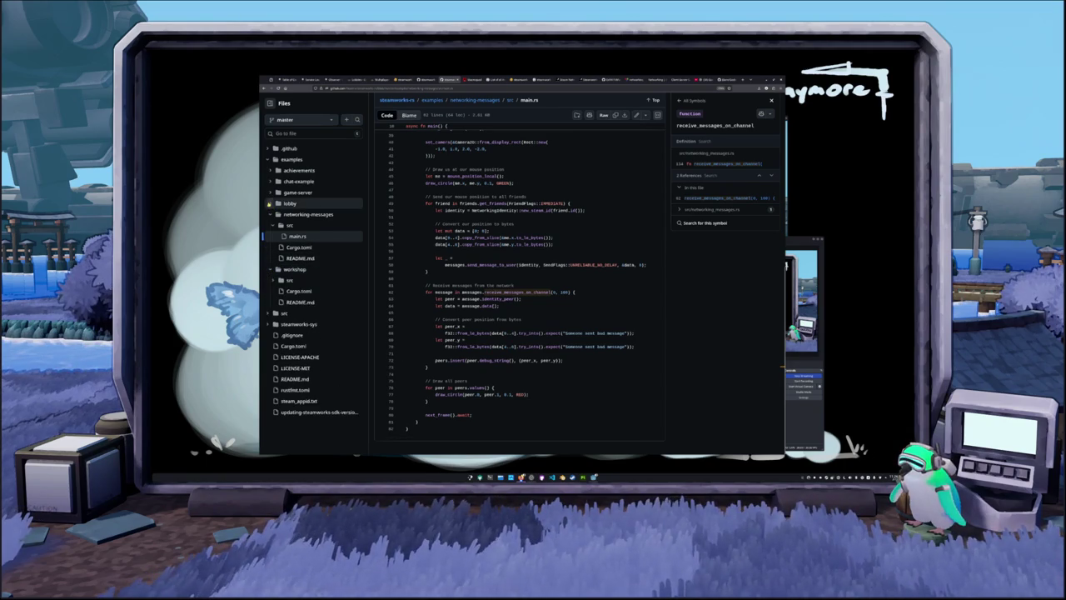
Step: Open the lobby example's src/main.rs and look up send_lobby_chat_message in the Symbols panel
{"action": "left_click", "coordinate": [291, 203]}
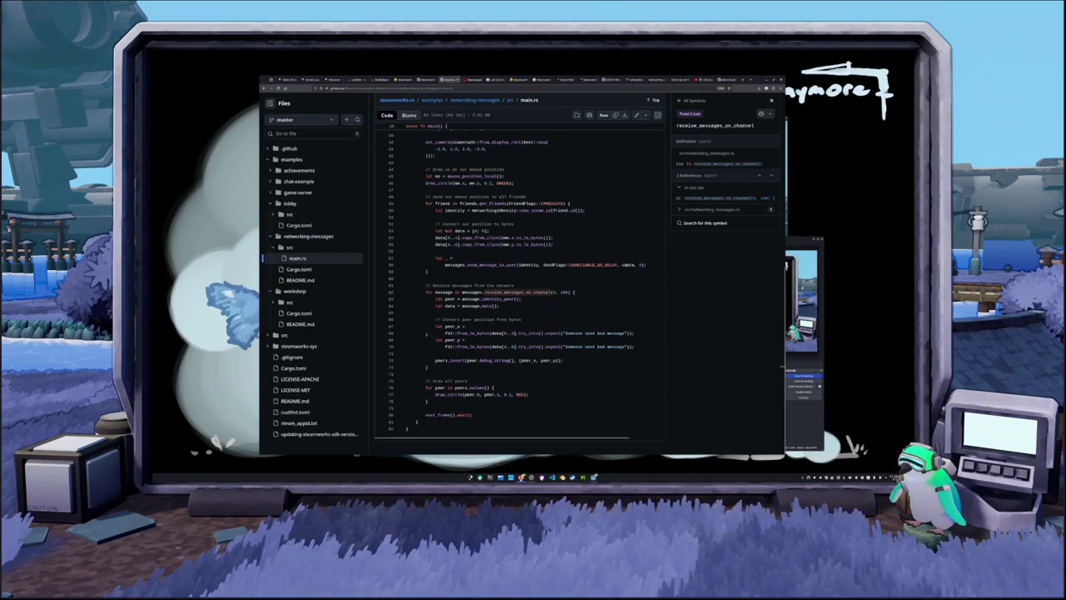
{"action": "scroll", "coordinate": [279, 242], "scroll_direction": "up", "scroll_amount": 3}
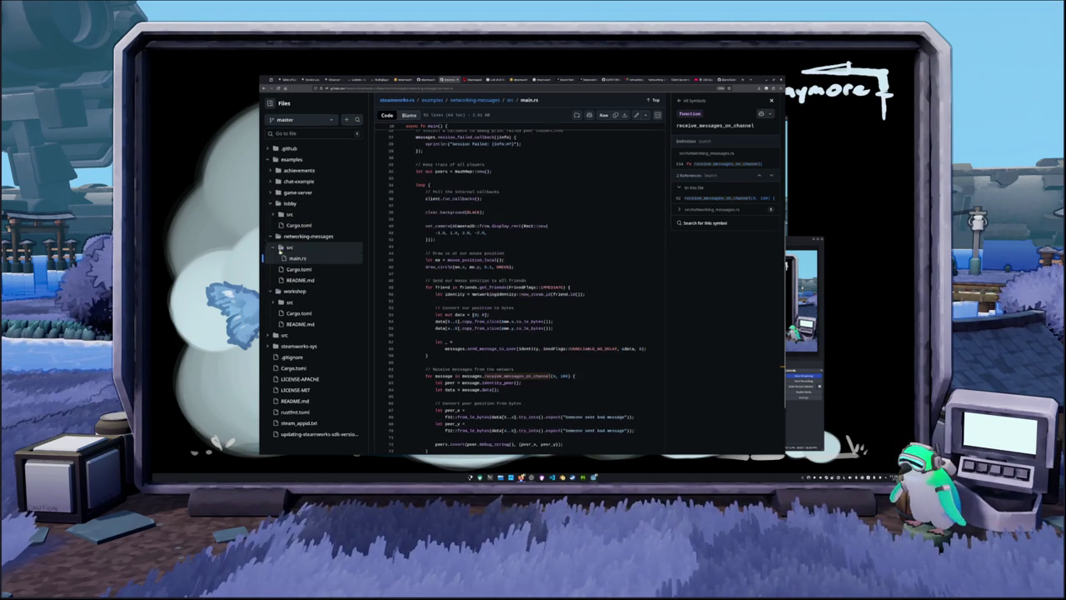
{"action": "left_click", "coordinate": [275, 214]}
{"action": "left_click", "coordinate": [297, 225]}
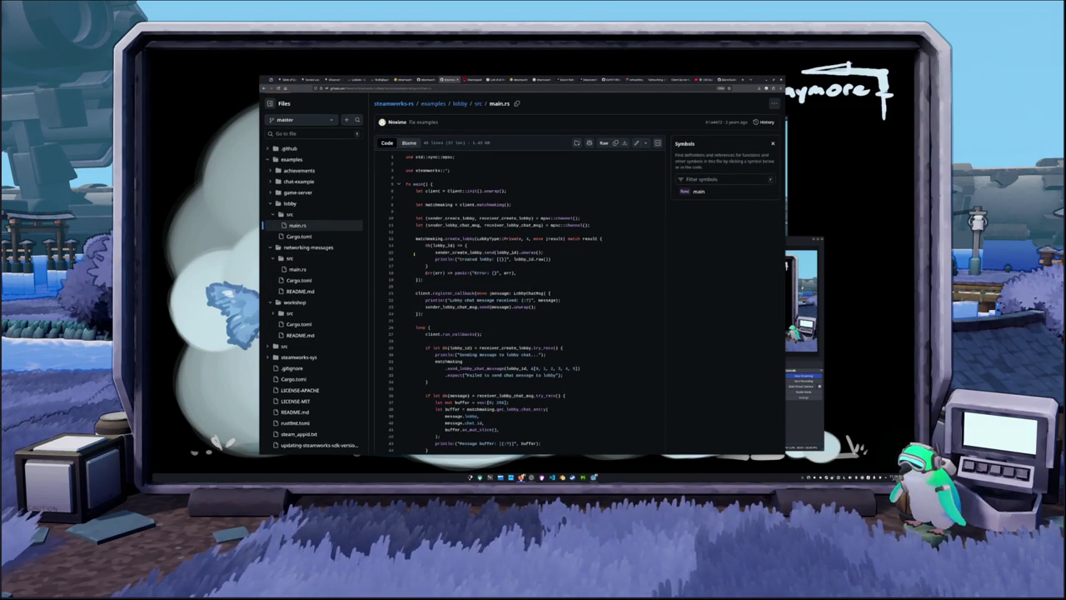
{"action": "scroll", "coordinate": [516, 283], "scroll_direction": "down", "scroll_amount": 1}
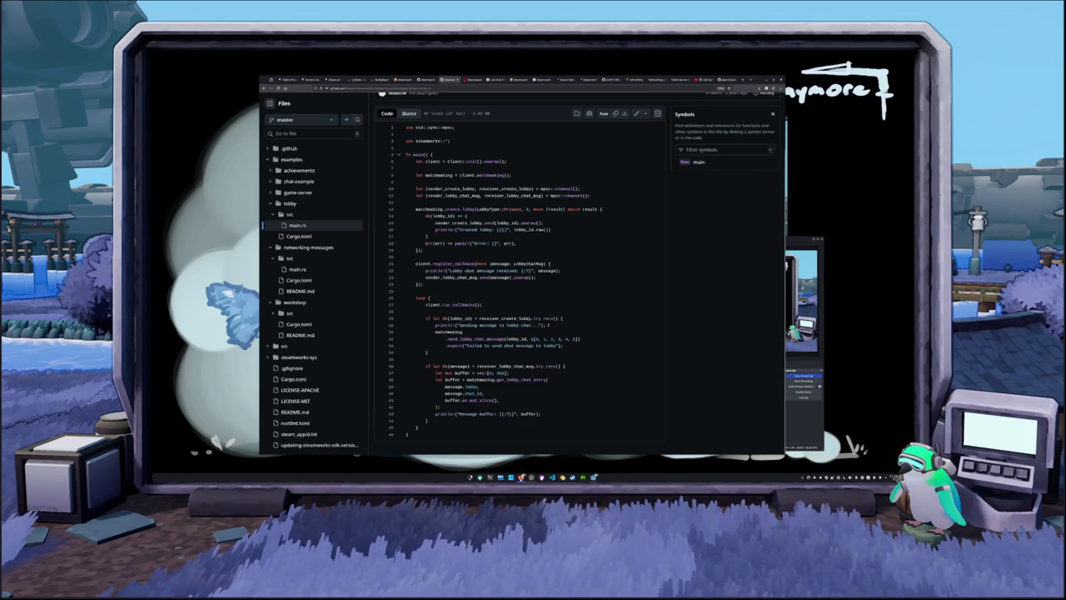
{"action": "left_click", "coordinate": [468, 339]}
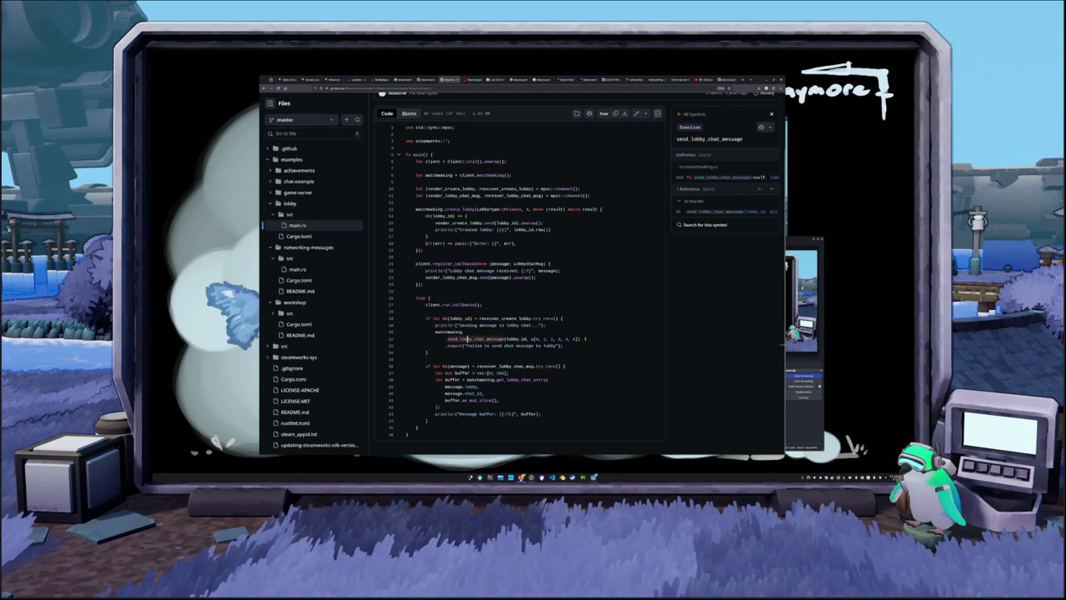
{"action": "left_click", "coordinate": [581, 339]}
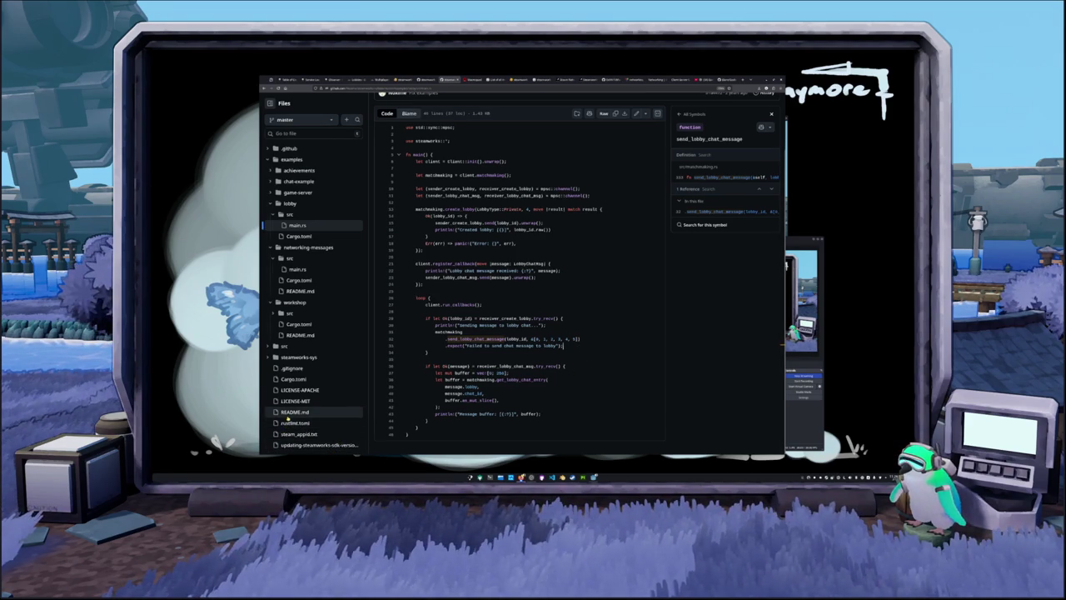
{"action": "scroll", "coordinate": [297, 399], "scroll_direction": "up", "scroll_amount": 2}
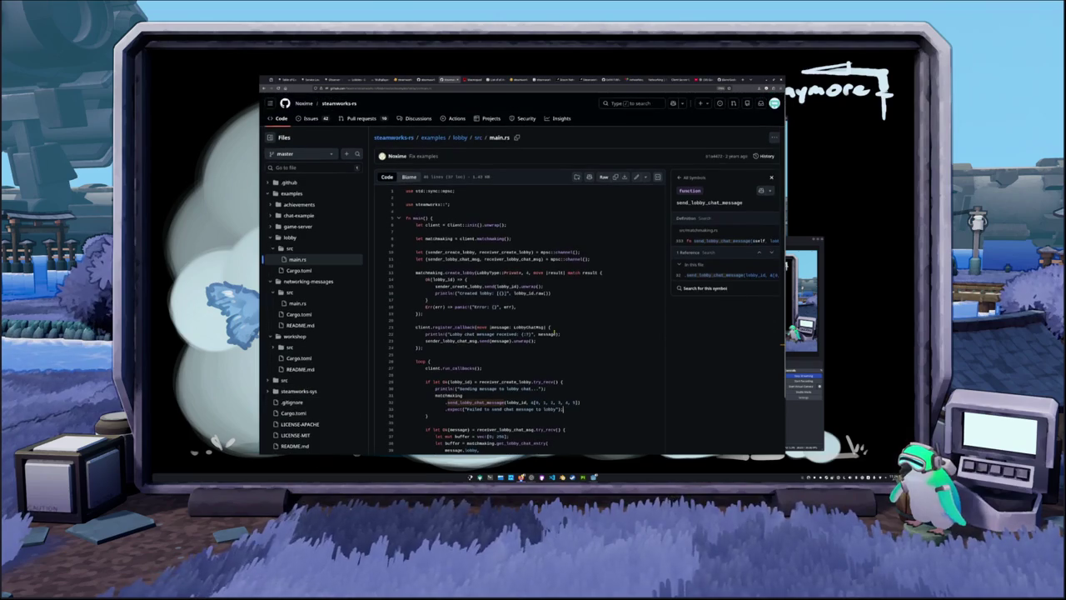
Step: Return through the crates.io tab to the GodotSteam SteamPacketPeer docs and enter 'godot deamworks'
{"action": "left_click", "coordinate": [423, 79]}
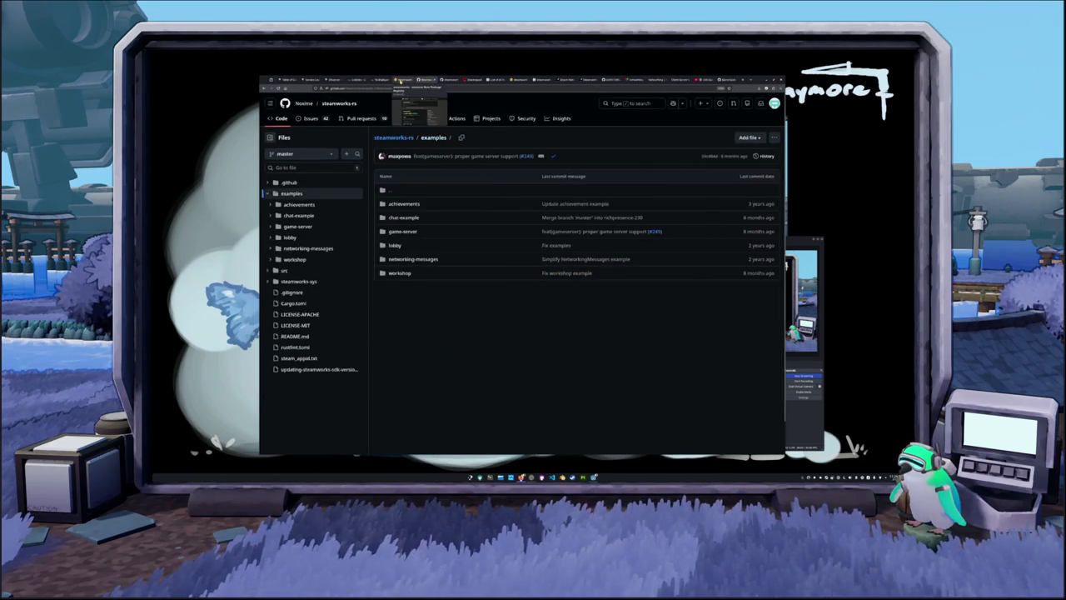
{"action": "left_click", "coordinate": [388, 80]}
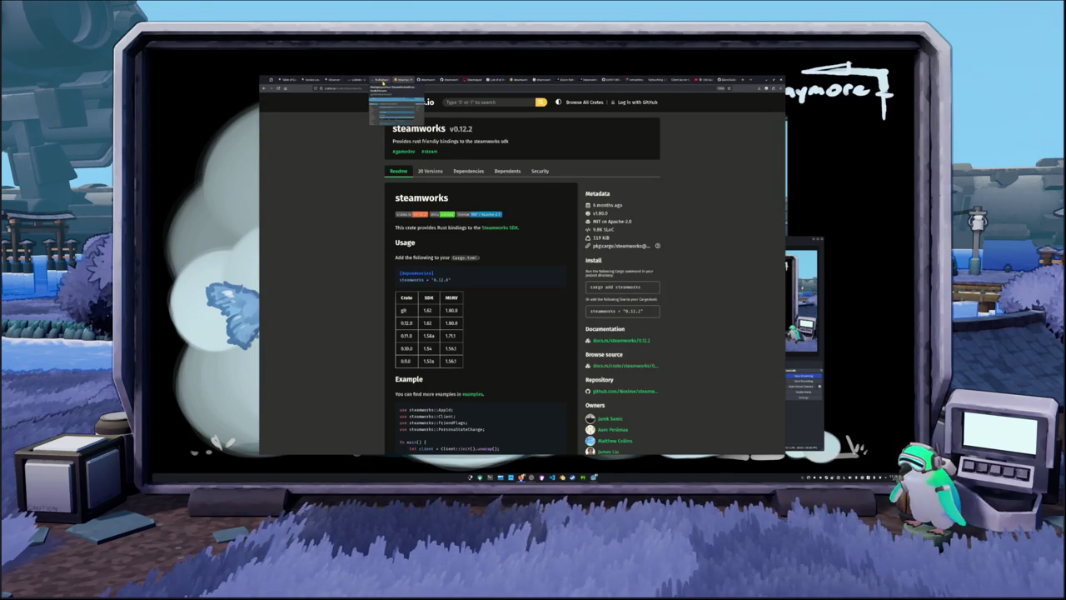
{"action": "left_click", "coordinate": [382, 80]}
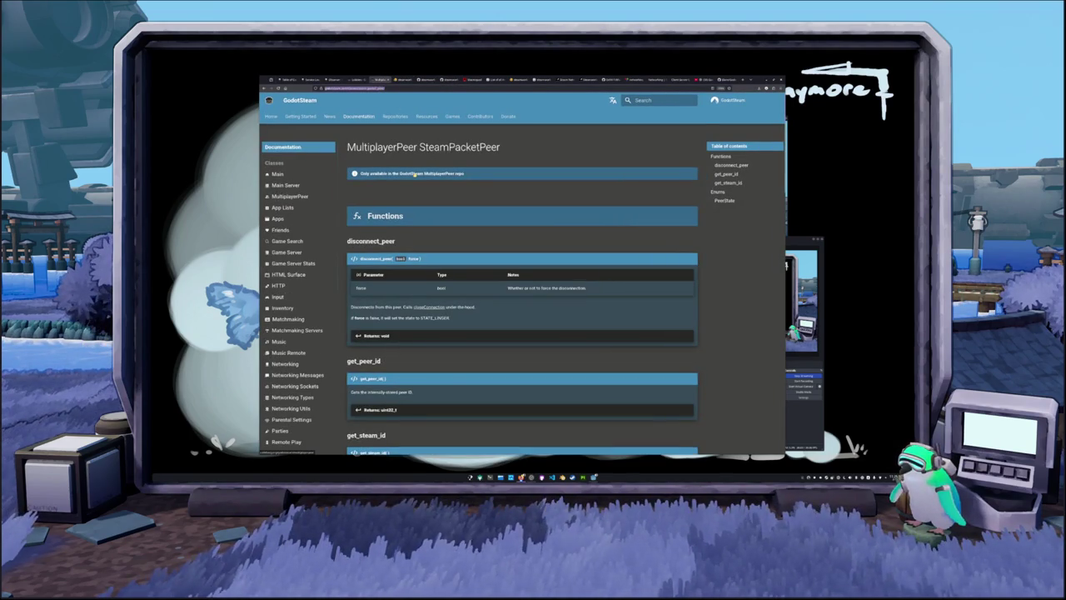
{"action": "type", "text": "godot d"}
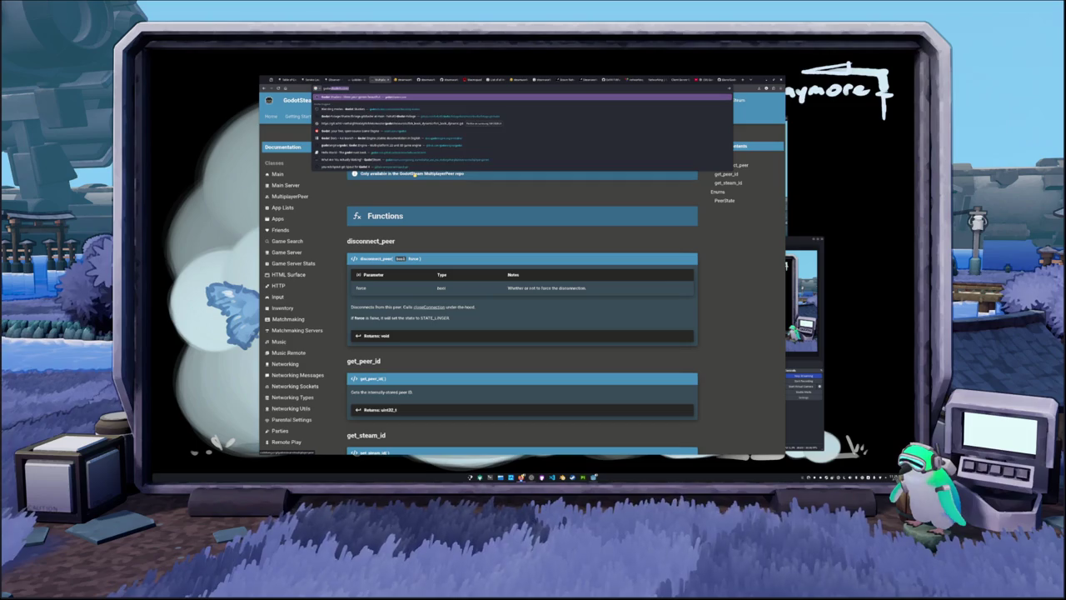
{"action": "type", "text": "eamworks"}
Step: Search 'godot steamworks', glance at the Reddit thread, then open the Steamworks Documentation Godot page
{"action": "key", "text": "Return"}
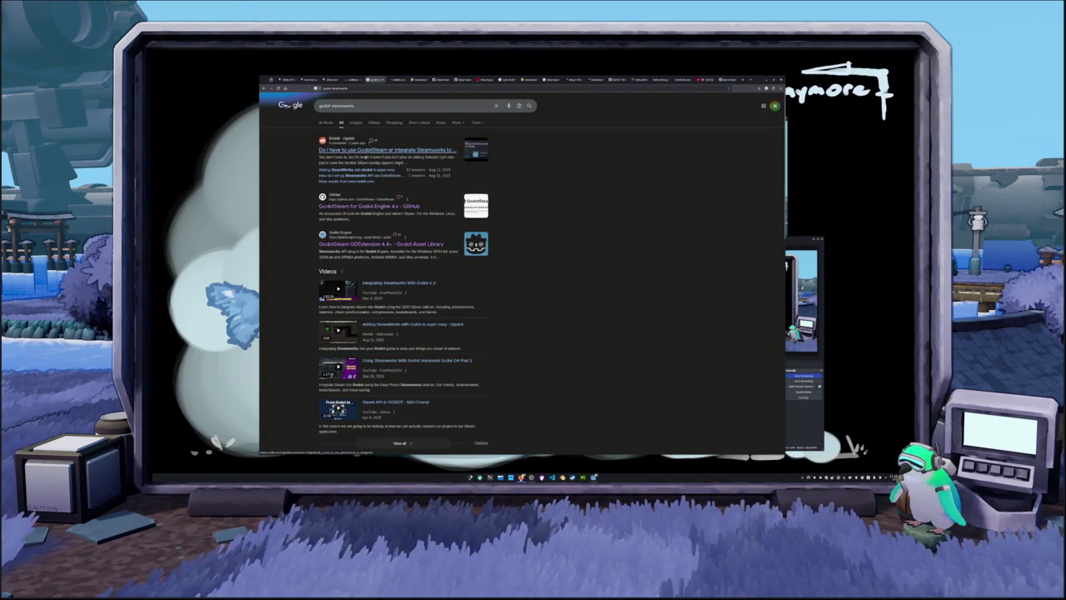
{"action": "left_click", "coordinate": [397, 79]}
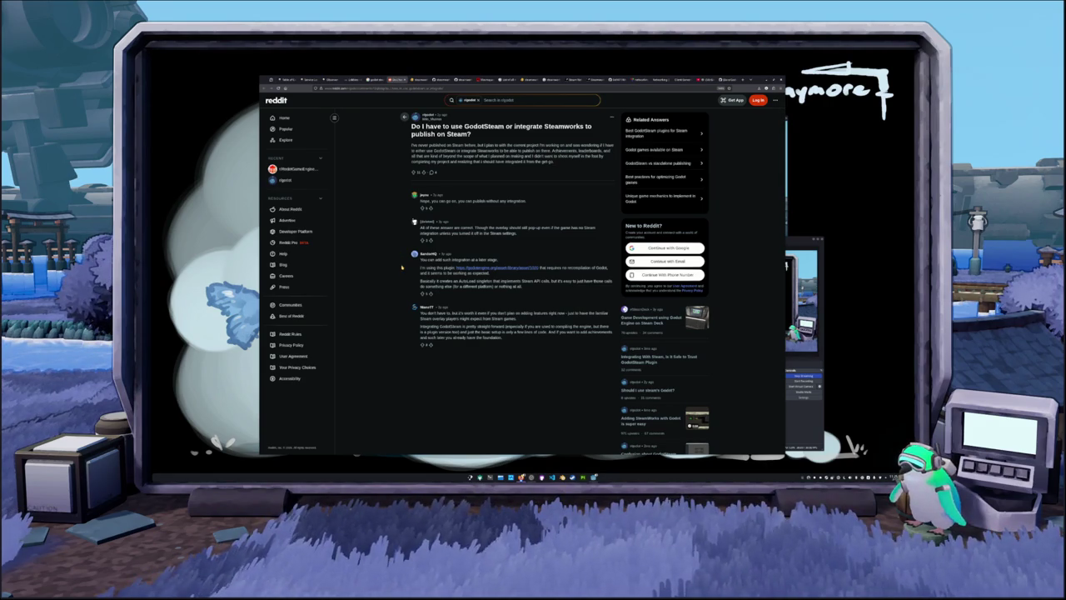
{"action": "left_click", "coordinate": [376, 79]}
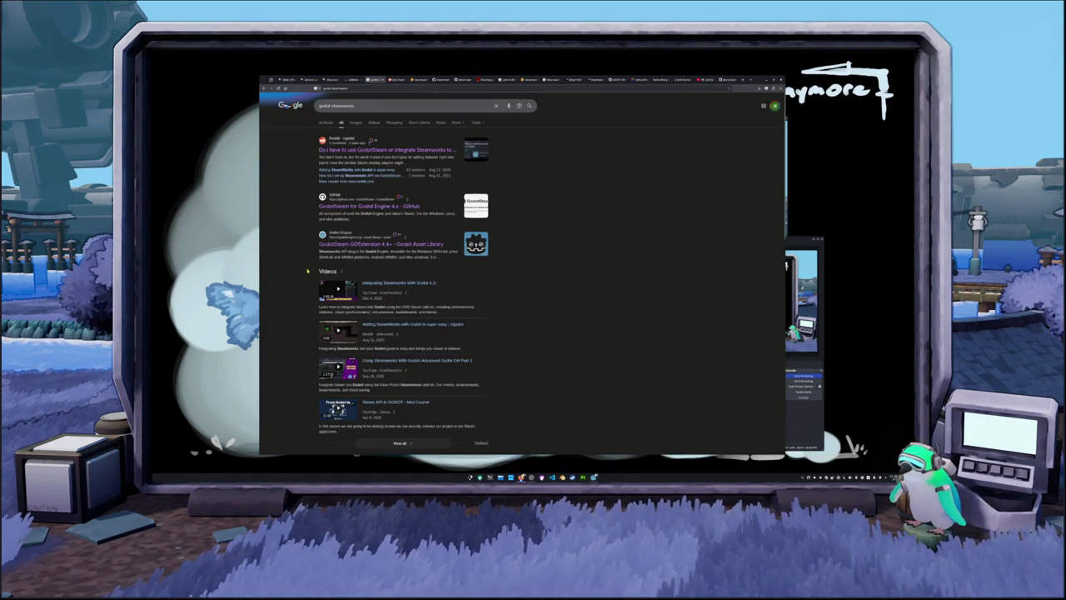
{"action": "scroll", "coordinate": [311, 258], "scroll_direction": "down", "scroll_amount": 10}
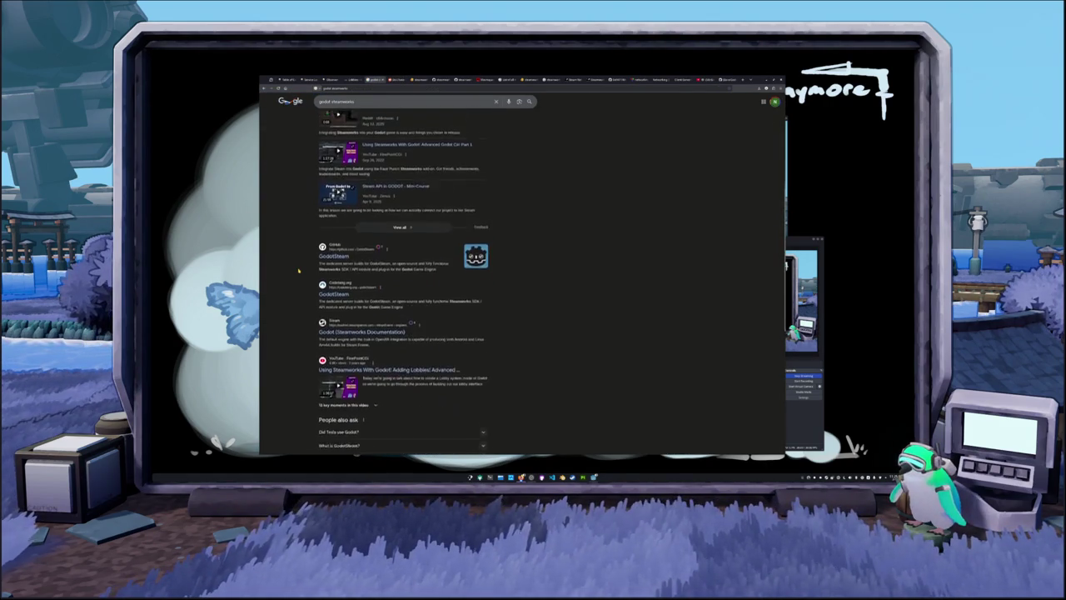
{"action": "scroll", "coordinate": [298, 270], "scroll_direction": "down", "scroll_amount": 1}
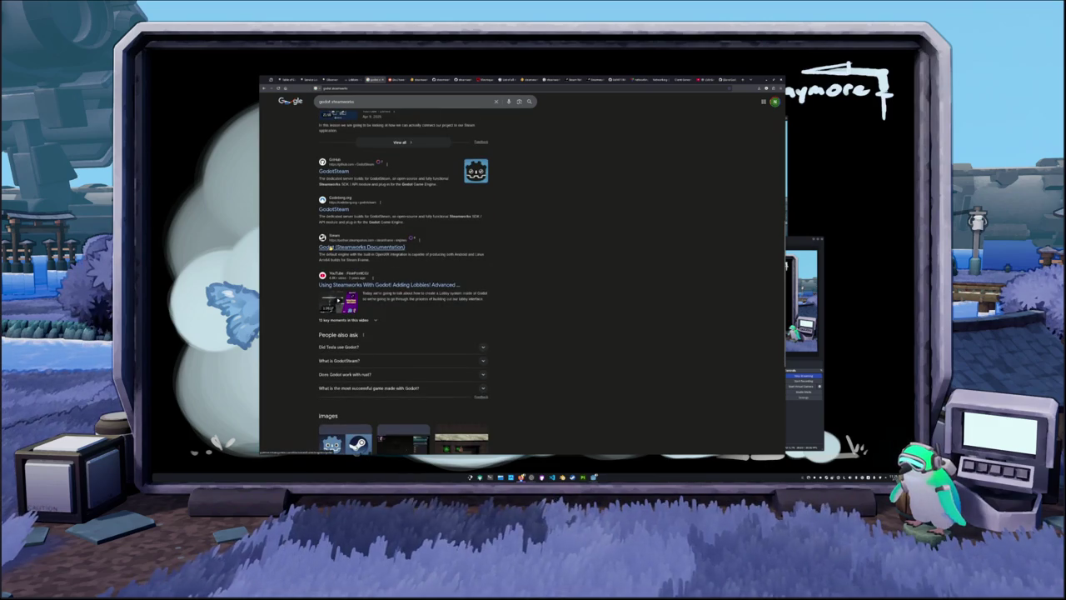
{"action": "left_click", "coordinate": [350, 247]}
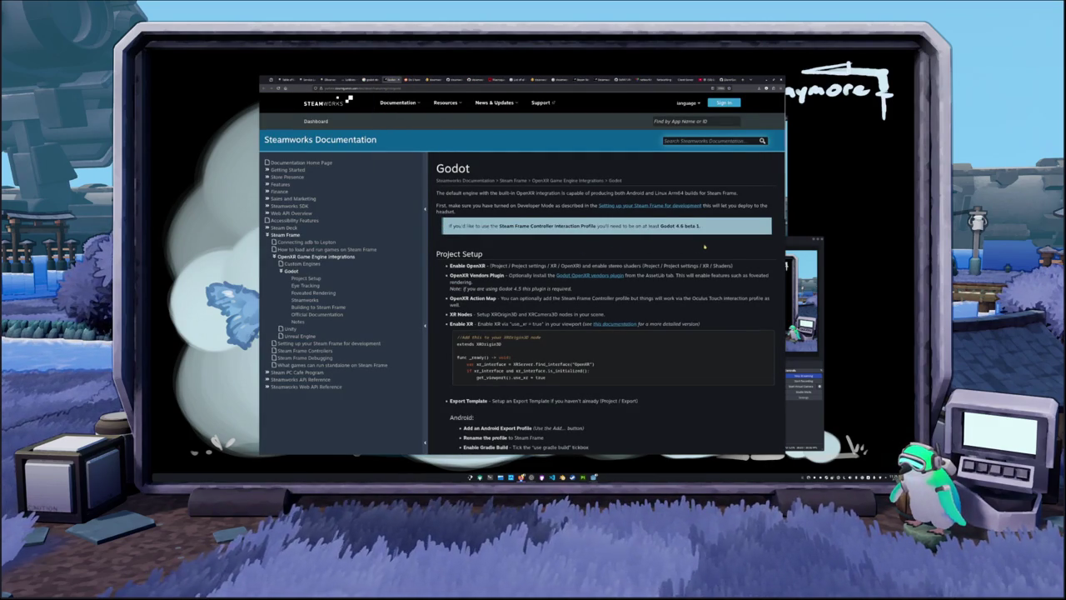
Step: Read the Steamworks Godot page down to its Notes section, then go back to the Google results
{"action": "scroll", "coordinate": [721, 247], "scroll_direction": "down", "scroll_amount": 1}
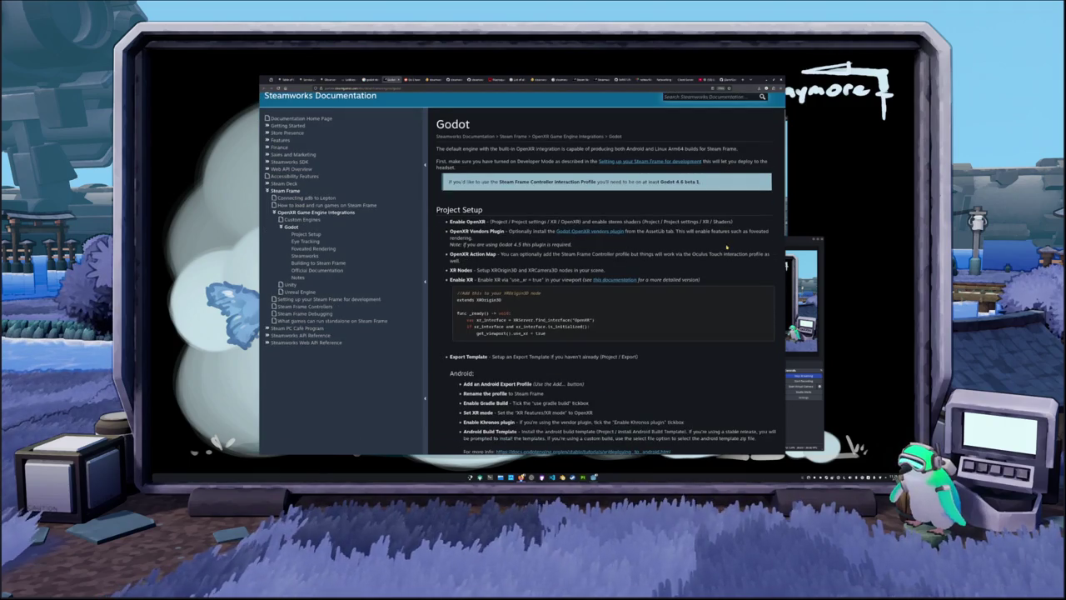
{"action": "scroll", "coordinate": [727, 247], "scroll_direction": "down", "scroll_amount": 5}
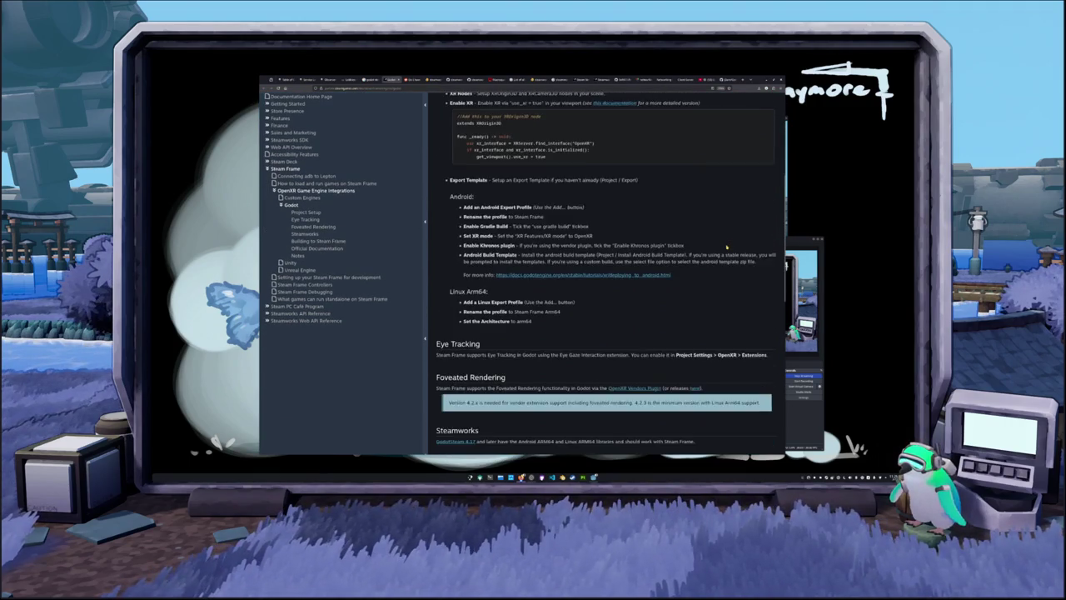
{"action": "scroll", "coordinate": [724, 248], "scroll_direction": "down", "scroll_amount": 3}
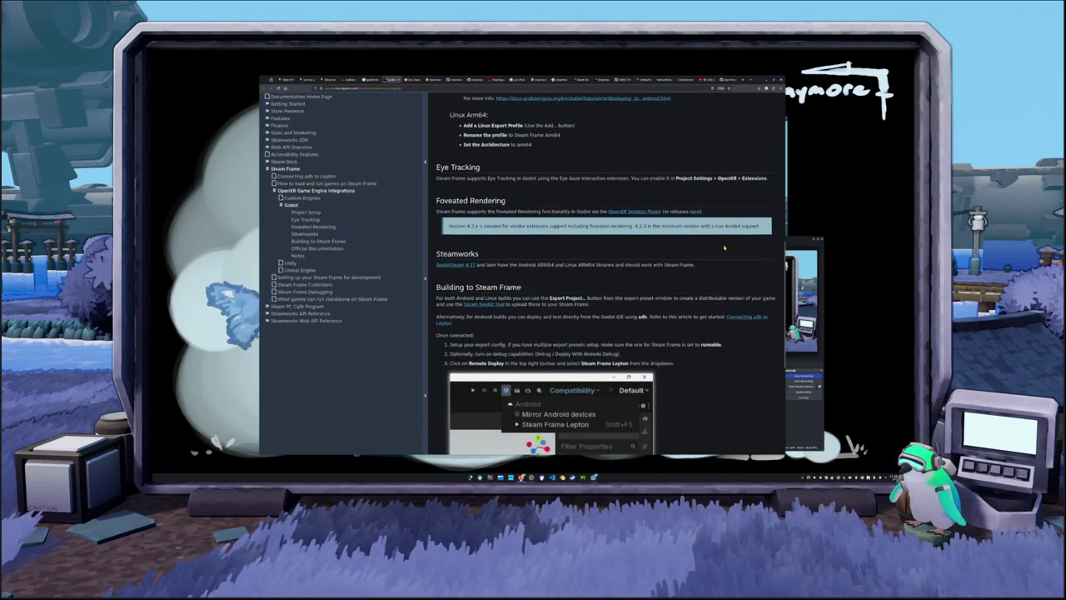
{"action": "scroll", "coordinate": [724, 247], "scroll_direction": "down", "scroll_amount": 1}
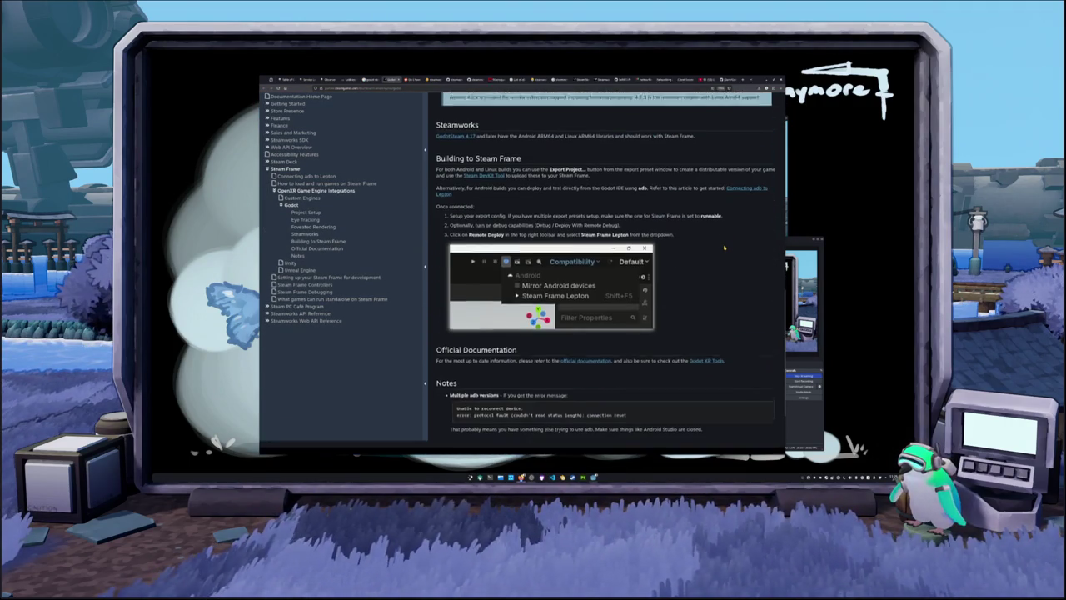
{"action": "scroll", "coordinate": [724, 248], "scroll_direction": "down", "scroll_amount": 2}
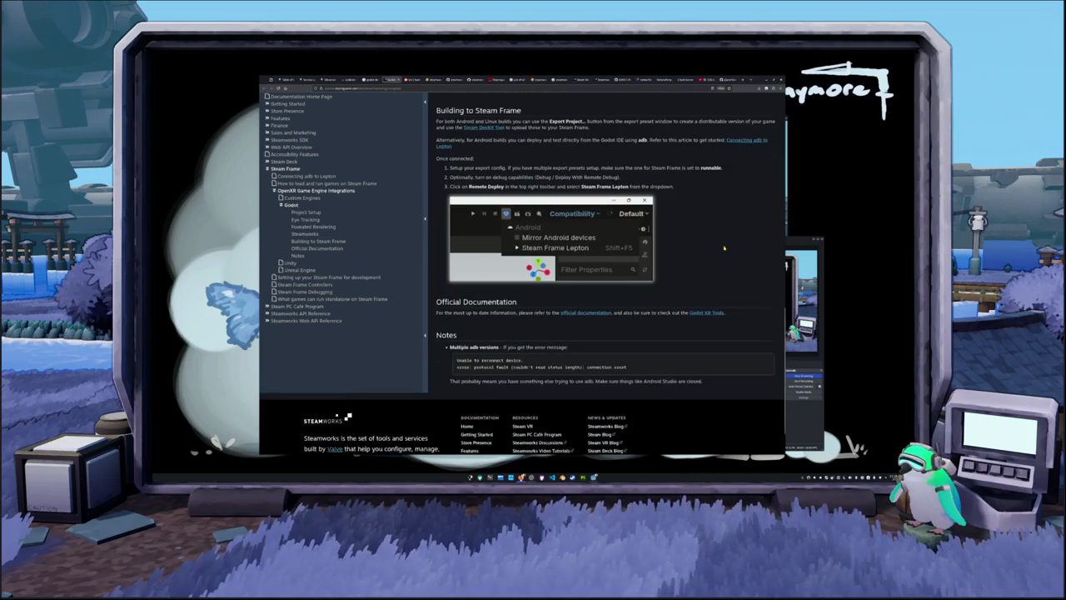
{"action": "scroll", "coordinate": [724, 247], "scroll_direction": "up", "scroll_amount": 6}
{"action": "scroll", "coordinate": [724, 247], "scroll_direction": "up", "scroll_amount": 8}
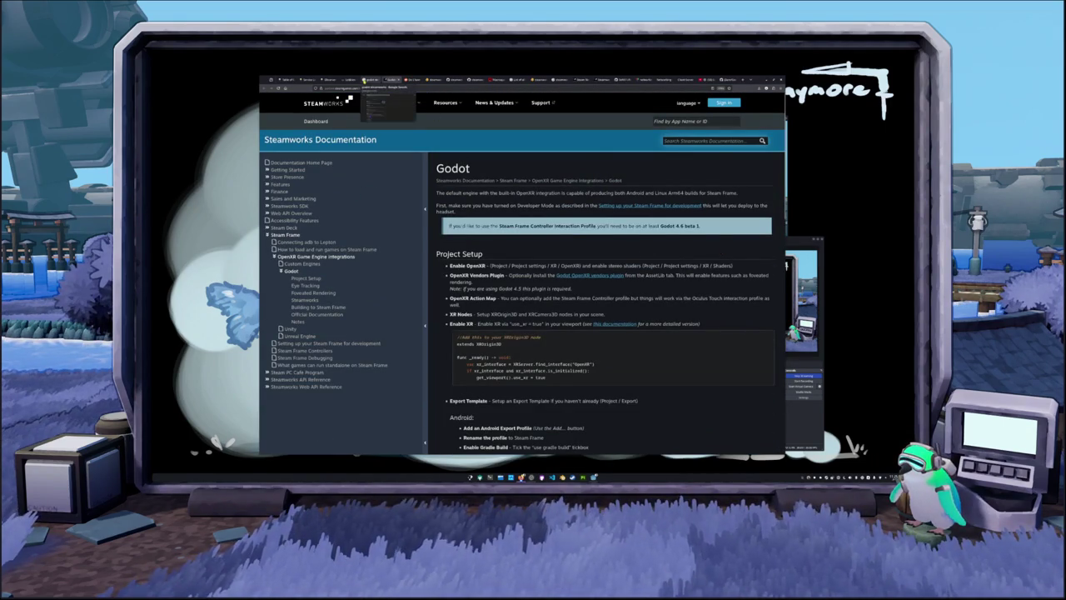
{"action": "key", "text": "alt+Left"}
{"action": "scroll", "coordinate": [301, 277], "scroll_direction": "down", "scroll_amount": 3}
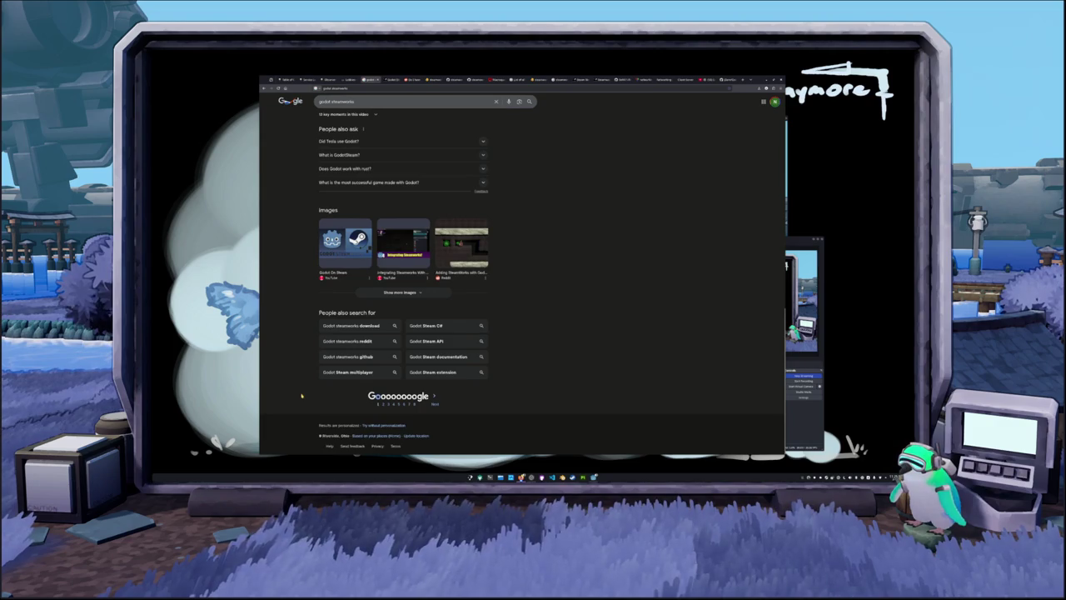
Step: Open the Godot forum thread about Steam co-op and follow its link to the GodotSteam homepage
{"action": "left_click", "coordinate": [434, 403]}
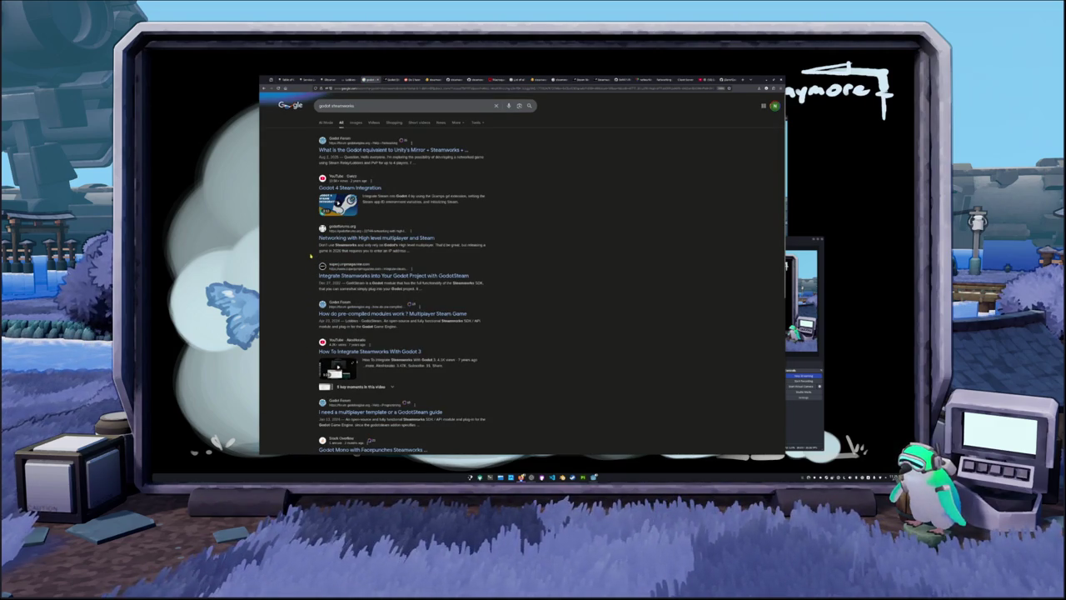
{"action": "scroll", "coordinate": [310, 255], "scroll_direction": "down", "scroll_amount": 2}
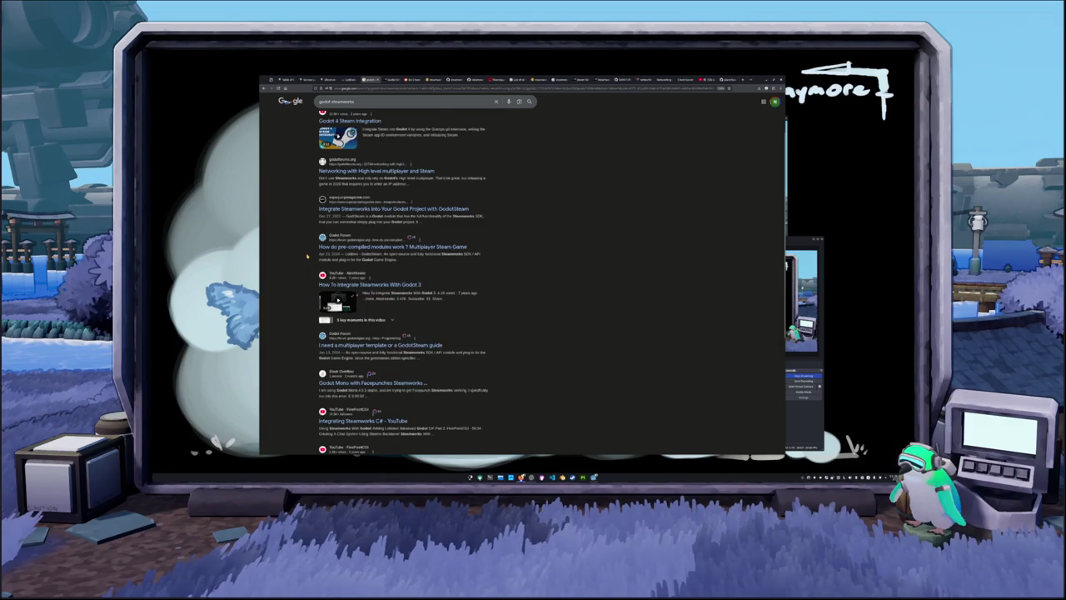
{"action": "scroll", "coordinate": [307, 257], "scroll_direction": "up", "scroll_amount": 2}
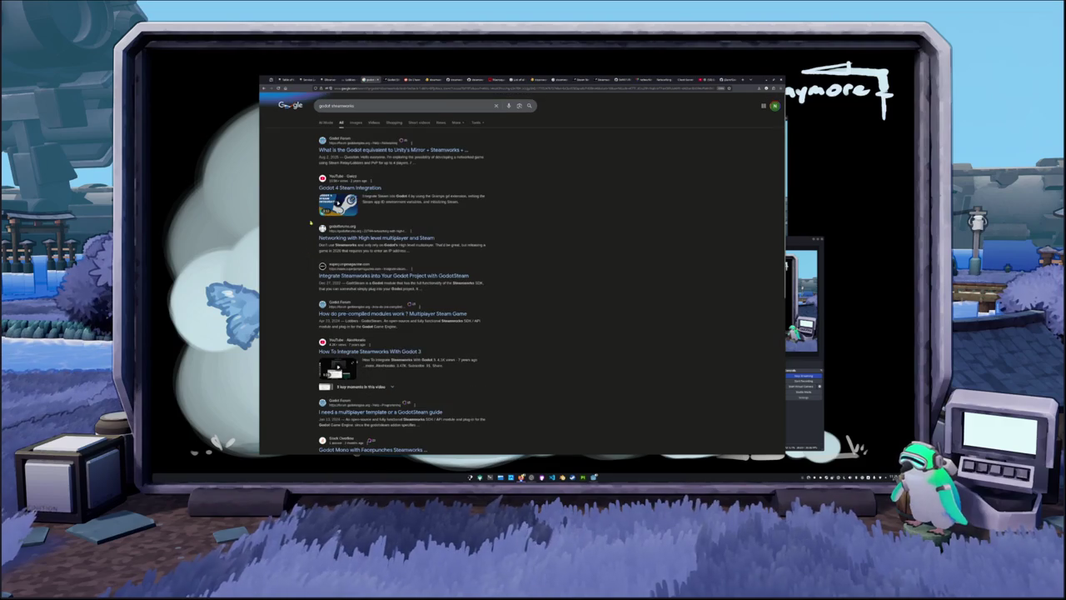
{"action": "left_click", "coordinate": [487, 181]}
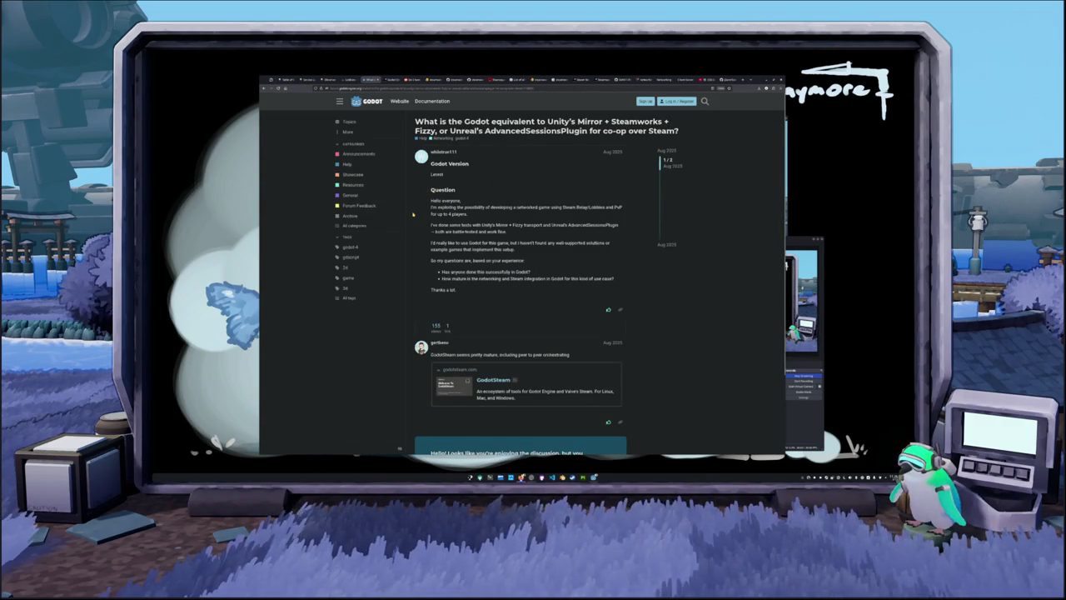
{"action": "scroll", "coordinate": [412, 214], "scroll_direction": "down", "scroll_amount": 2}
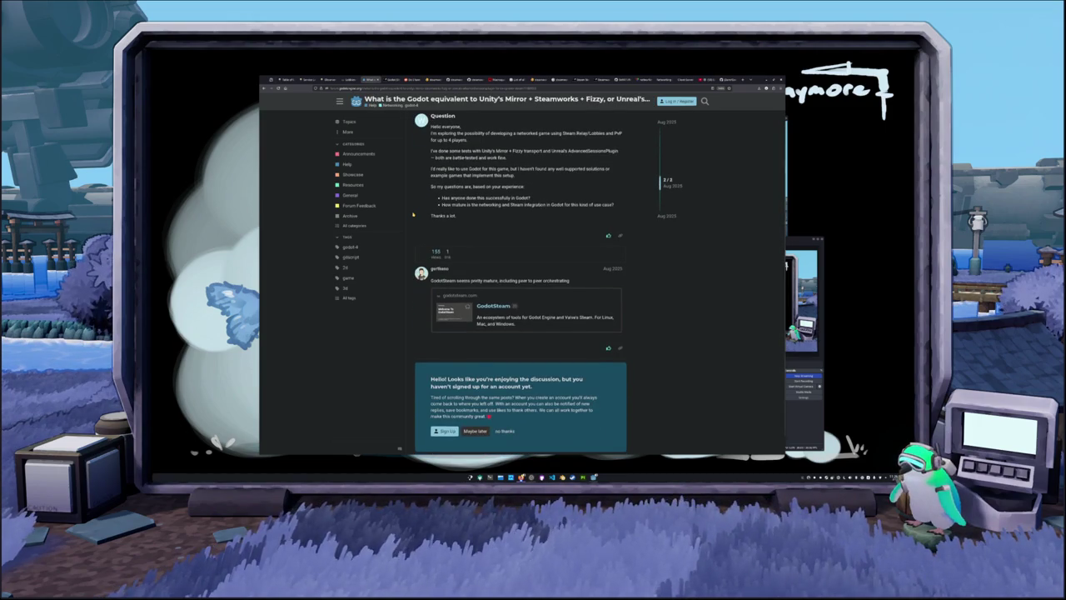
{"action": "scroll", "coordinate": [413, 214], "scroll_direction": "down", "scroll_amount": 1}
{"action": "left_click", "coordinate": [494, 284]}
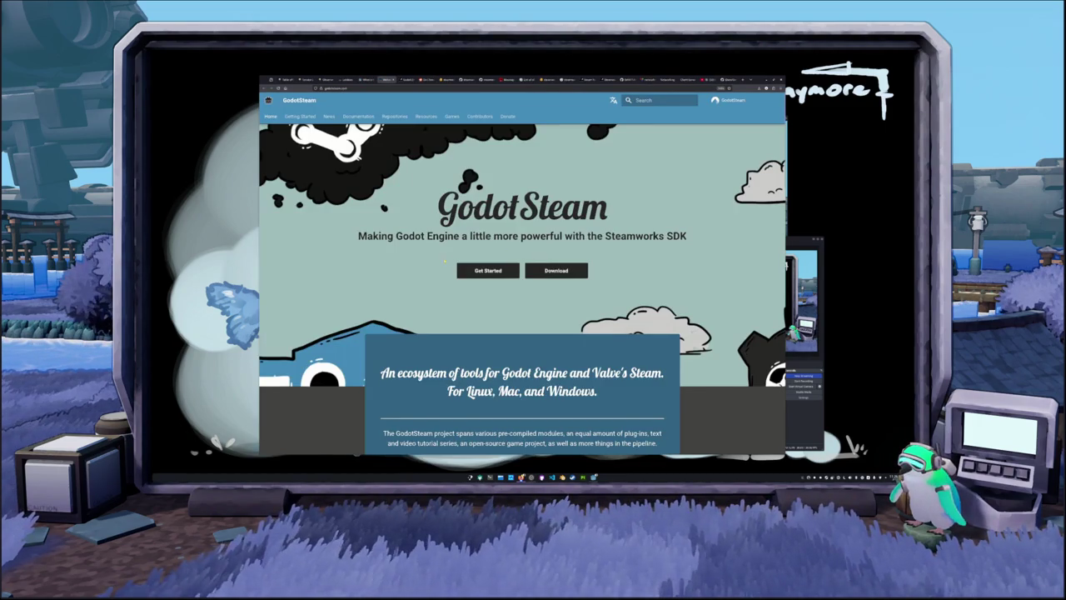
Step: Go through Get Started to External Resources and scroll through its tutorials and tools list
{"action": "left_click", "coordinate": [488, 270]}
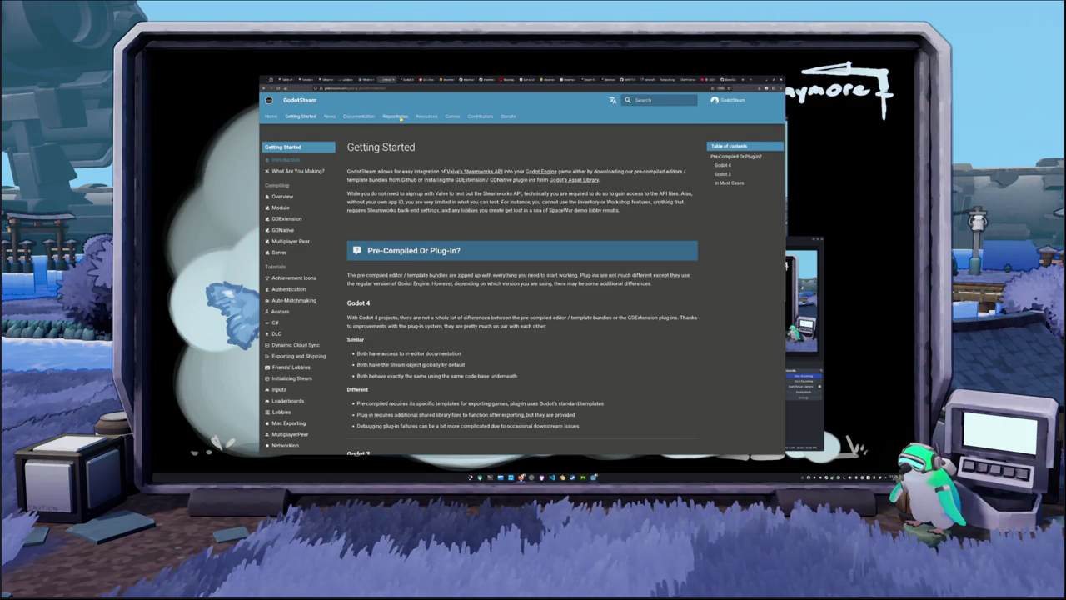
{"action": "left_click", "coordinate": [428, 116]}
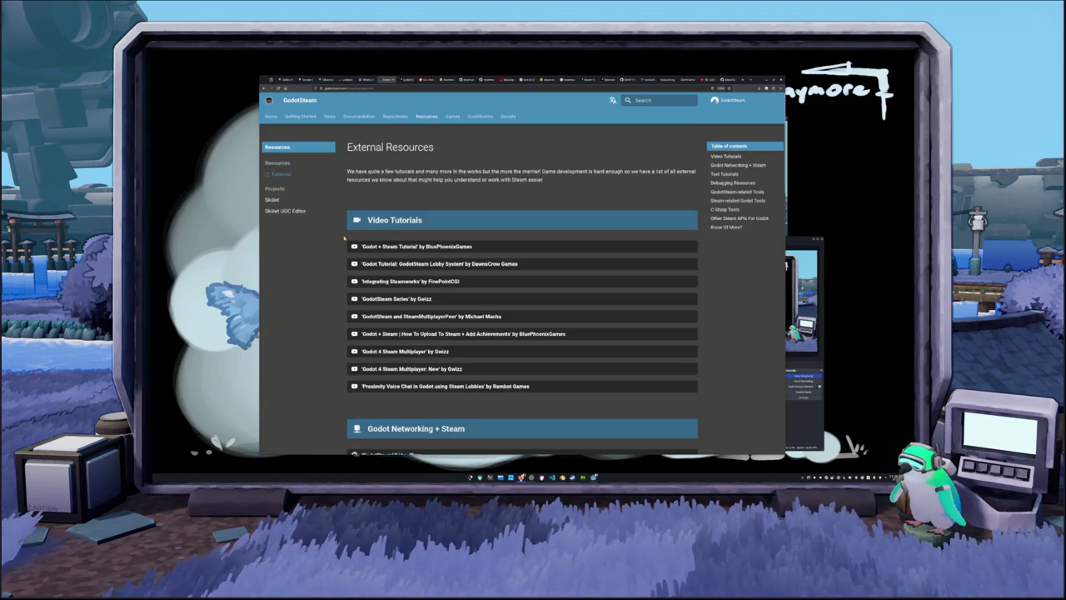
{"action": "scroll", "coordinate": [344, 240], "scroll_direction": "down", "scroll_amount": 2}
{"action": "scroll", "coordinate": [335, 248], "scroll_direction": "down", "scroll_amount": 5}
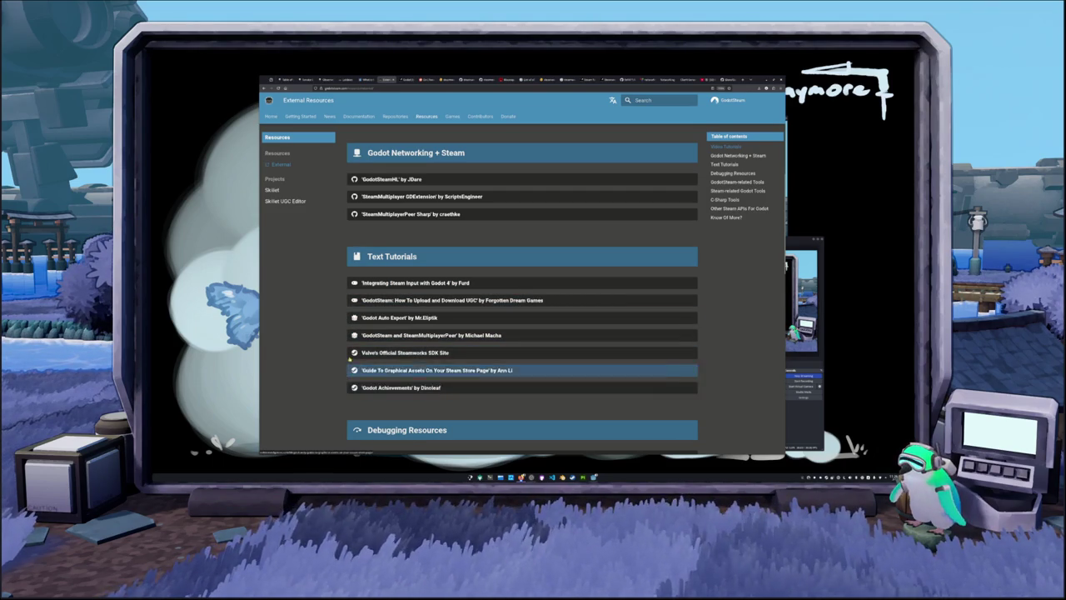
{"action": "scroll", "coordinate": [400, 366], "scroll_direction": "down", "scroll_amount": 3}
{"action": "scroll", "coordinate": [339, 353], "scroll_direction": "down", "scroll_amount": 2}
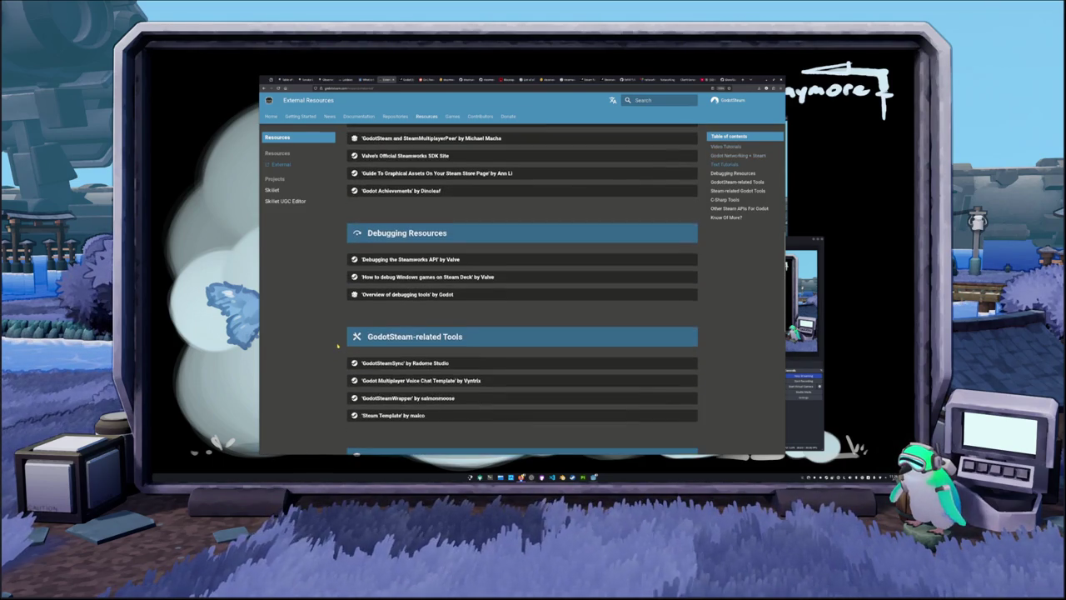
{"action": "scroll", "coordinate": [338, 347], "scroll_direction": "down", "scroll_amount": 4}
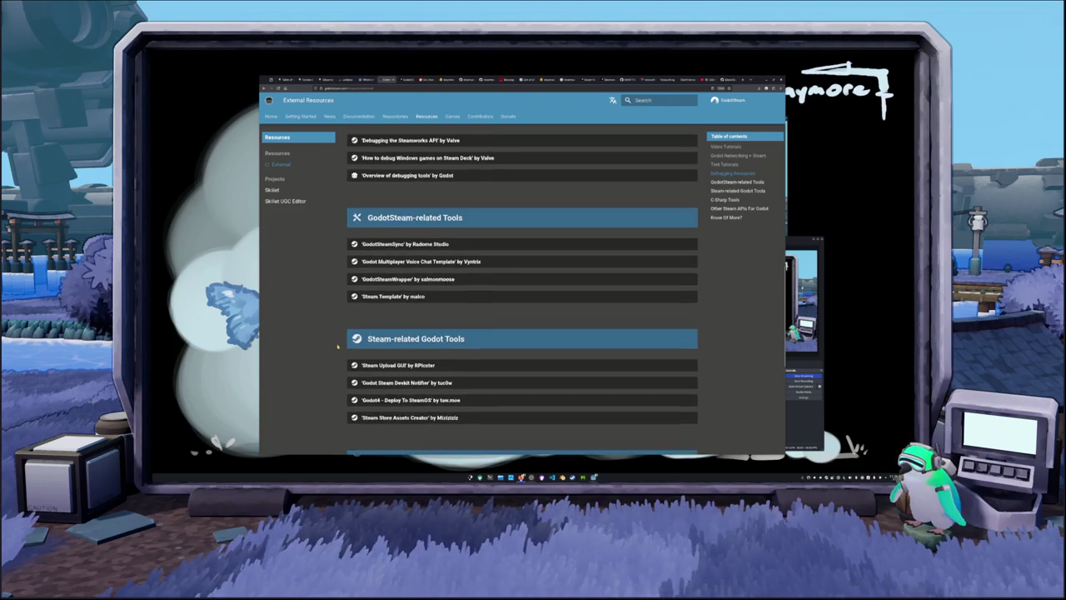
{"action": "scroll", "coordinate": [338, 346], "scroll_direction": "down", "scroll_amount": 4}
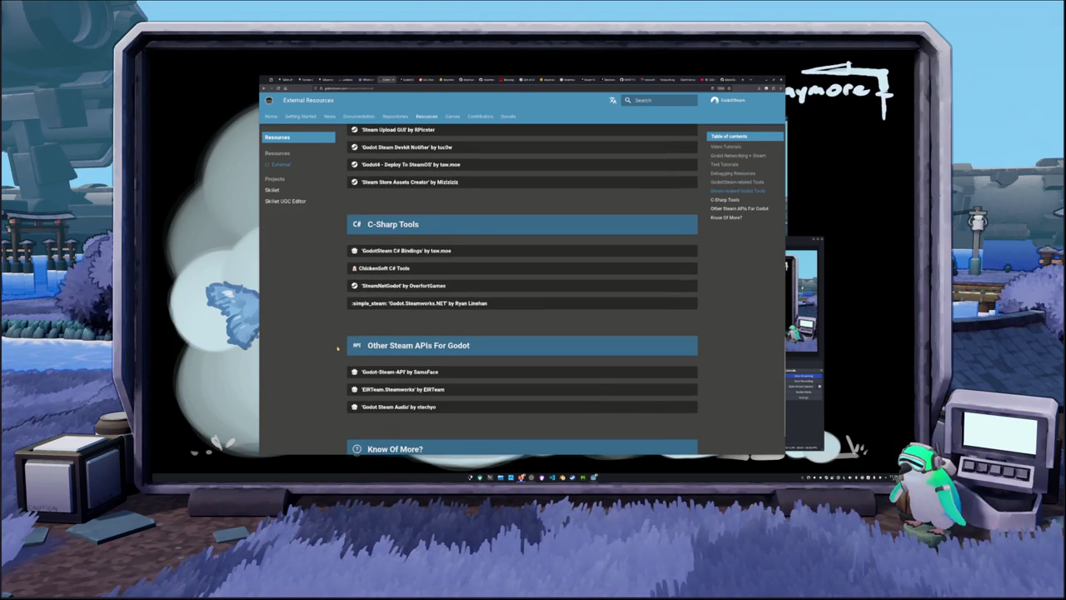
{"action": "scroll", "coordinate": [338, 349], "scroll_direction": "down", "scroll_amount": 1}
{"action": "scroll", "coordinate": [337, 349], "scroll_direction": "down", "scroll_amount": 1}
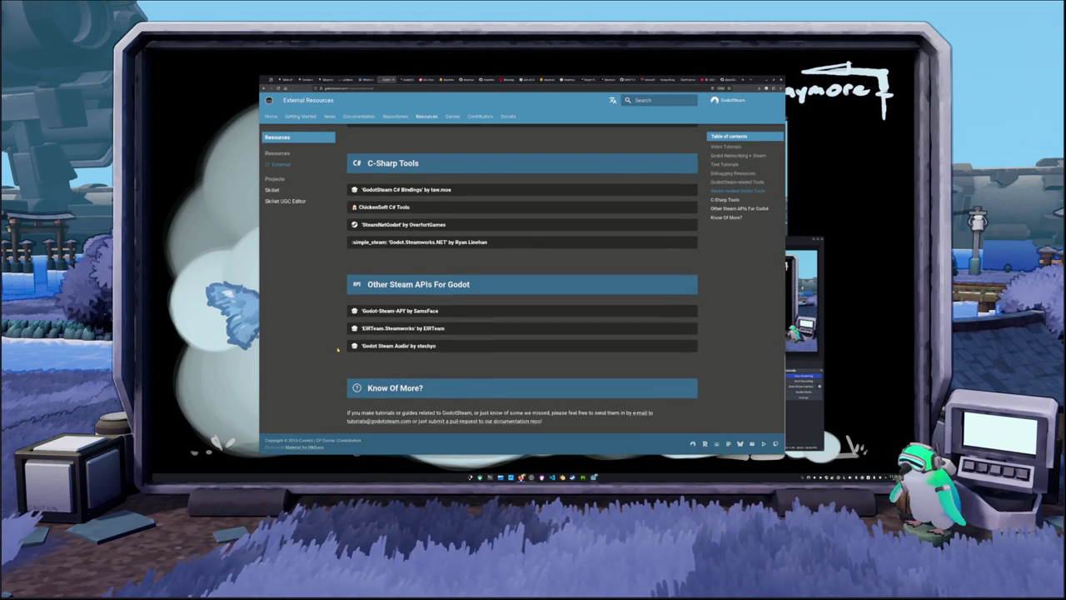
{"action": "scroll", "coordinate": [337, 349], "scroll_direction": "up", "scroll_amount": 20}
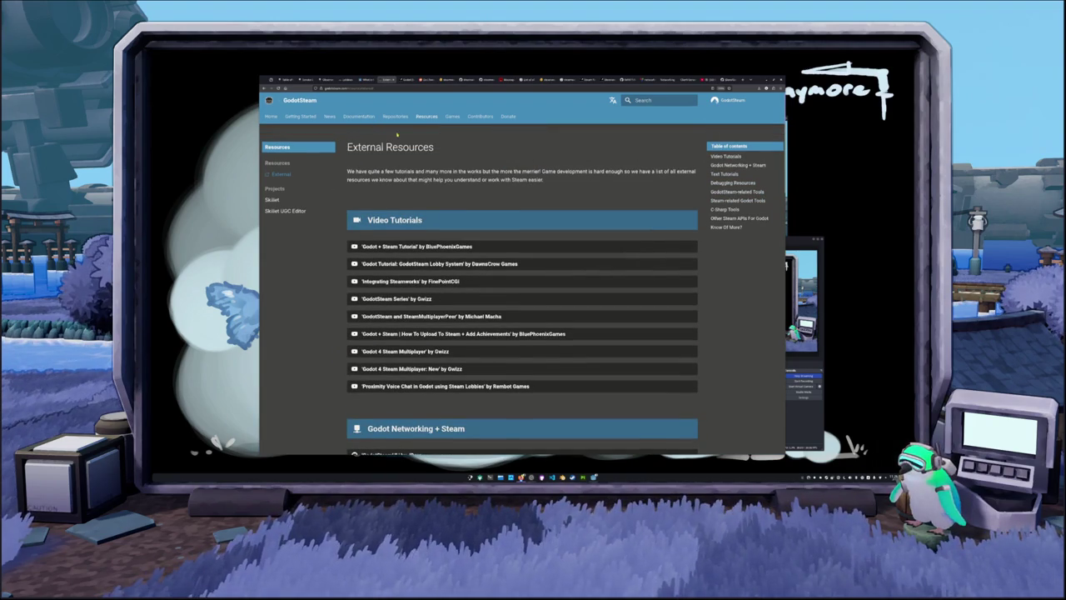
{"action": "left_click", "coordinate": [360, 118]}
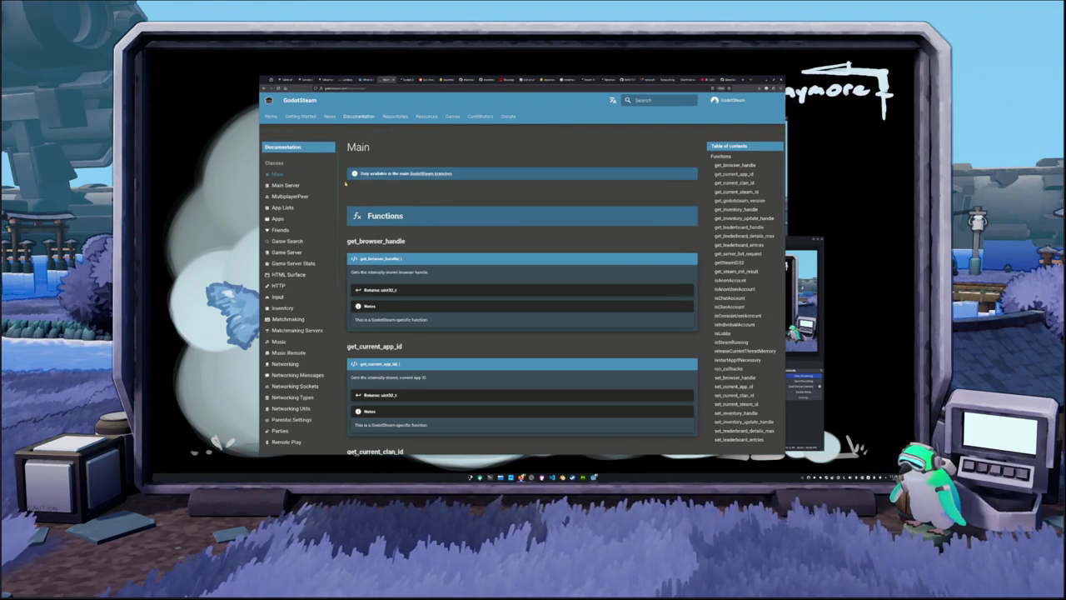
Step: Scroll the Main class function reference down to get_leaderboard_entries
{"action": "scroll", "coordinate": [348, 185], "scroll_direction": "down", "scroll_amount": 3}
{"action": "scroll", "coordinate": [347, 194], "scroll_direction": "down", "scroll_amount": 2}
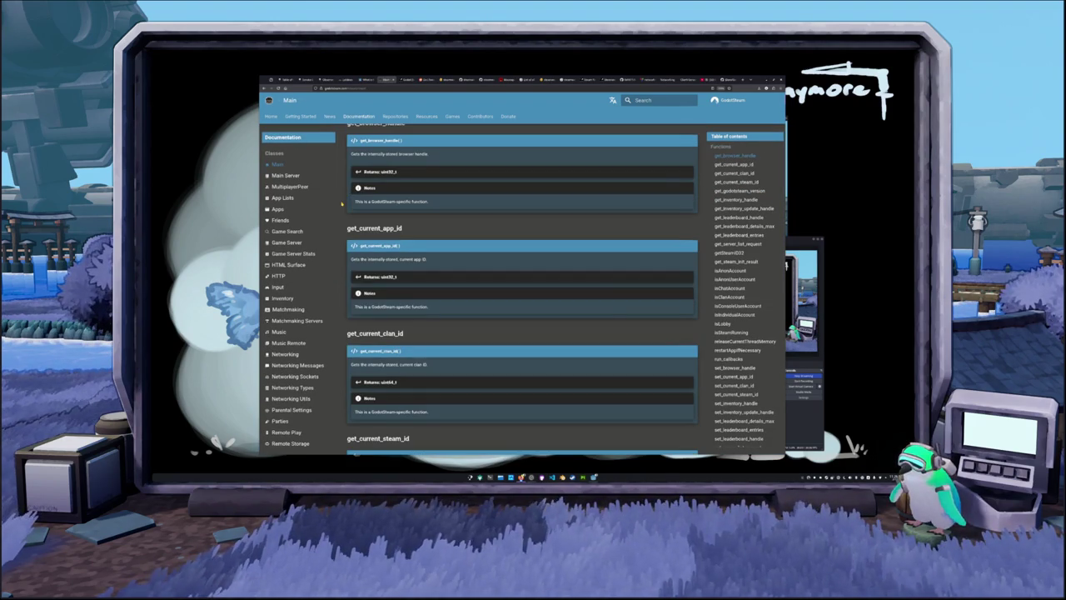
{"action": "scroll", "coordinate": [342, 204], "scroll_direction": "down", "scroll_amount": 8}
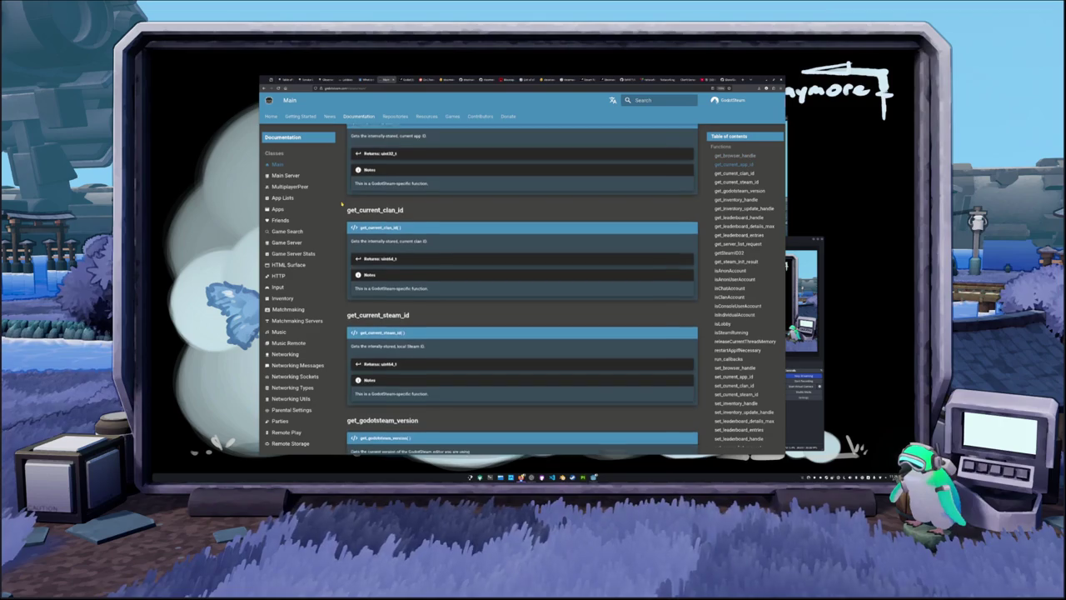
{"action": "scroll", "coordinate": [344, 211], "scroll_direction": "down", "scroll_amount": 11}
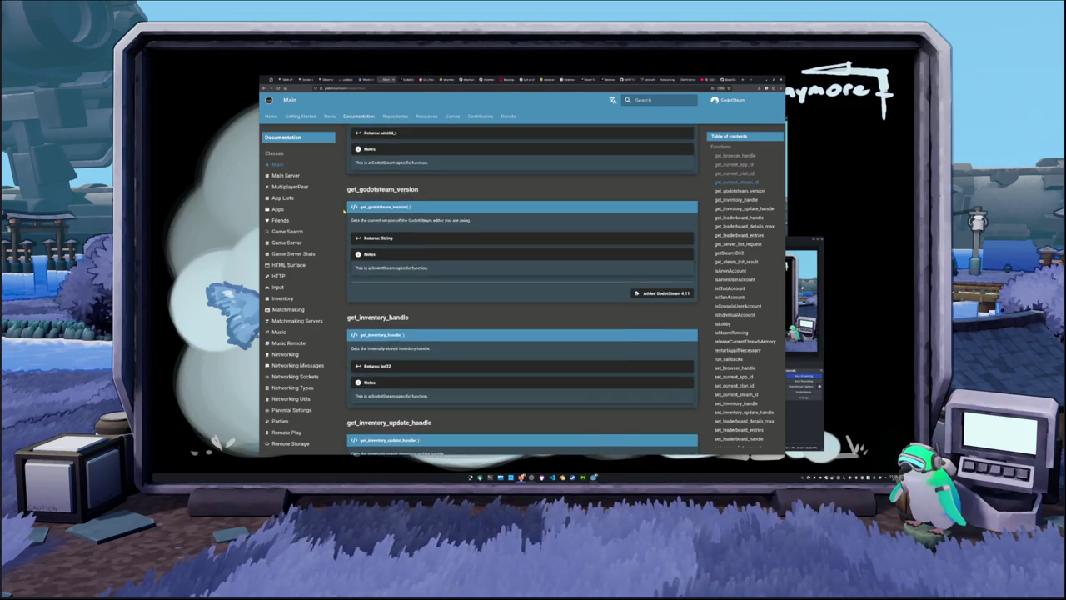
{"action": "scroll", "coordinate": [343, 211], "scroll_direction": "down", "scroll_amount": 8}
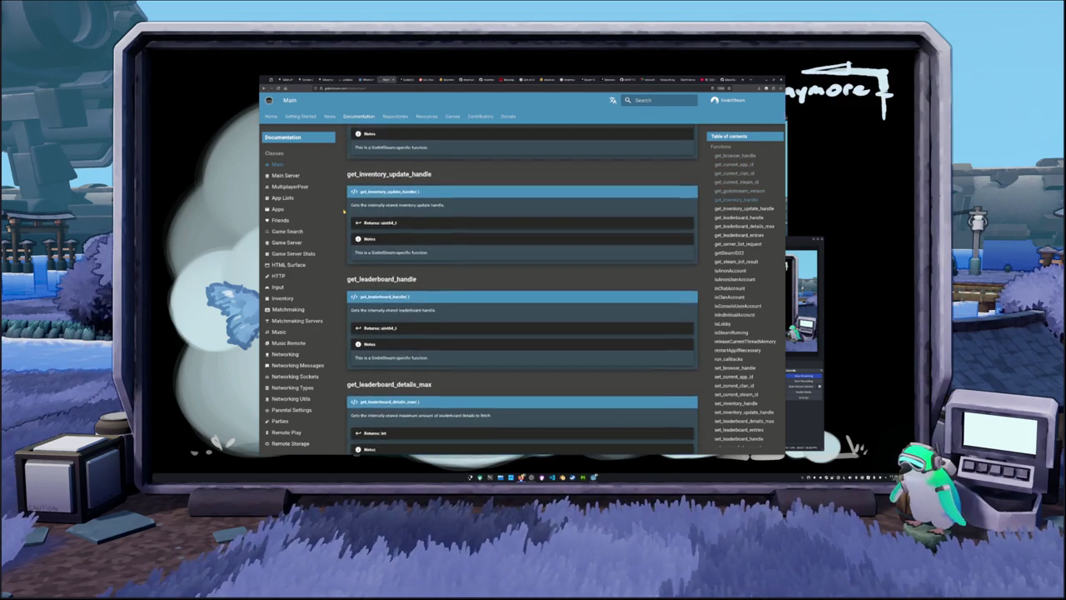
{"action": "scroll", "coordinate": [343, 211], "scroll_direction": "down", "scroll_amount": 7}
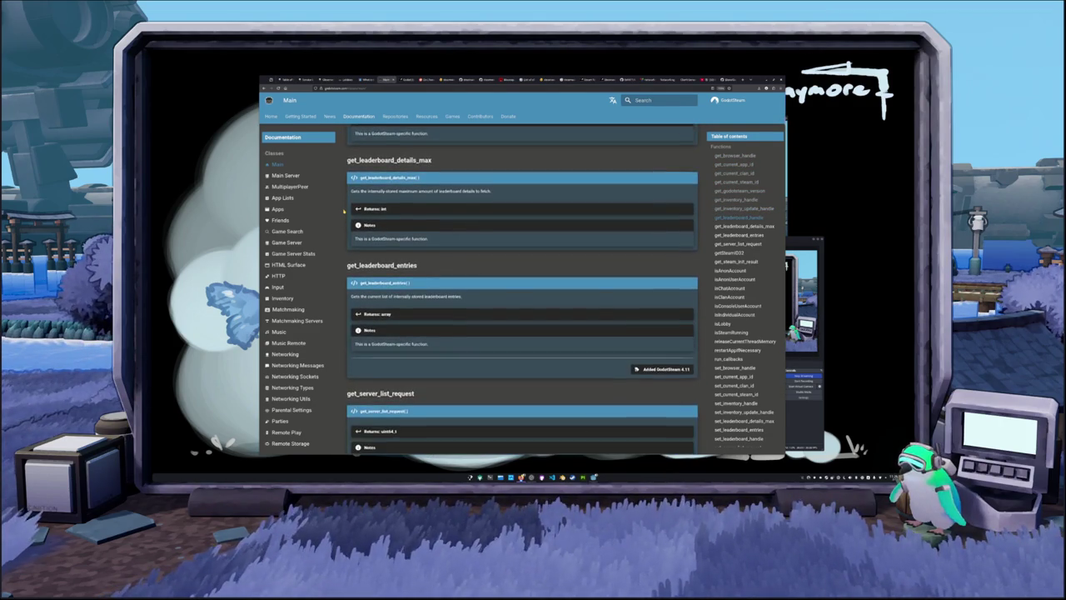
{"action": "scroll", "coordinate": [343, 211], "scroll_direction": "up", "scroll_amount": 8}
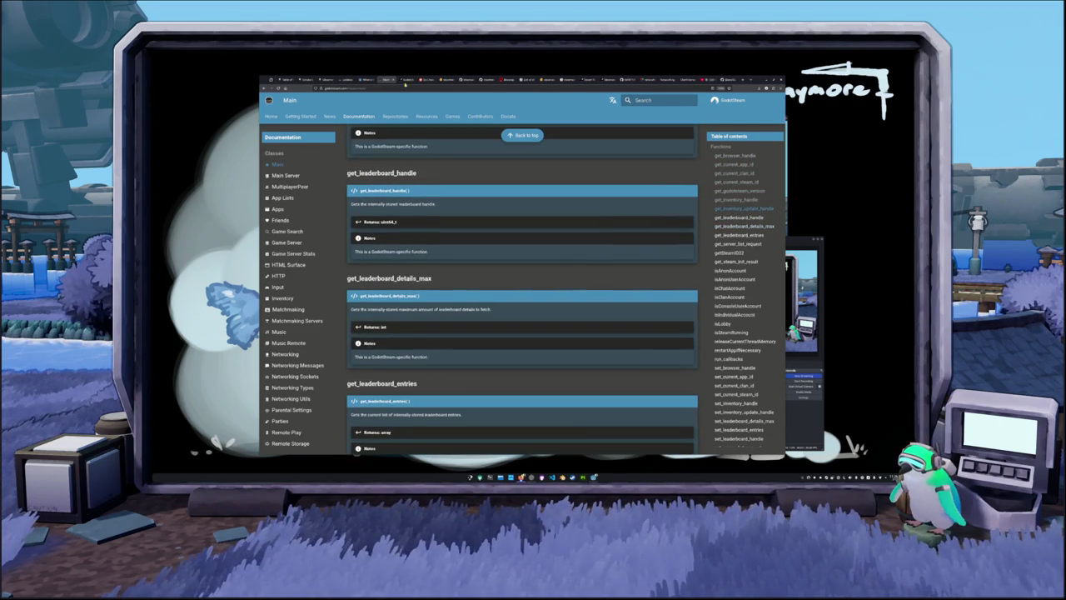
{"action": "left_click", "coordinate": [450, 80]}
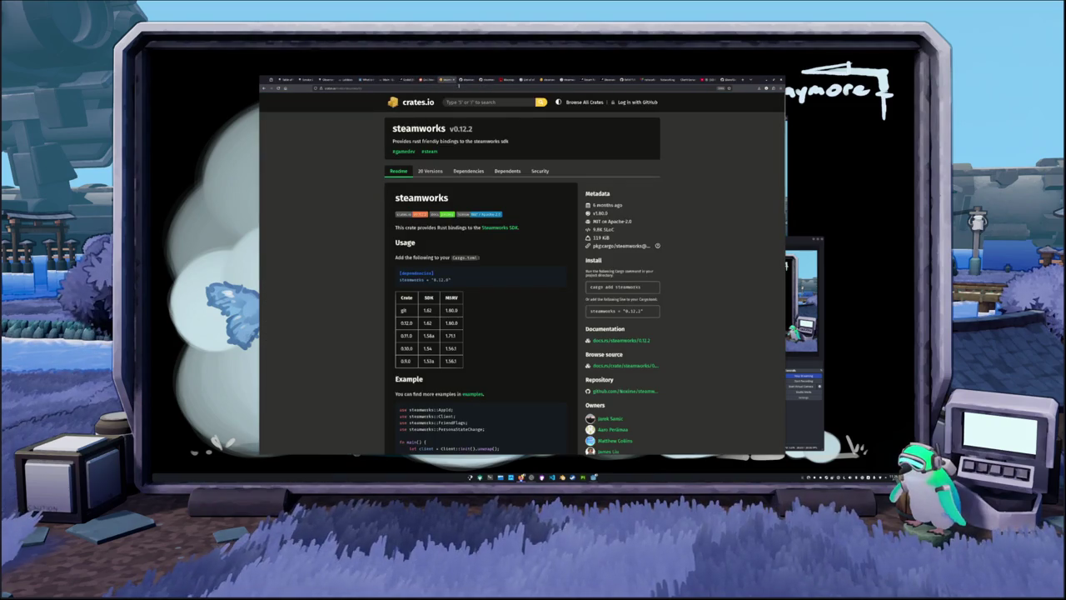
Step: Open examples/game-server/src/main.rs and read its 'Rusty Server' setup with BUFFER_SIZE 1500
{"action": "left_click", "coordinate": [463, 80]}
{"action": "left_click", "coordinate": [271, 226]}
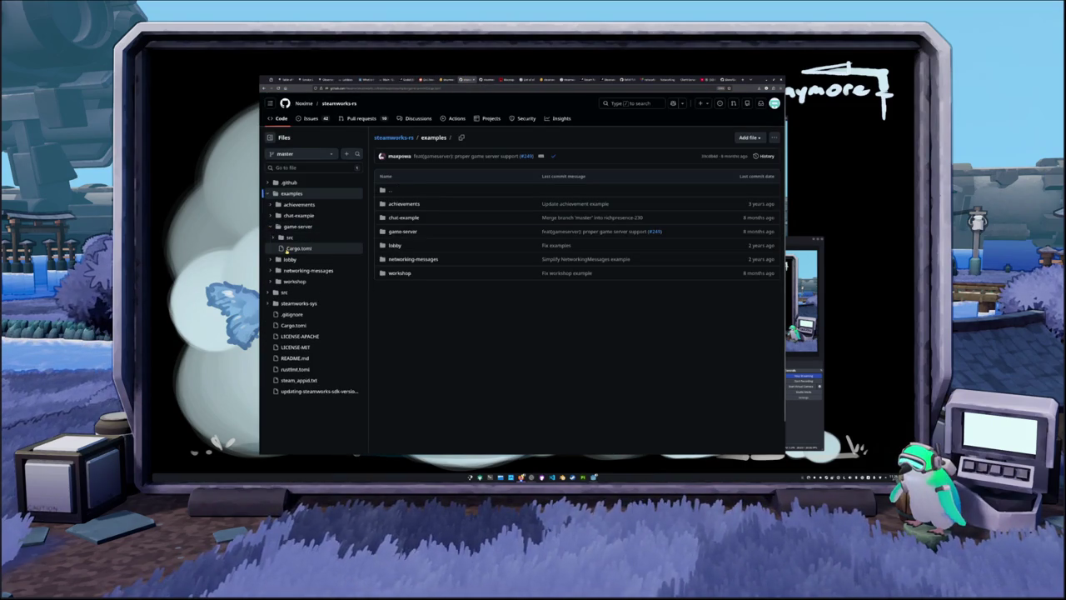
{"action": "left_click", "coordinate": [287, 249]}
{"action": "left_click", "coordinate": [290, 237]}
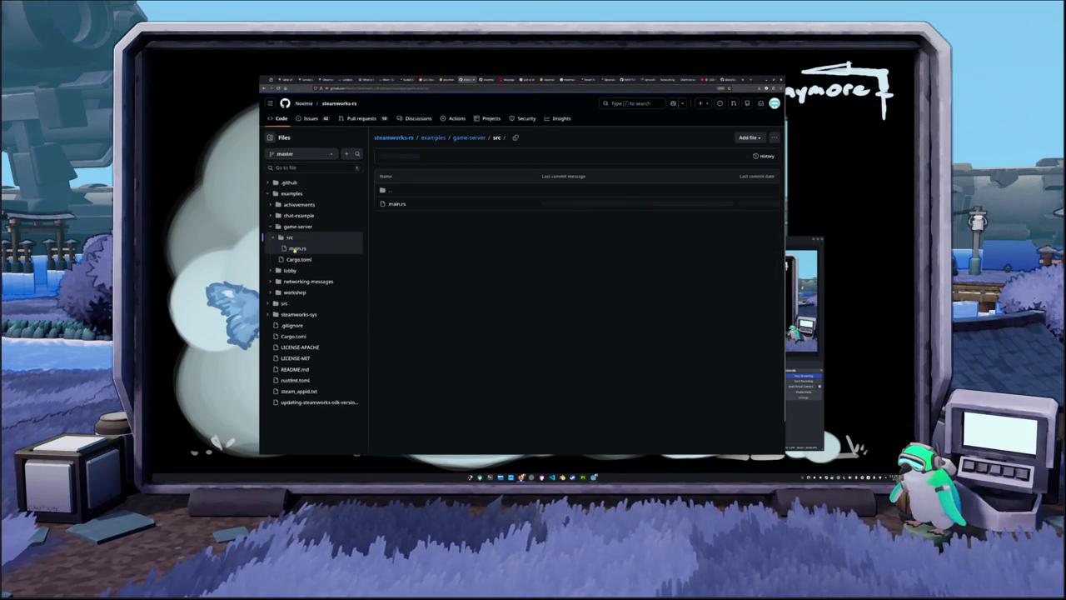
{"action": "left_click", "coordinate": [296, 248]}
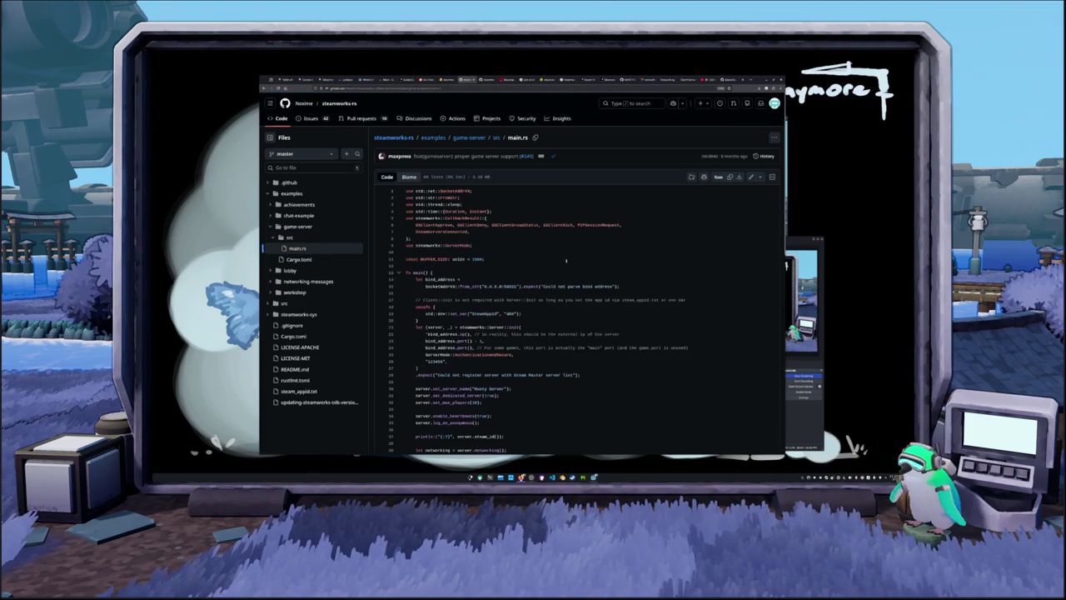
{"action": "scroll", "coordinate": [570, 255], "scroll_direction": "down", "scroll_amount": 1}
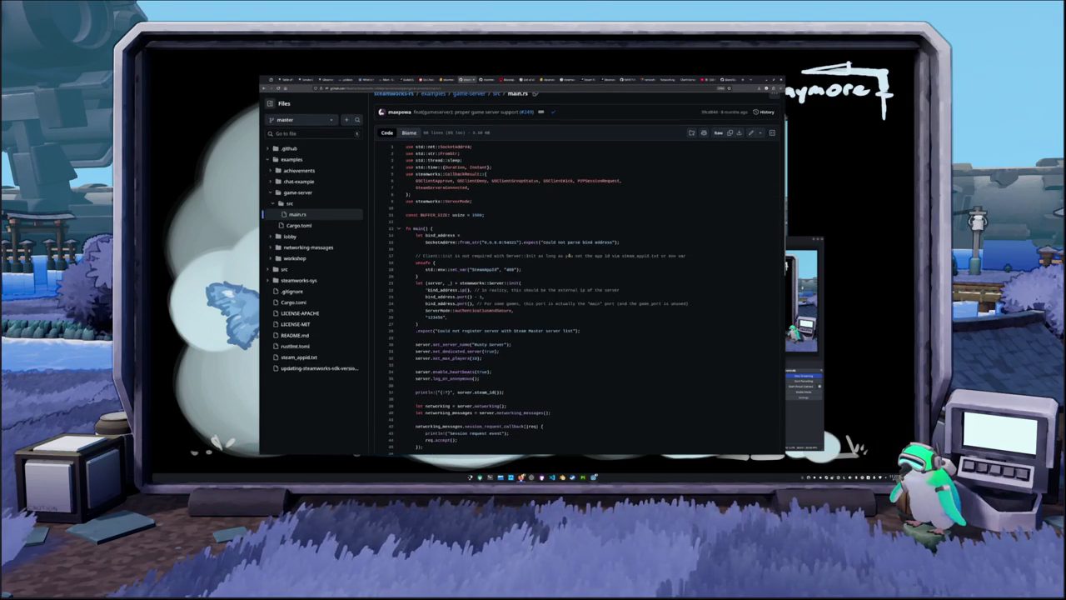
{"action": "scroll", "coordinate": [665, 294], "scroll_direction": "down", "scroll_amount": 3}
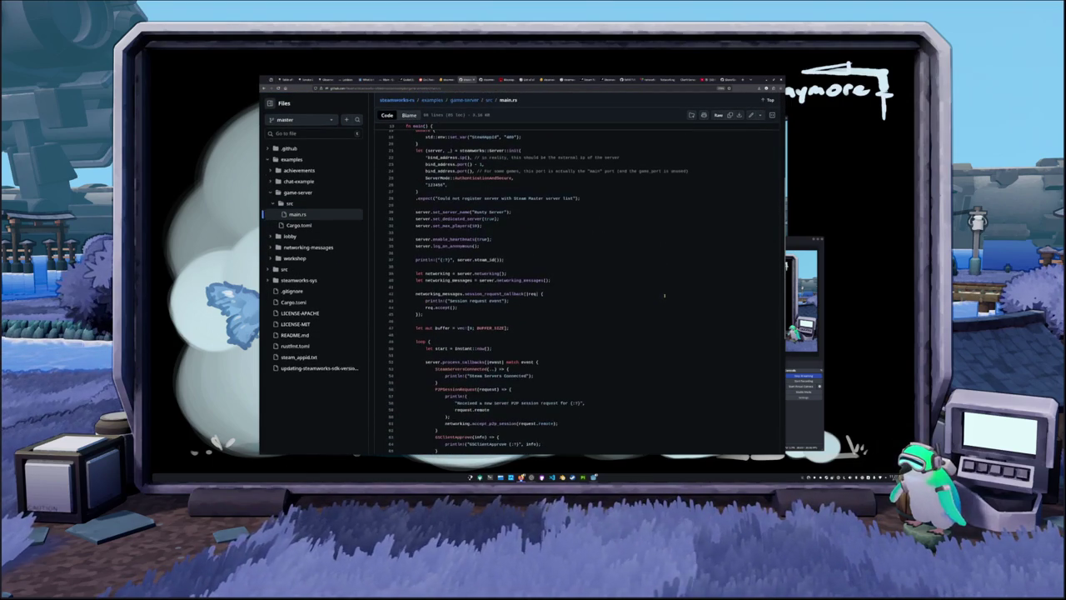
{"action": "scroll", "coordinate": [664, 294], "scroll_direction": "down", "scroll_amount": 1}
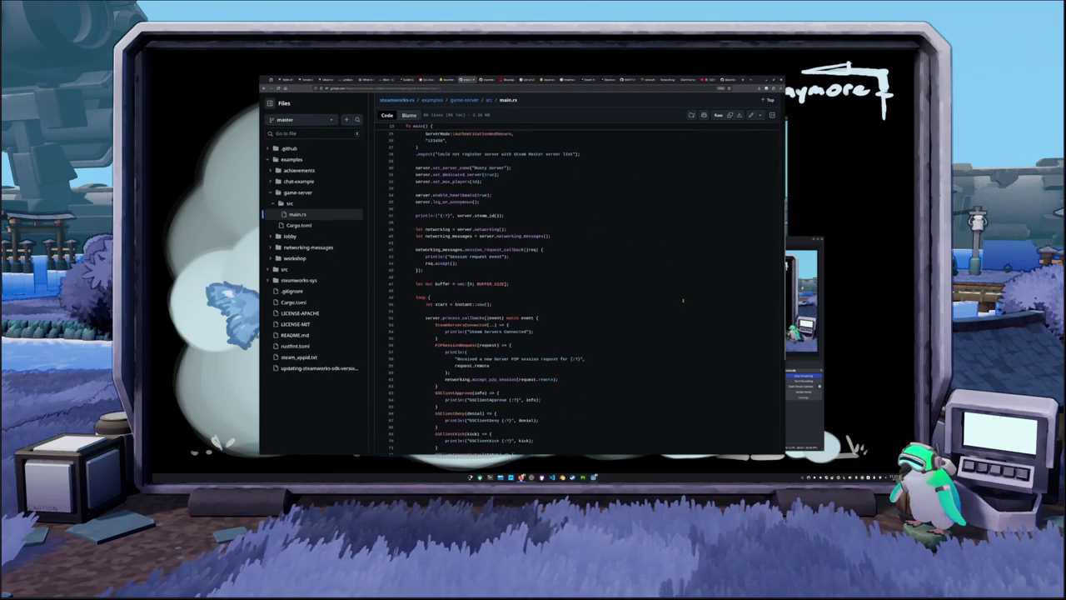
{"action": "scroll", "coordinate": [682, 301], "scroll_direction": "down", "scroll_amount": 1}
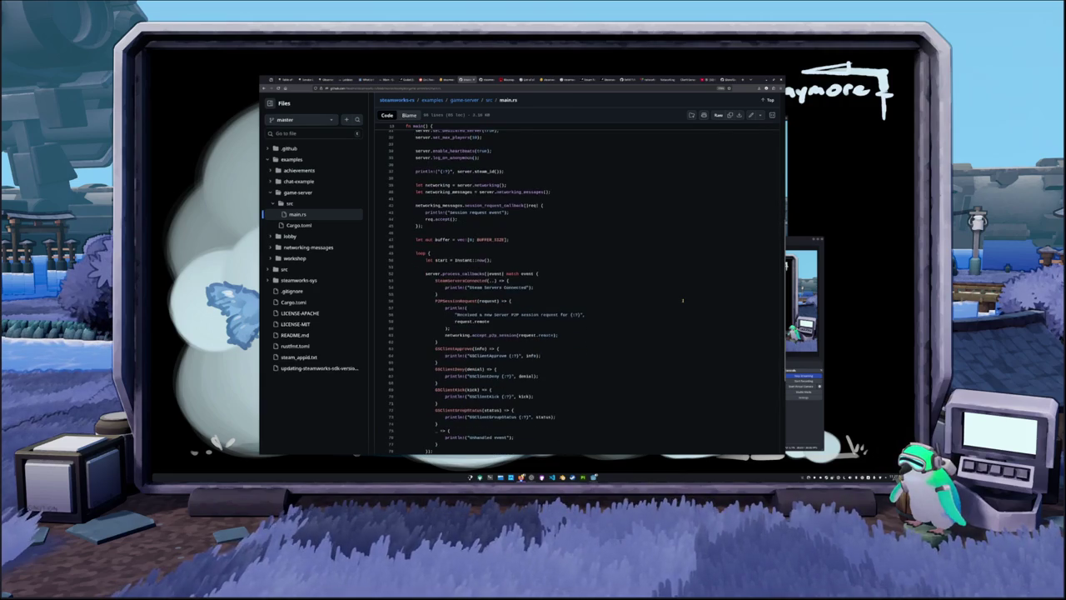
{"action": "scroll", "coordinate": [683, 301], "scroll_direction": "down", "scroll_amount": 3}
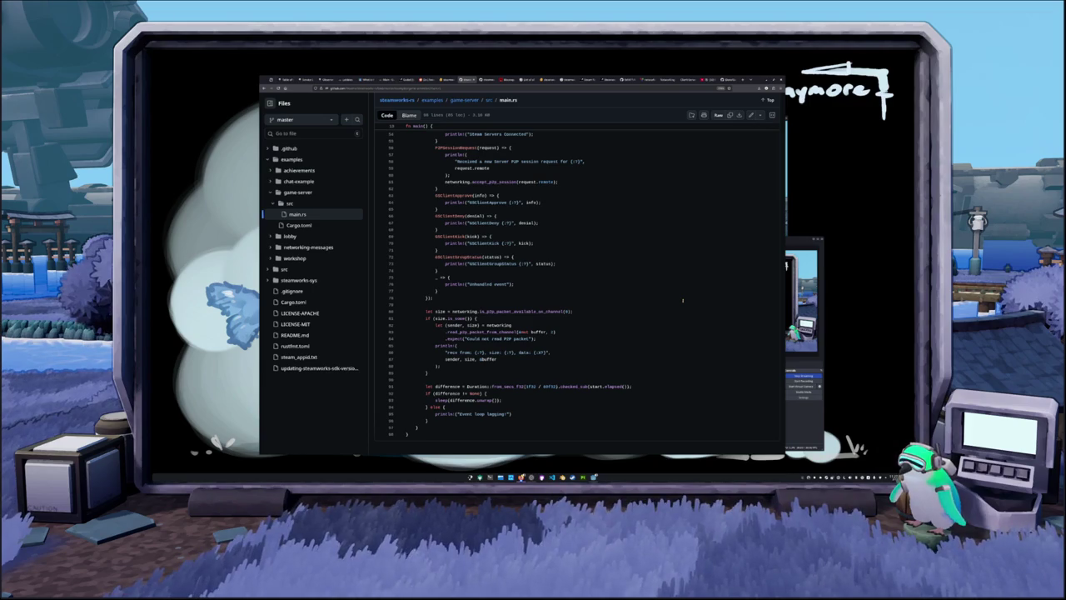
{"action": "scroll", "coordinate": [682, 301], "scroll_direction": "up", "scroll_amount": 8}
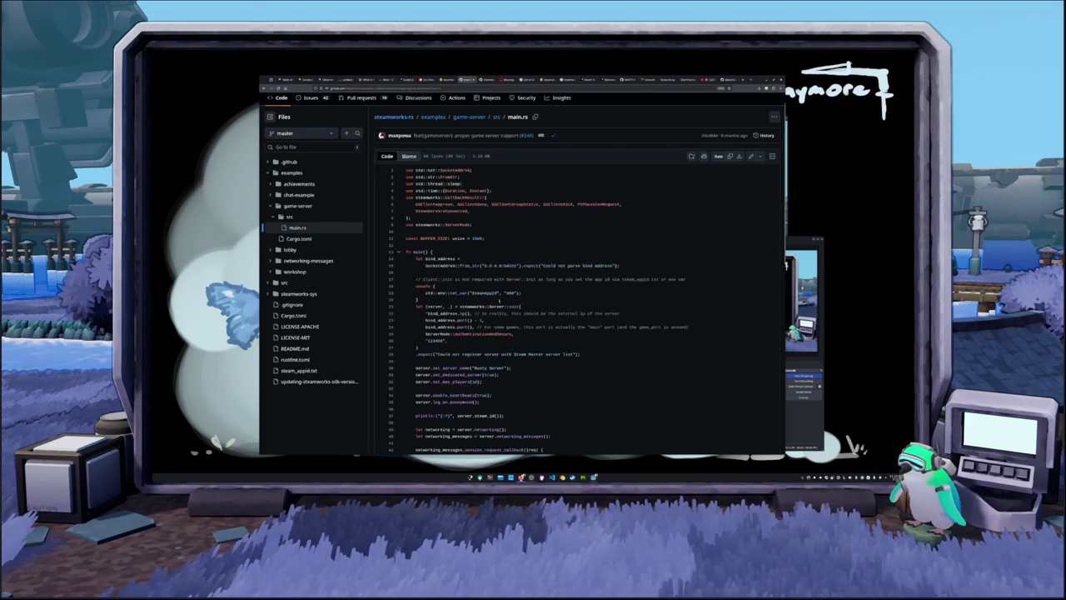
{"action": "scroll", "coordinate": [498, 300], "scroll_direction": "down", "scroll_amount": 1}
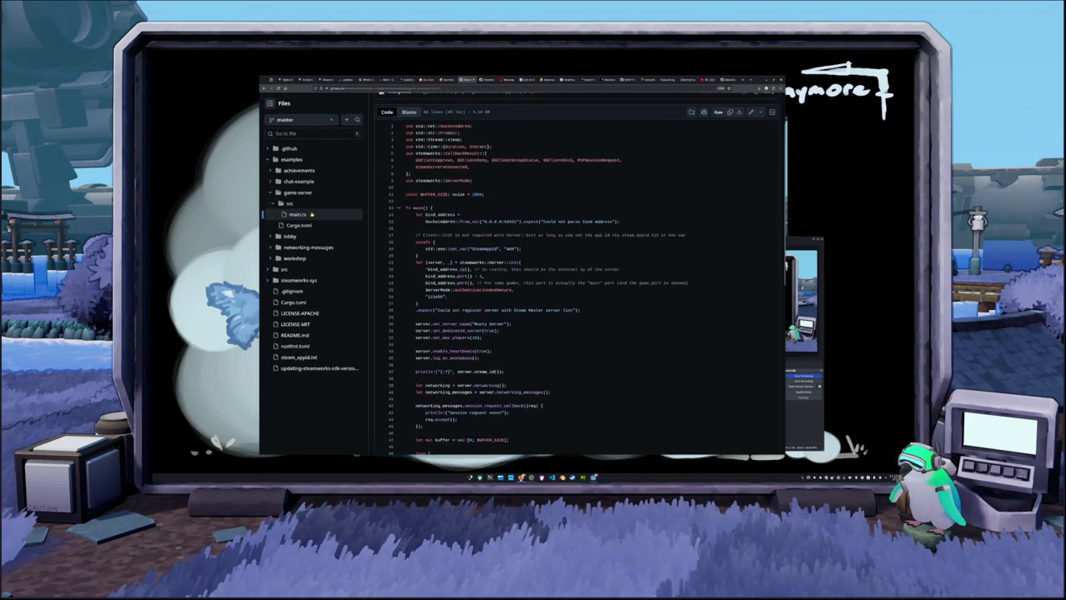
{"action": "left_click", "coordinate": [271, 203]}
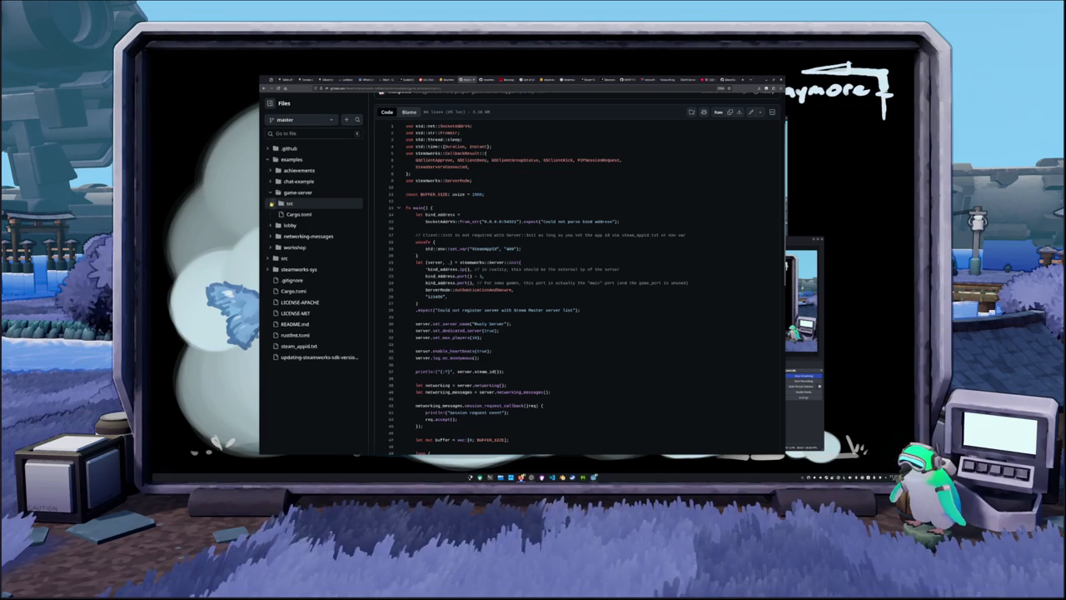
Step: Open chat-example/src/main.rs and skim its GameState, MenuState and ChatState structs
{"action": "left_click", "coordinate": [269, 192]}
{"action": "left_click", "coordinate": [269, 181]}
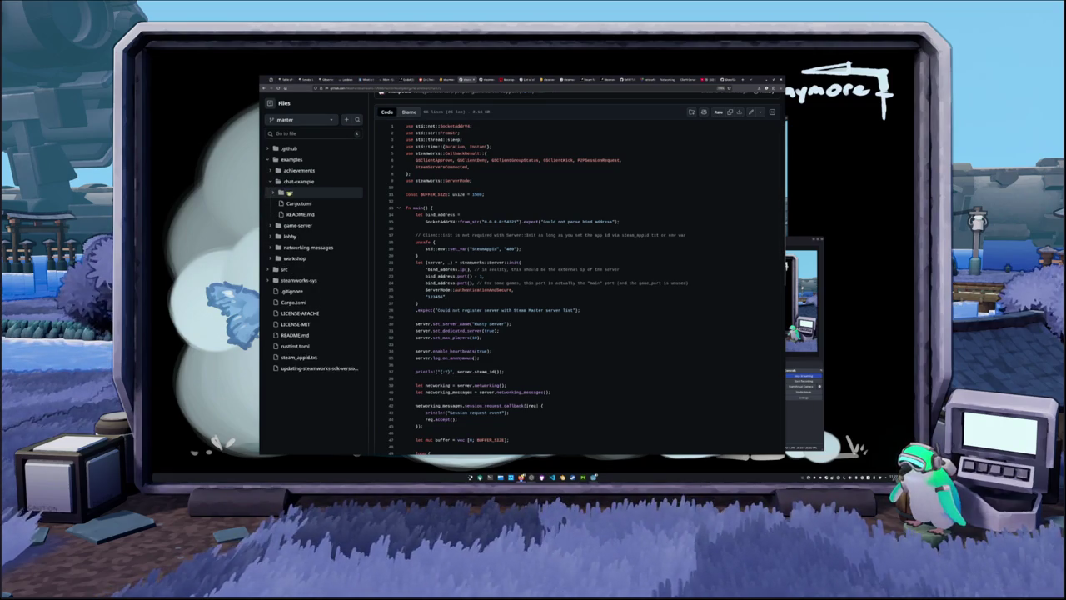
{"action": "left_click", "coordinate": [279, 192]}
{"action": "left_click", "coordinate": [294, 203]}
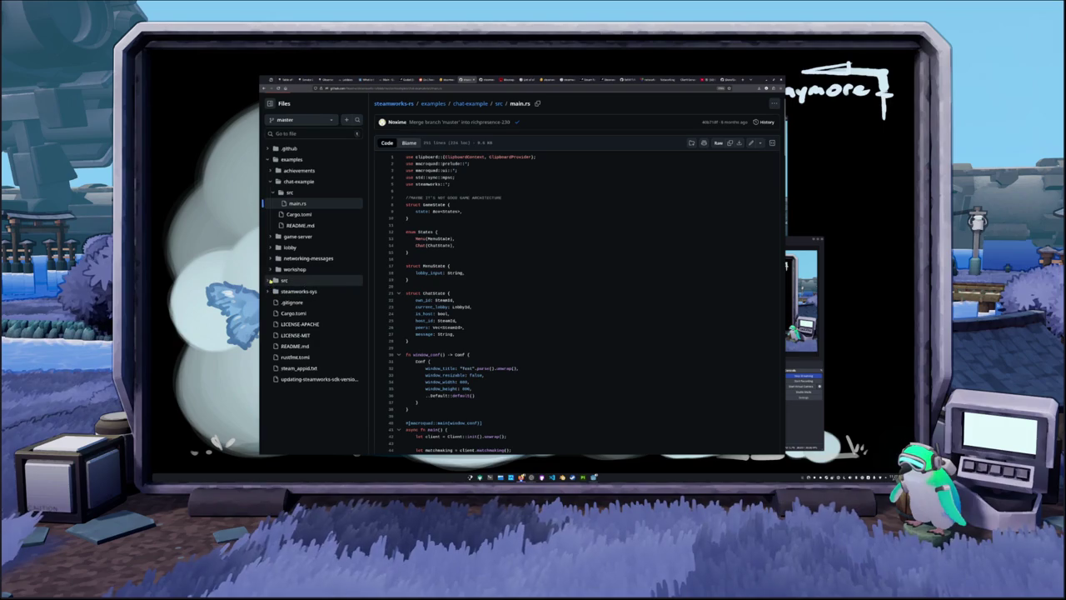
{"action": "scroll", "coordinate": [426, 344], "scroll_direction": "down", "scroll_amount": 3}
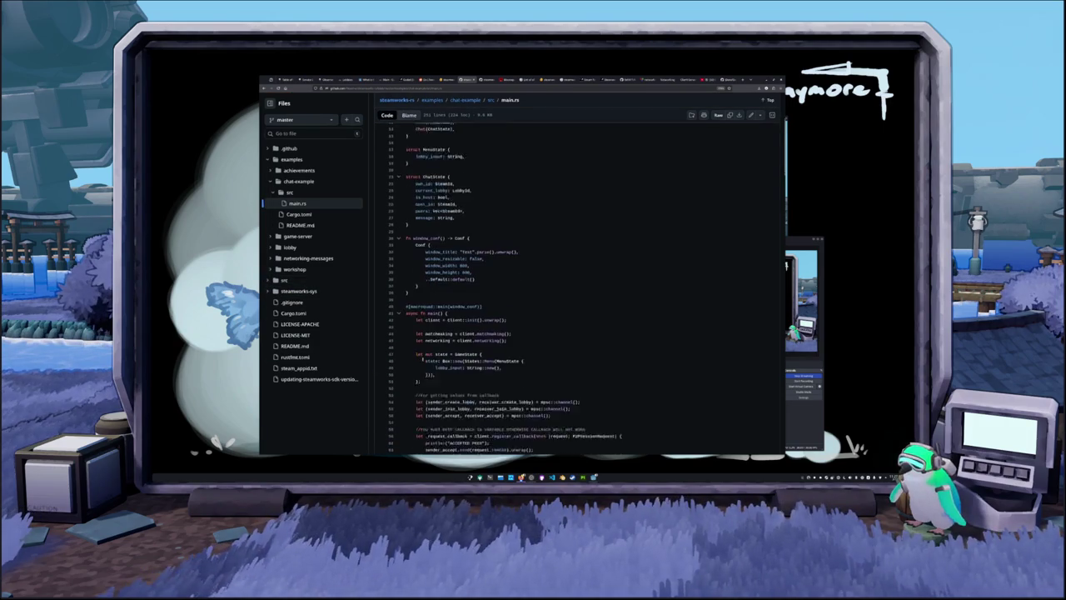
{"action": "scroll", "coordinate": [426, 344], "scroll_direction": "up", "scroll_amount": 3}
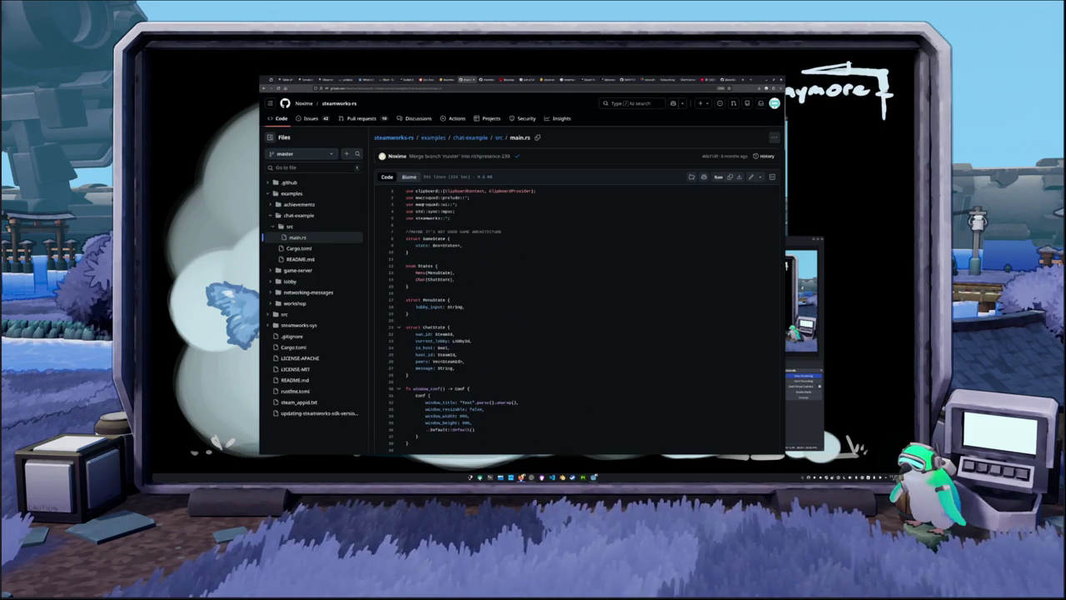
Step: Read the crates.io steamworks README down to Stats Overview and back up
{"action": "left_click", "coordinate": [448, 79]}
{"action": "scroll", "coordinate": [367, 258], "scroll_direction": "down", "scroll_amount": 5}
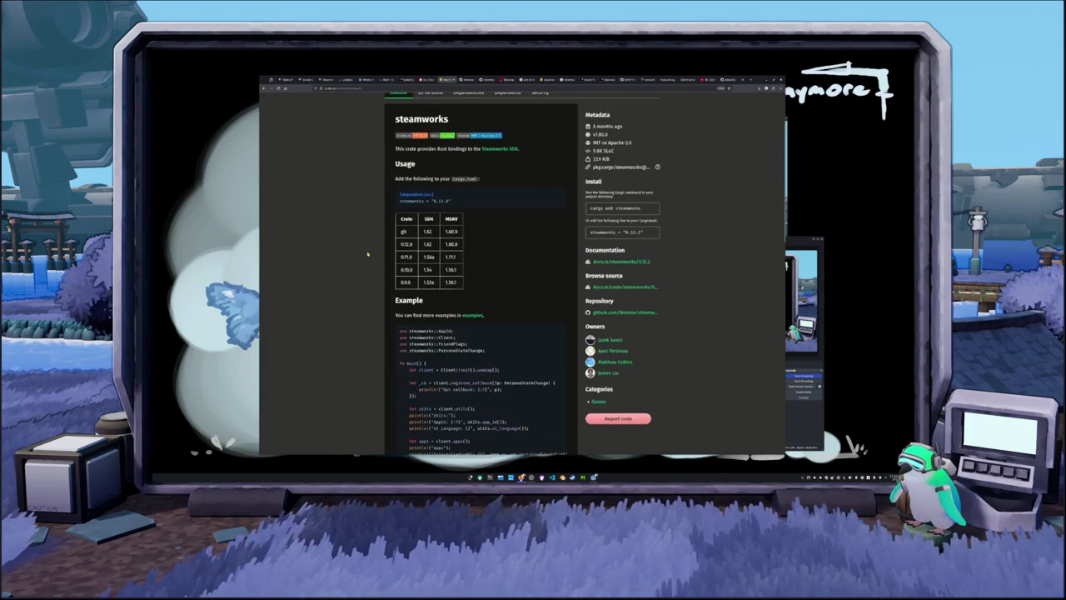
{"action": "scroll", "coordinate": [366, 258], "scroll_direction": "down", "scroll_amount": 1}
{"action": "scroll", "coordinate": [372, 252], "scroll_direction": "down", "scroll_amount": 2}
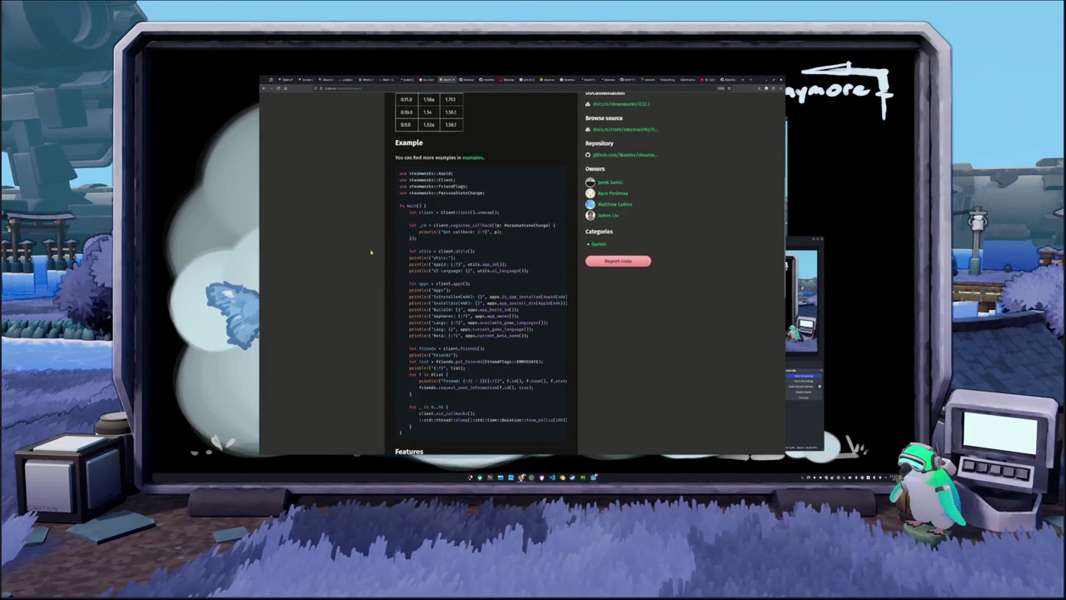
{"action": "scroll", "coordinate": [371, 251], "scroll_direction": "down", "scroll_amount": 1}
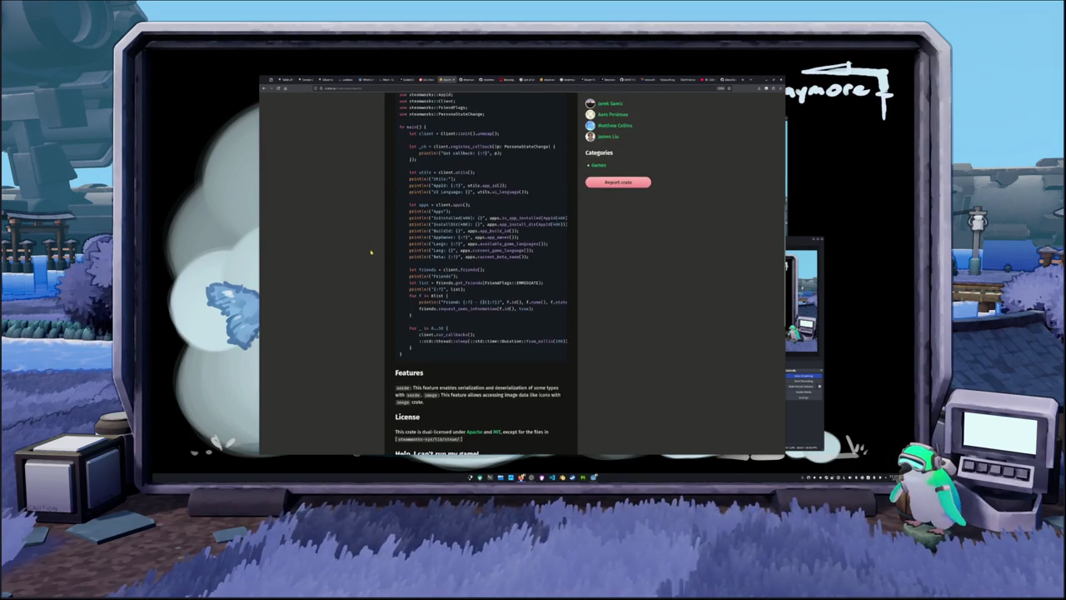
{"action": "scroll", "coordinate": [372, 252], "scroll_direction": "down", "scroll_amount": 2}
{"action": "scroll", "coordinate": [371, 251], "scroll_direction": "down", "scroll_amount": 2}
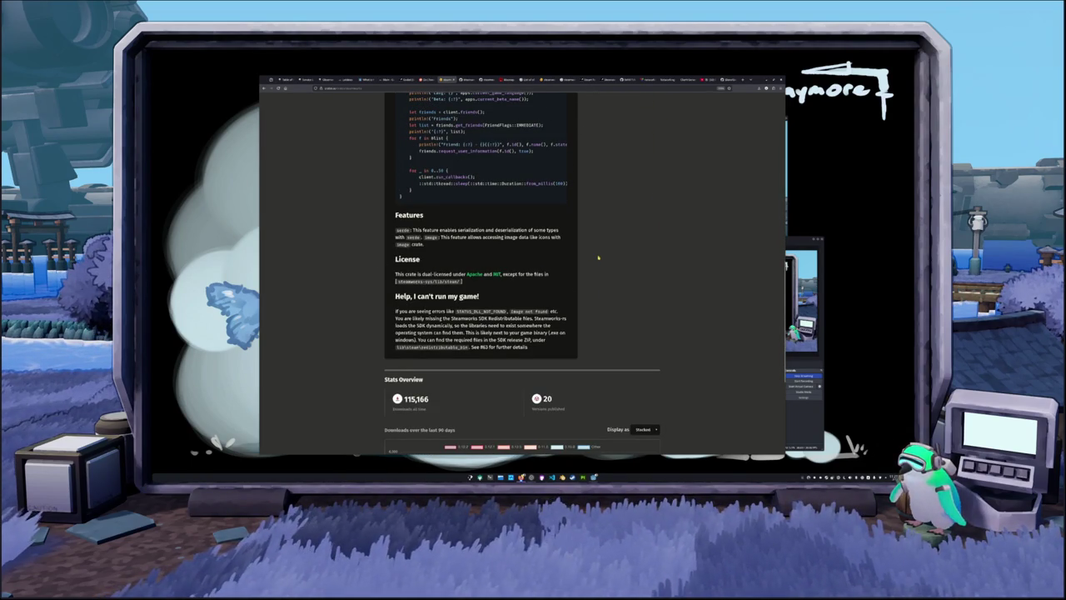
{"action": "scroll", "coordinate": [582, 254], "scroll_direction": "up", "scroll_amount": 8}
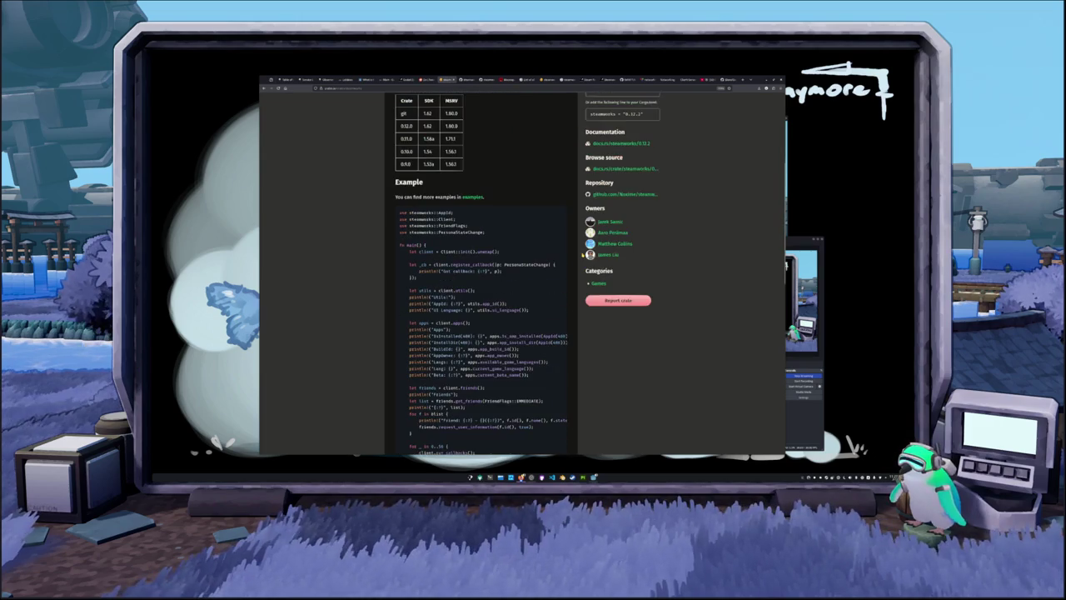
{"action": "scroll", "coordinate": [614, 275], "scroll_direction": "up", "scroll_amount": 1}
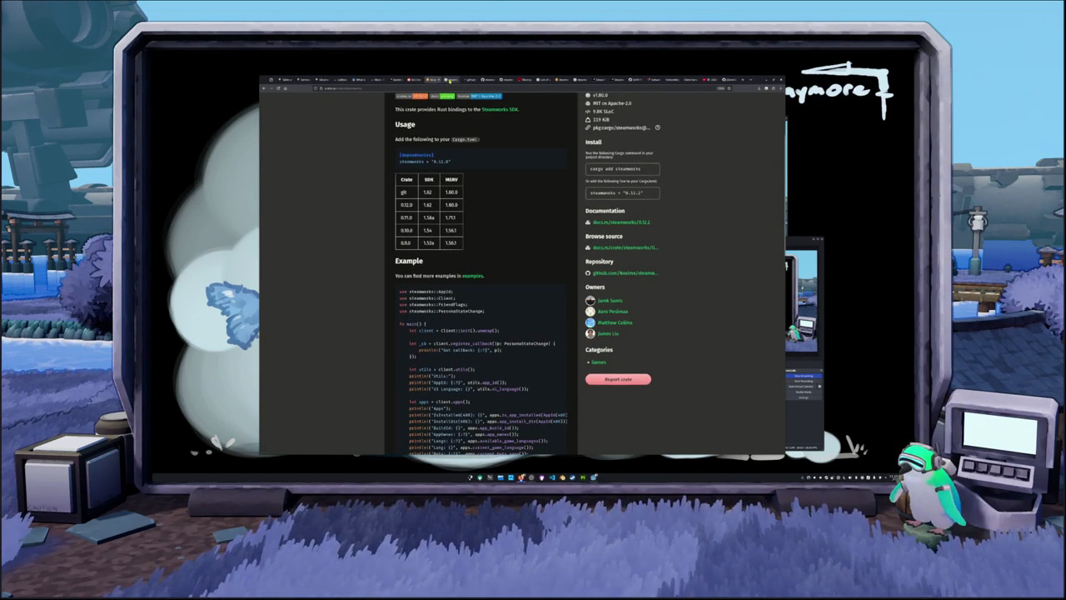
{"action": "scroll", "coordinate": [423, 180], "scroll_direction": "down", "scroll_amount": 1}
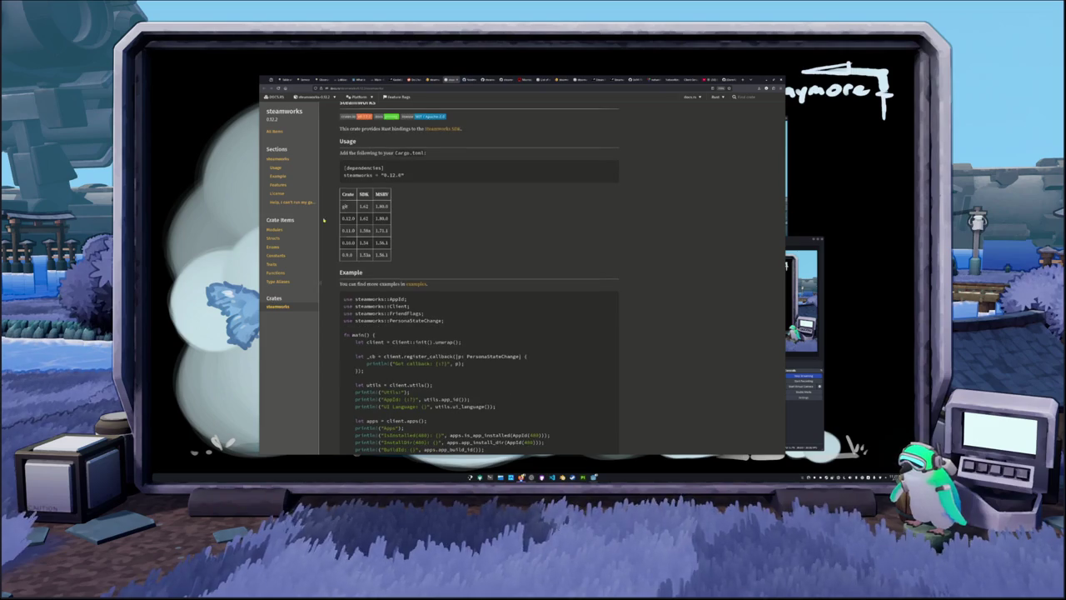
{"action": "left_click", "coordinate": [288, 170]}
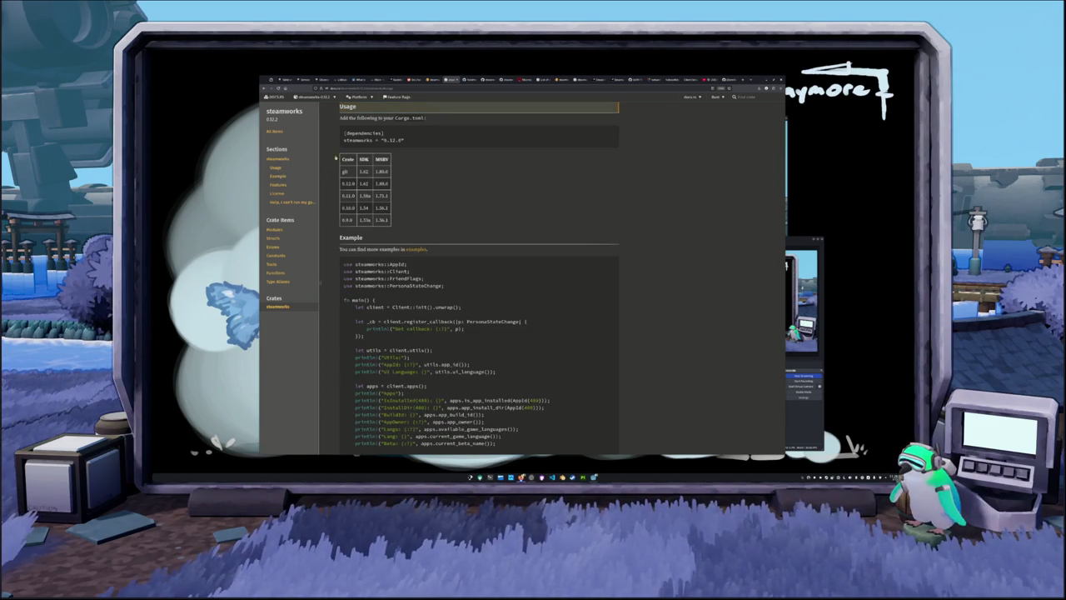
{"action": "left_click", "coordinate": [278, 176]}
{"action": "left_click", "coordinate": [277, 184]}
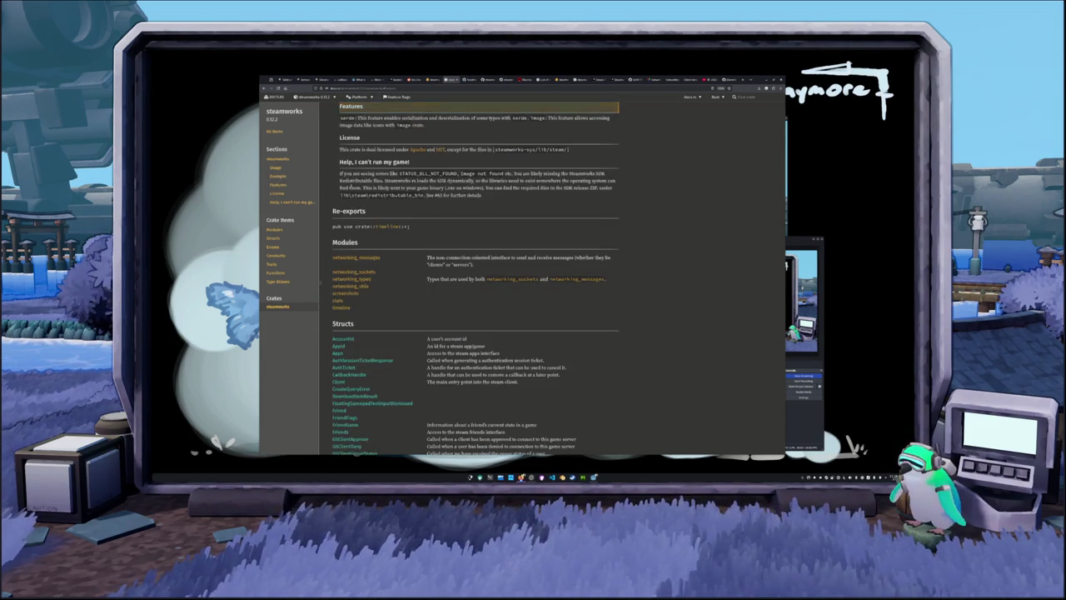
{"action": "scroll", "coordinate": [475, 292], "scroll_direction": "up", "scroll_amount": 3}
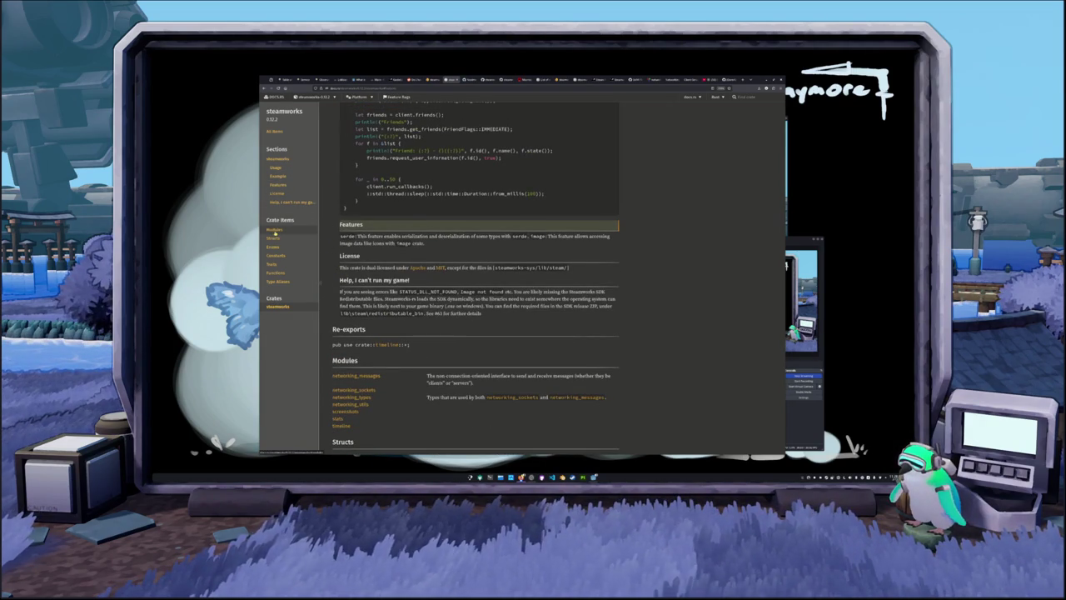
{"action": "left_click", "coordinate": [274, 229]}
{"action": "scroll", "coordinate": [325, 210], "scroll_direction": "down", "scroll_amount": 1}
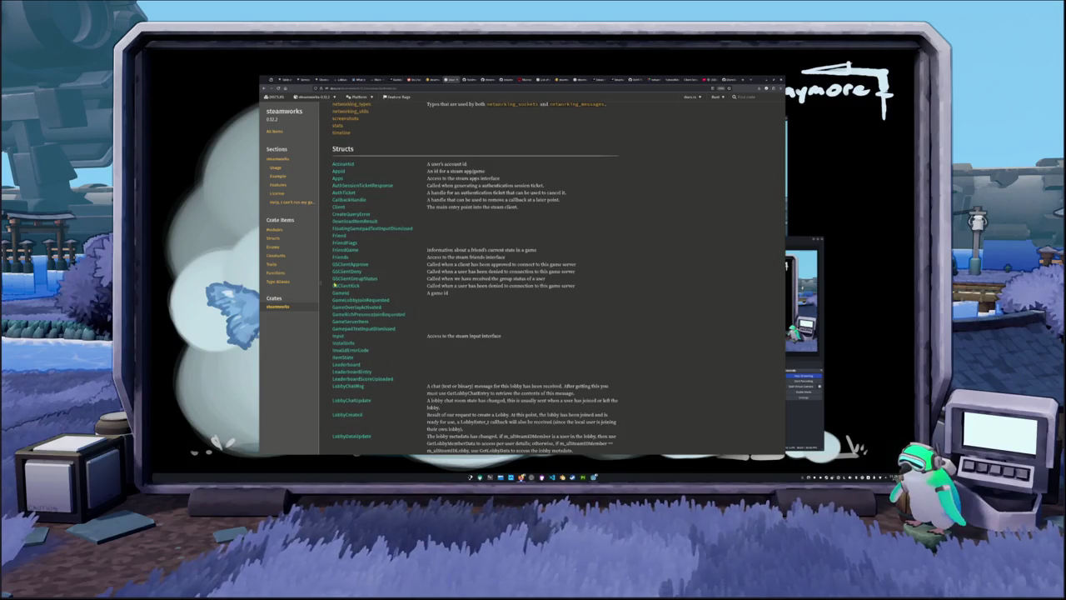
{"action": "scroll", "coordinate": [345, 380], "scroll_direction": "down", "scroll_amount": 5}
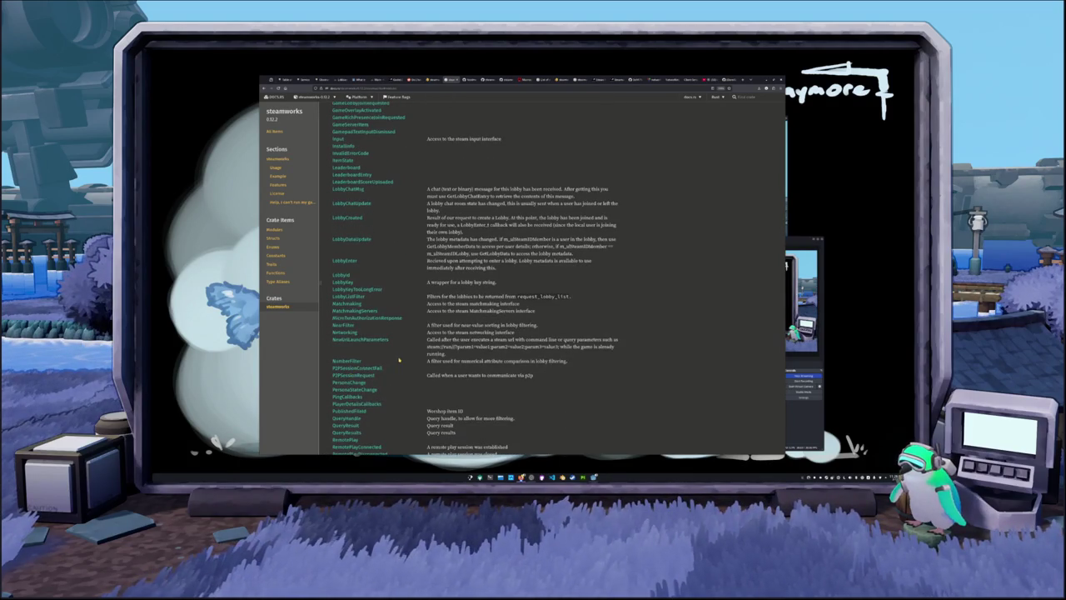
{"action": "scroll", "coordinate": [372, 366], "scroll_direction": "down", "scroll_amount": 1}
{"action": "scroll", "coordinate": [397, 355], "scroll_direction": "down", "scroll_amount": 1}
{"action": "scroll", "coordinate": [398, 354], "scroll_direction": "down", "scroll_amount": 4}
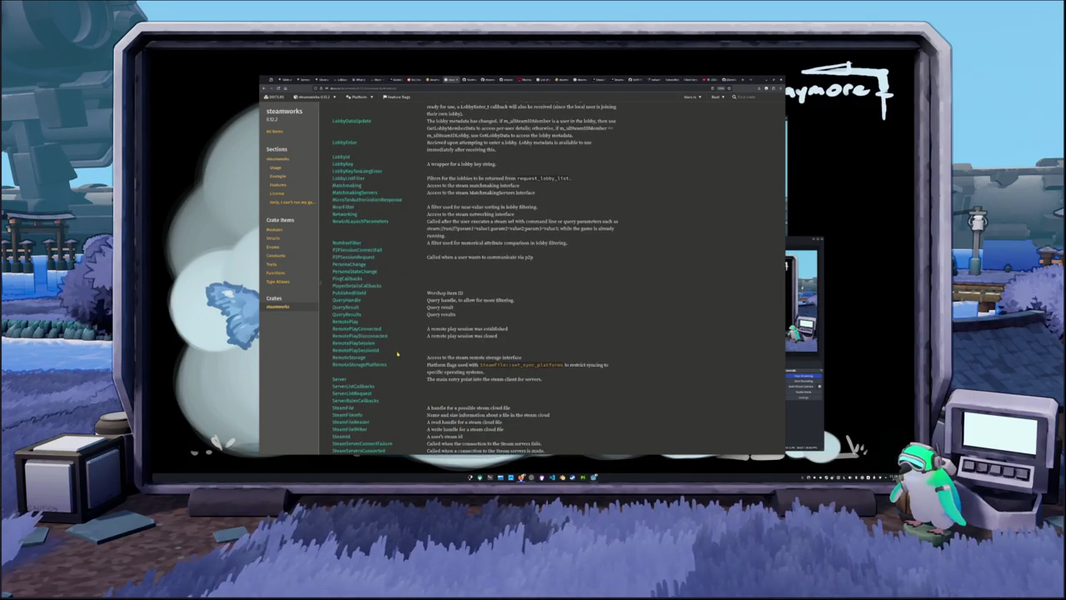
{"action": "scroll", "coordinate": [397, 355], "scroll_direction": "down", "scroll_amount": 10}
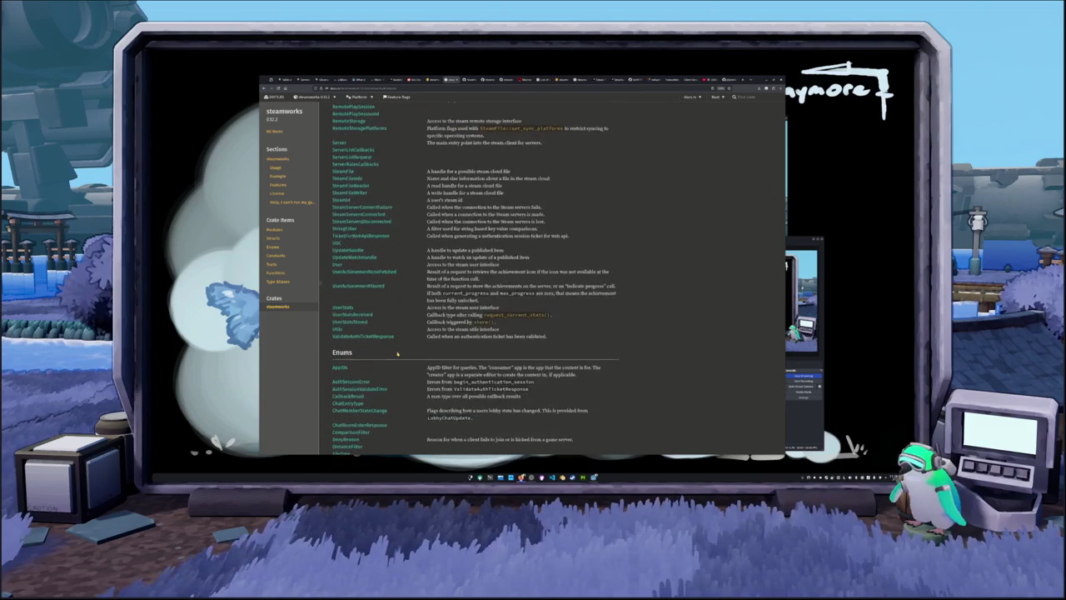
{"action": "scroll", "coordinate": [397, 355], "scroll_direction": "down", "scroll_amount": 5}
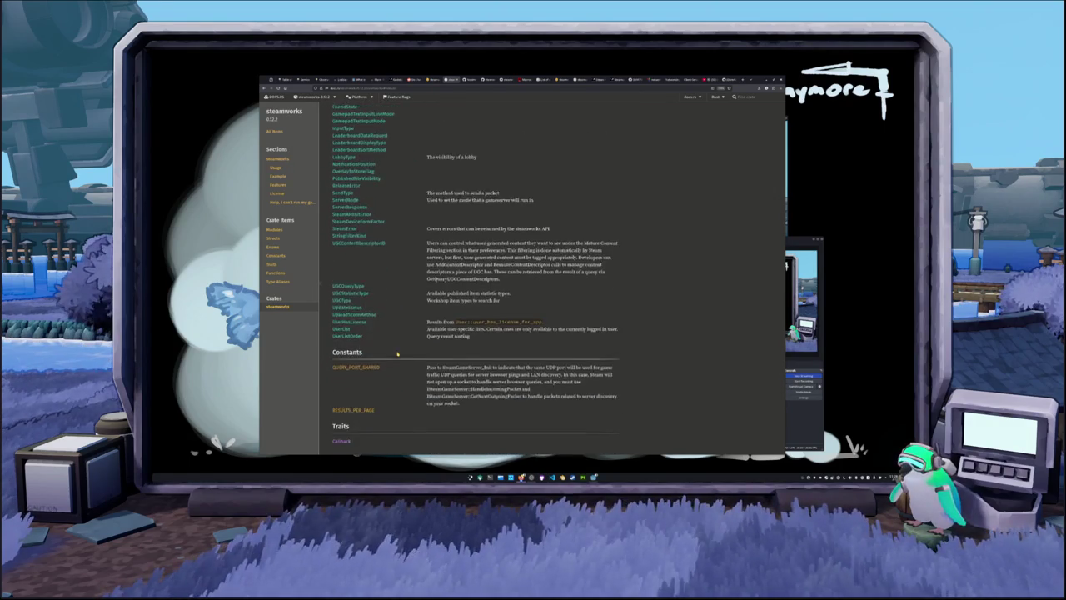
{"action": "scroll", "coordinate": [409, 349], "scroll_direction": "up", "scroll_amount": 12}
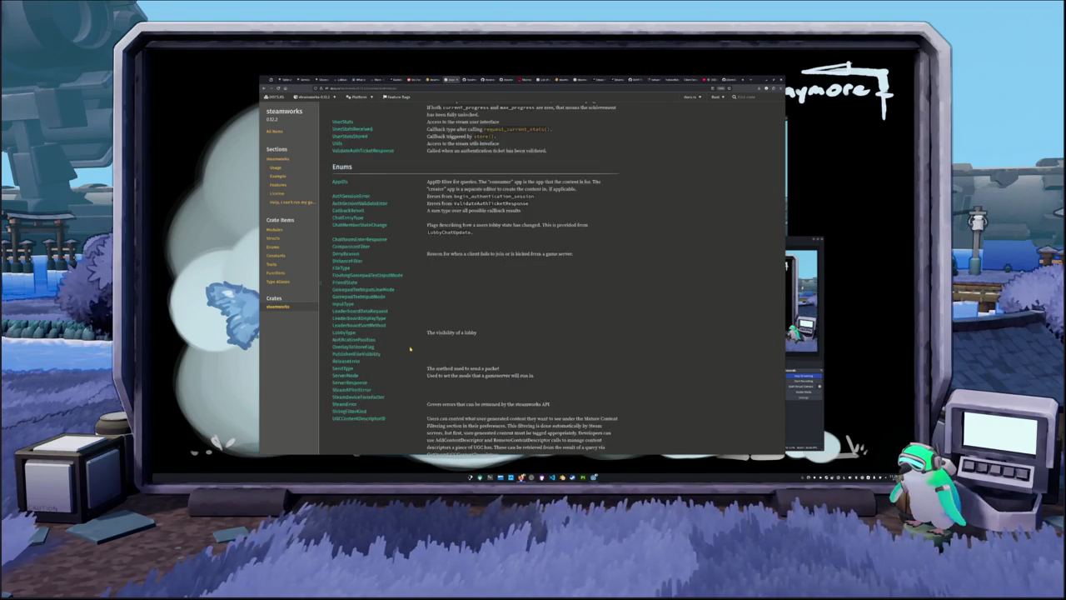
{"action": "scroll", "coordinate": [409, 350], "scroll_direction": "up", "scroll_amount": 15}
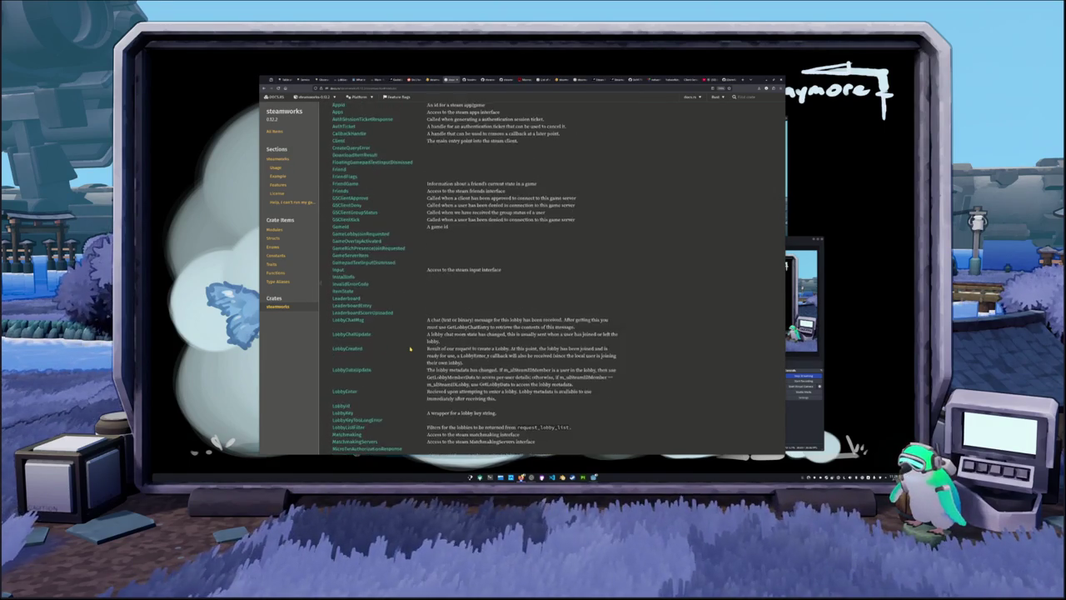
{"action": "scroll", "coordinate": [410, 349], "scroll_direction": "up", "scroll_amount": 6}
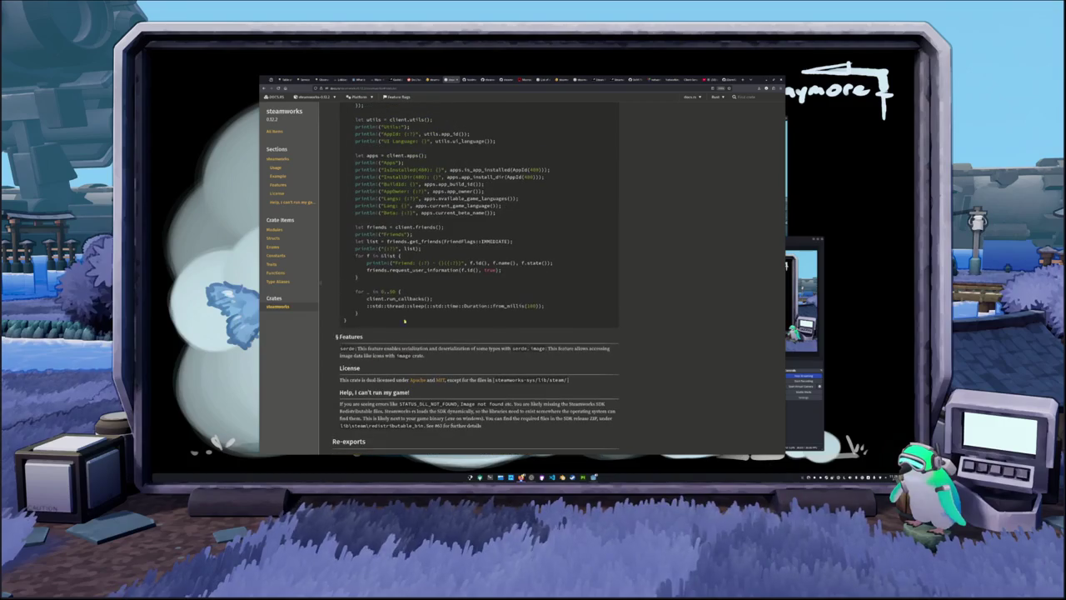
{"action": "scroll", "coordinate": [321, 282], "scroll_direction": "up", "scroll_amount": 8}
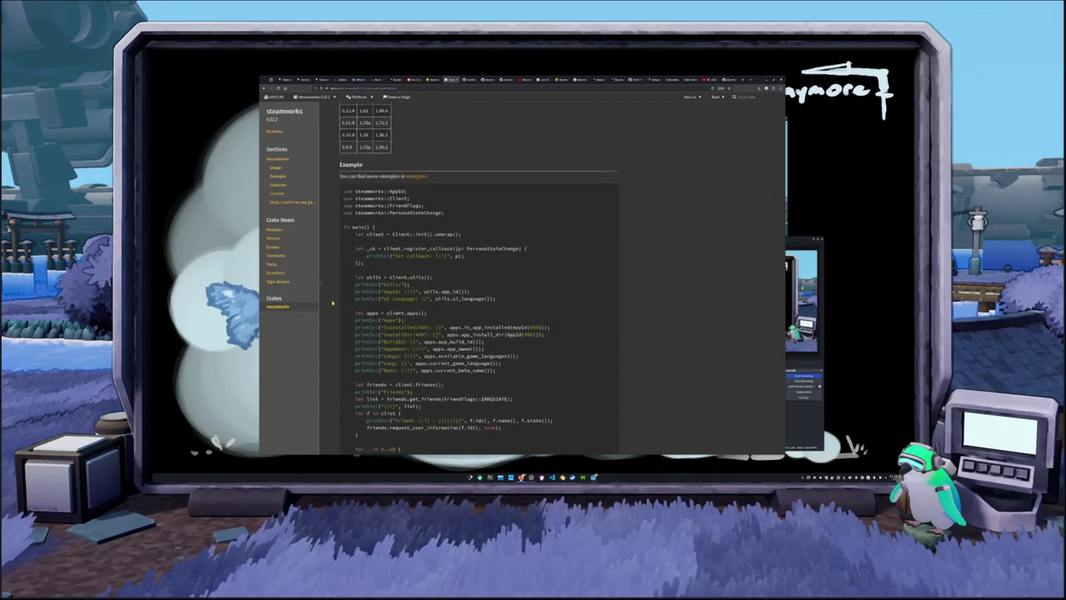
{"action": "scroll", "coordinate": [332, 304], "scroll_direction": "up", "scroll_amount": 1}
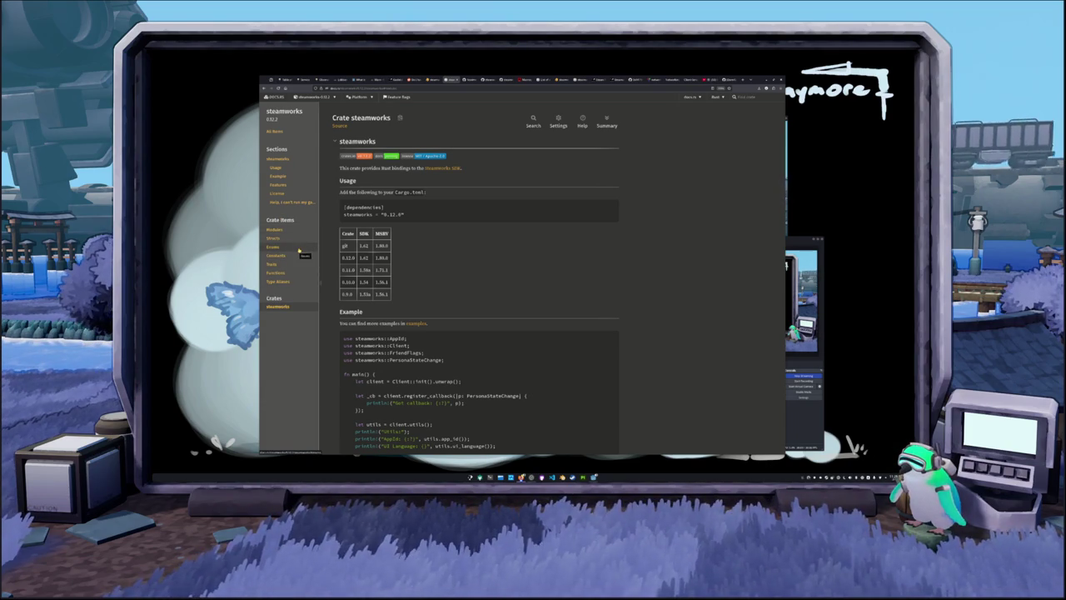
Step: Jump through the sidebar's Structs, Enums, Constants, Traits, Functions and Modules sections, then open networking_messages
{"action": "left_click", "coordinate": [290, 238]}
{"action": "left_click", "coordinate": [290, 247]}
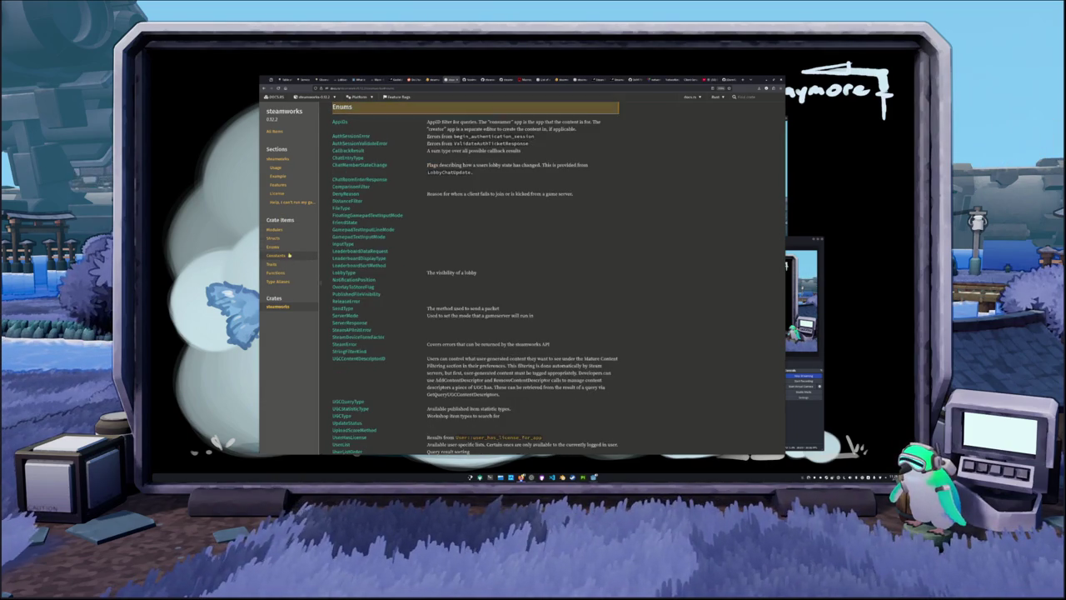
{"action": "left_click", "coordinate": [291, 255]}
{"action": "left_click", "coordinate": [290, 264]}
{"action": "left_click", "coordinate": [283, 273]}
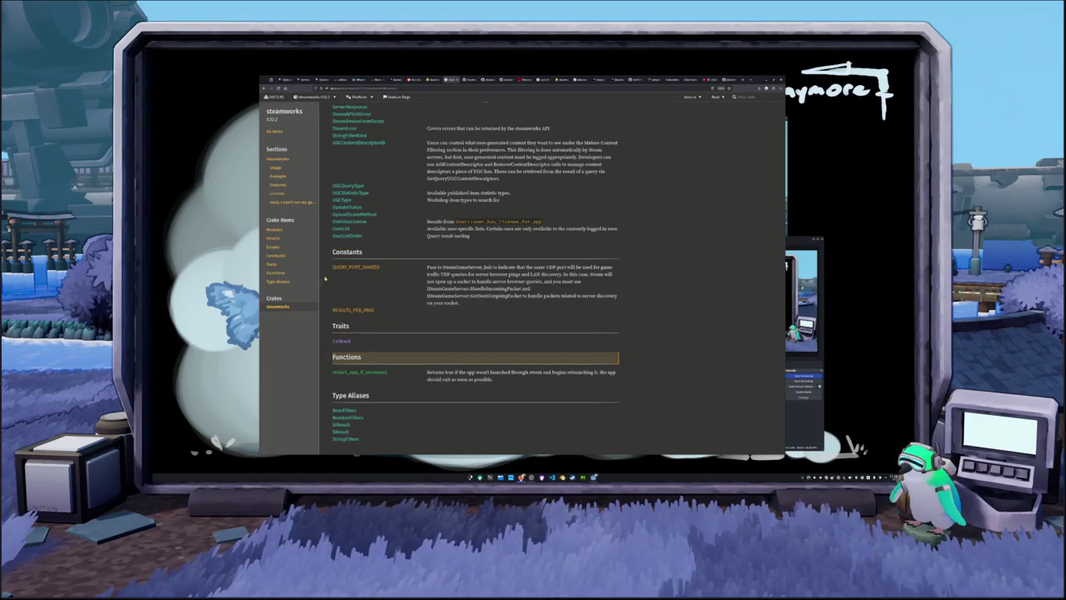
{"action": "left_click", "coordinate": [277, 230]}
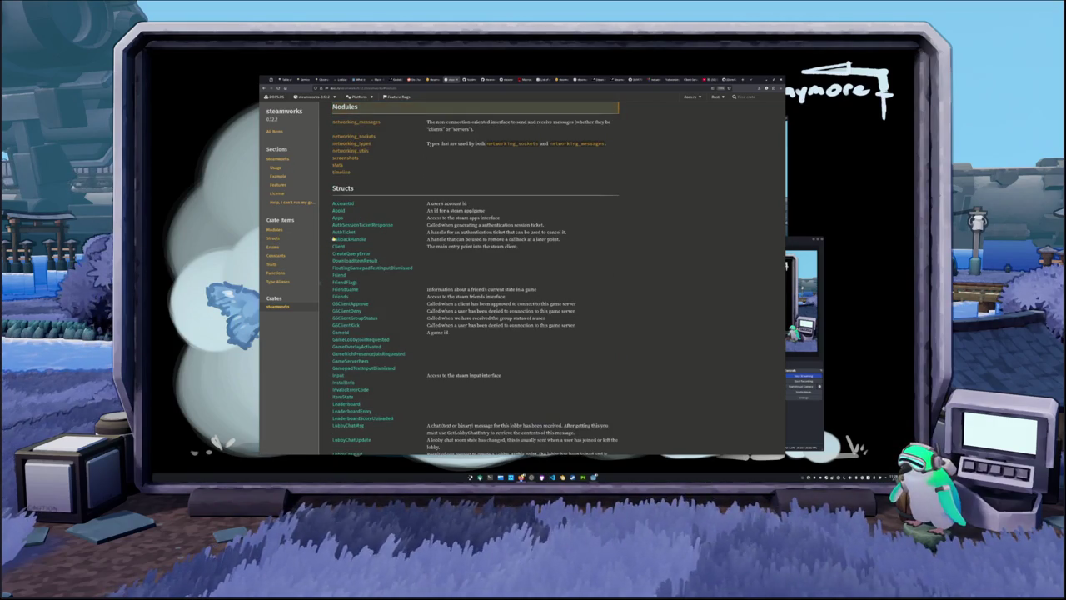
{"action": "left_click", "coordinate": [356, 122]}
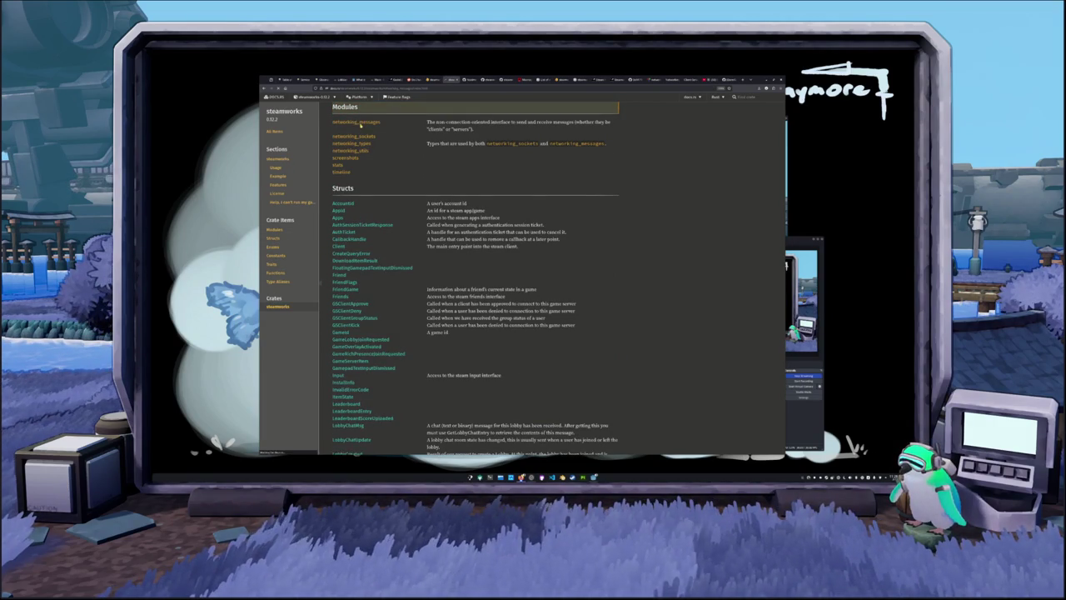
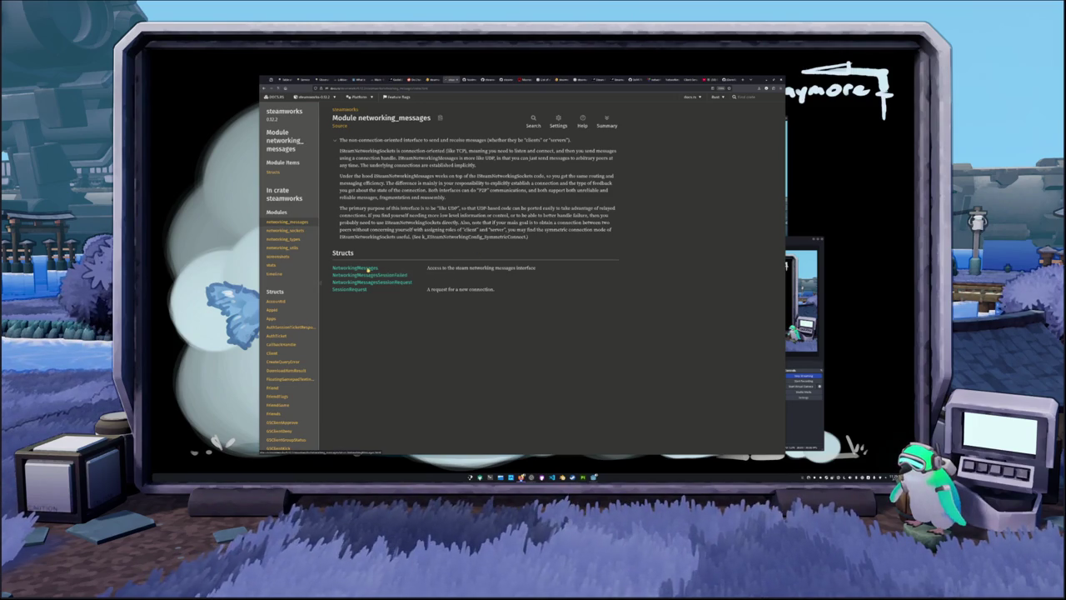
Step: Open the NetworkingMessages struct page and read down through its methods and examples
{"action": "left_click", "coordinate": [367, 268]}
{"action": "scroll", "coordinate": [566, 223], "scroll_direction": "down", "scroll_amount": 1}
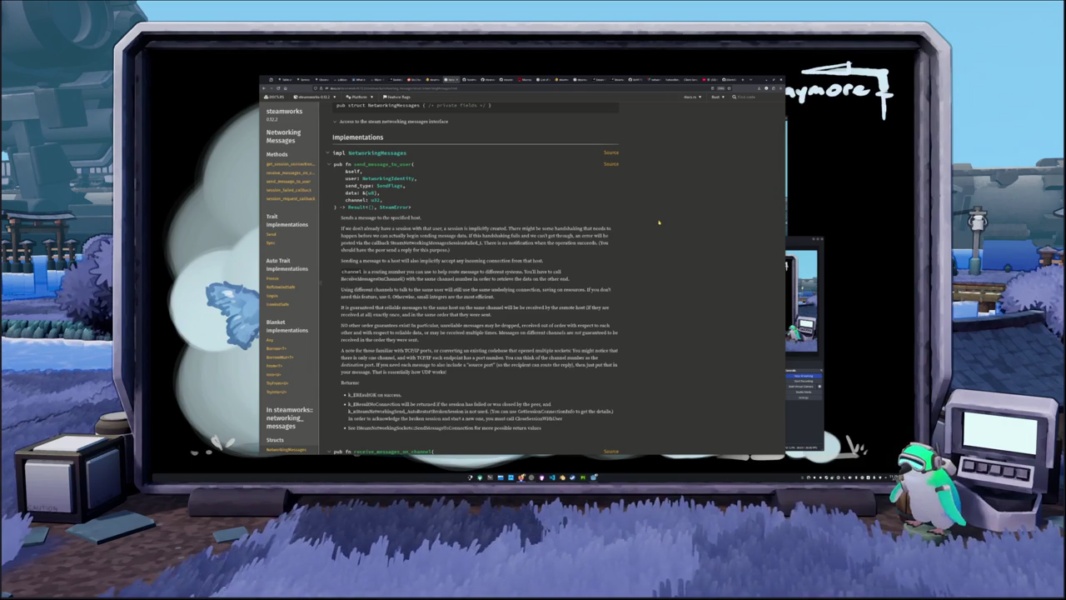
{"action": "scroll", "coordinate": [630, 225], "scroll_direction": "down", "scroll_amount": 1}
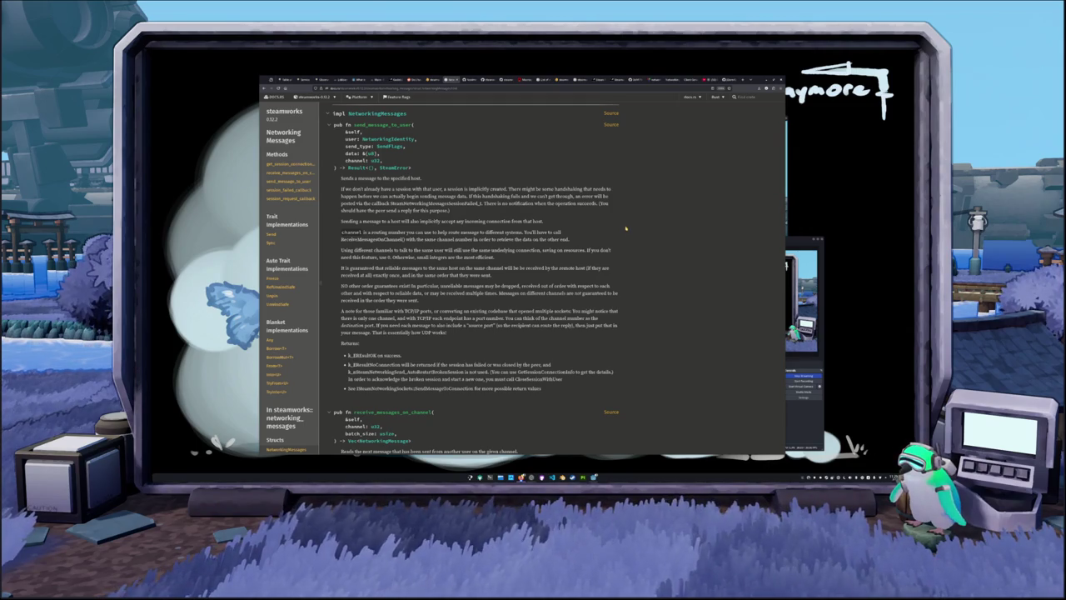
{"action": "scroll", "coordinate": [624, 237], "scroll_direction": "down", "scroll_amount": 5}
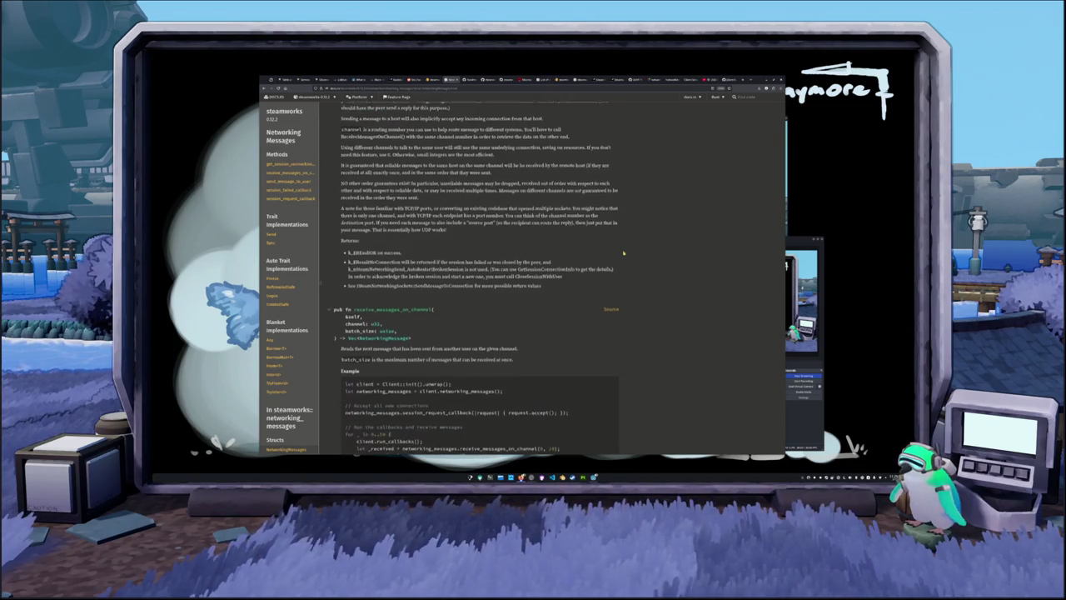
{"action": "scroll", "coordinate": [623, 254], "scroll_direction": "down", "scroll_amount": 1}
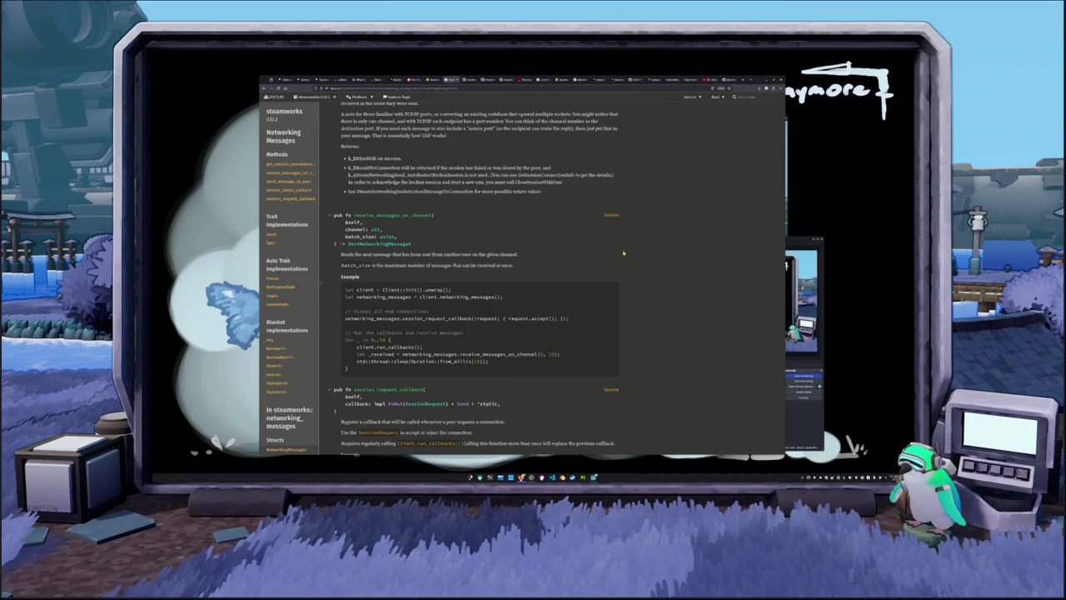
{"action": "scroll", "coordinate": [623, 253], "scroll_direction": "down", "scroll_amount": 1}
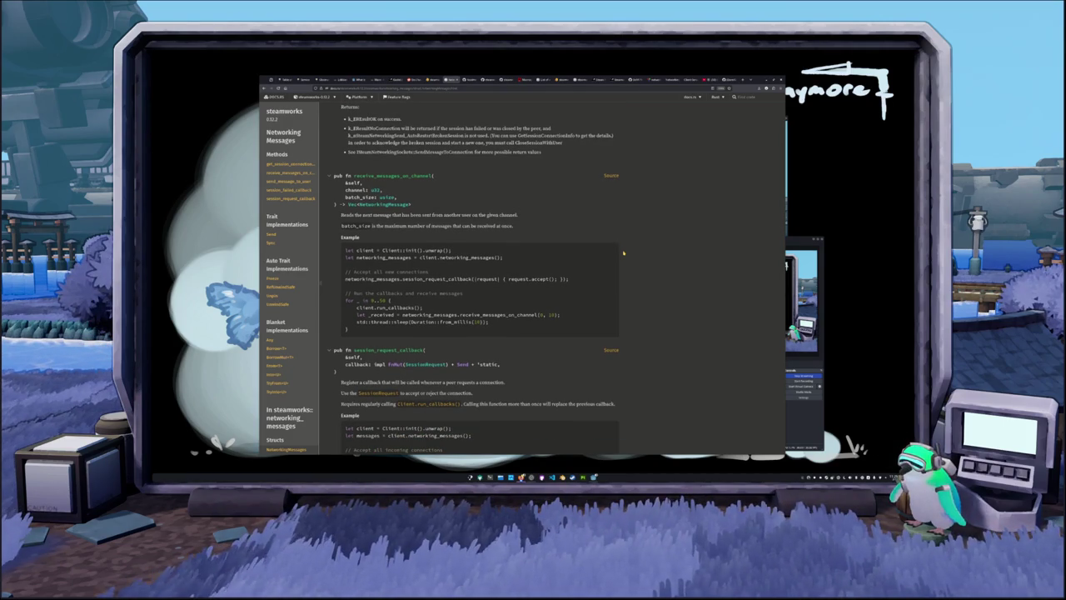
{"action": "scroll", "coordinate": [623, 254], "scroll_direction": "down", "scroll_amount": 1}
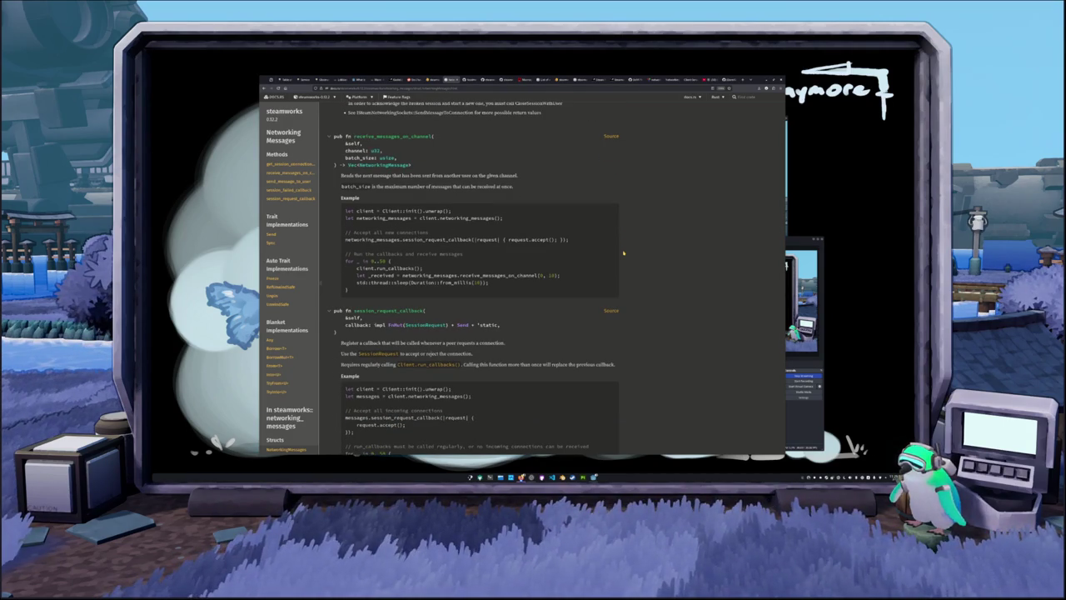
{"action": "scroll", "coordinate": [623, 254], "scroll_direction": "down", "scroll_amount": 4}
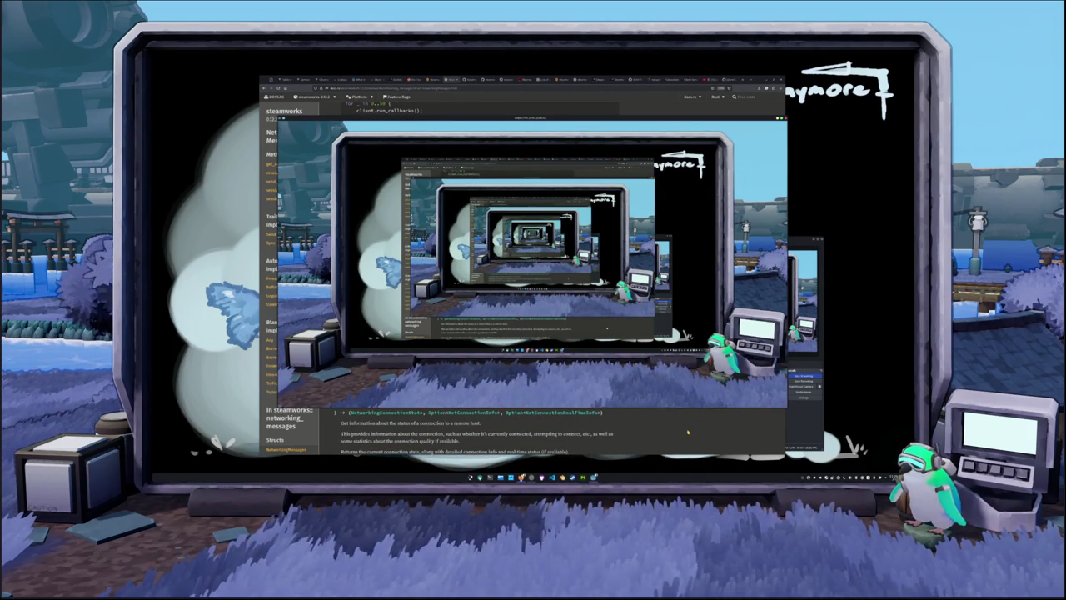
Step: Continue down to the Trait Implementations section, then back up to the methods
{"action": "left_click", "coordinate": [687, 431]}
{"action": "scroll", "coordinate": [638, 265], "scroll_direction": "down", "scroll_amount": 2}
{"action": "scroll", "coordinate": [638, 265], "scroll_direction": "down", "scroll_amount": 3}
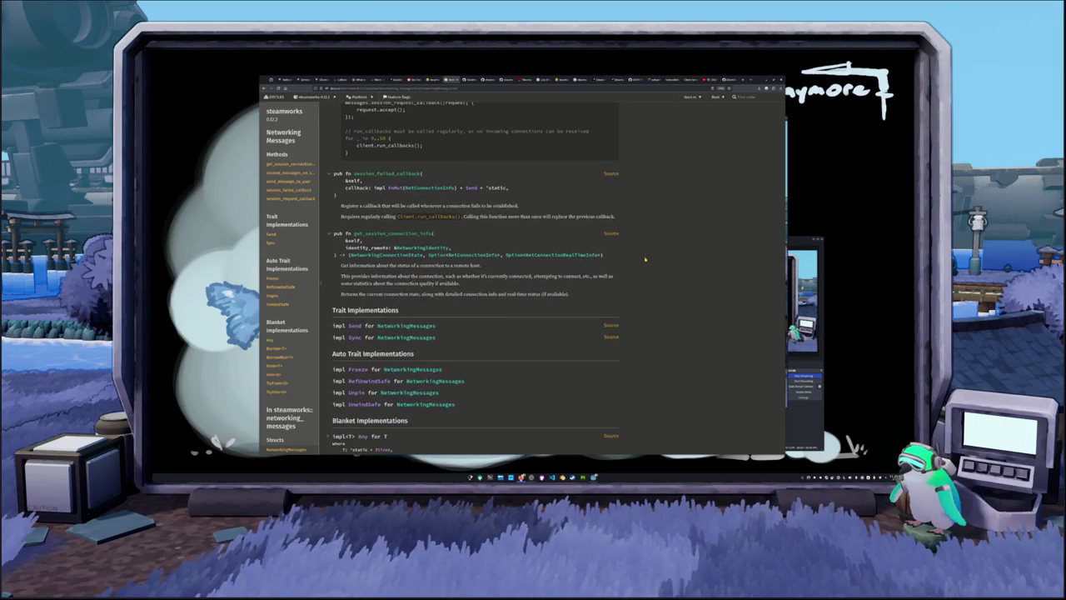
{"action": "scroll", "coordinate": [644, 259], "scroll_direction": "up", "scroll_amount": 10}
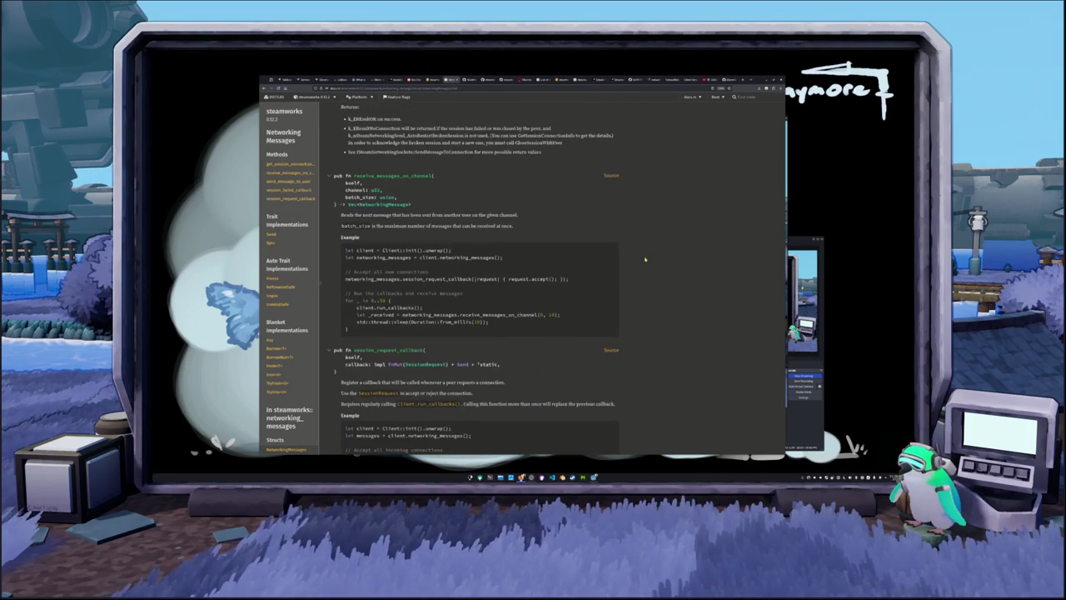
{"action": "scroll", "coordinate": [644, 259], "scroll_direction": "up", "scroll_amount": 10}
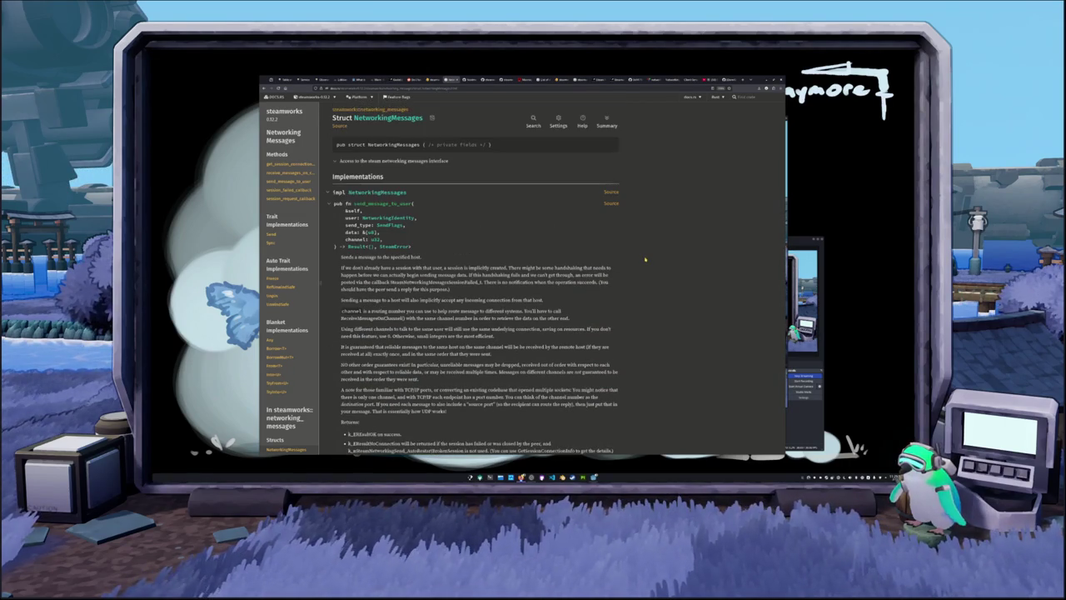
{"action": "scroll", "coordinate": [645, 259], "scroll_direction": "down", "scroll_amount": 2}
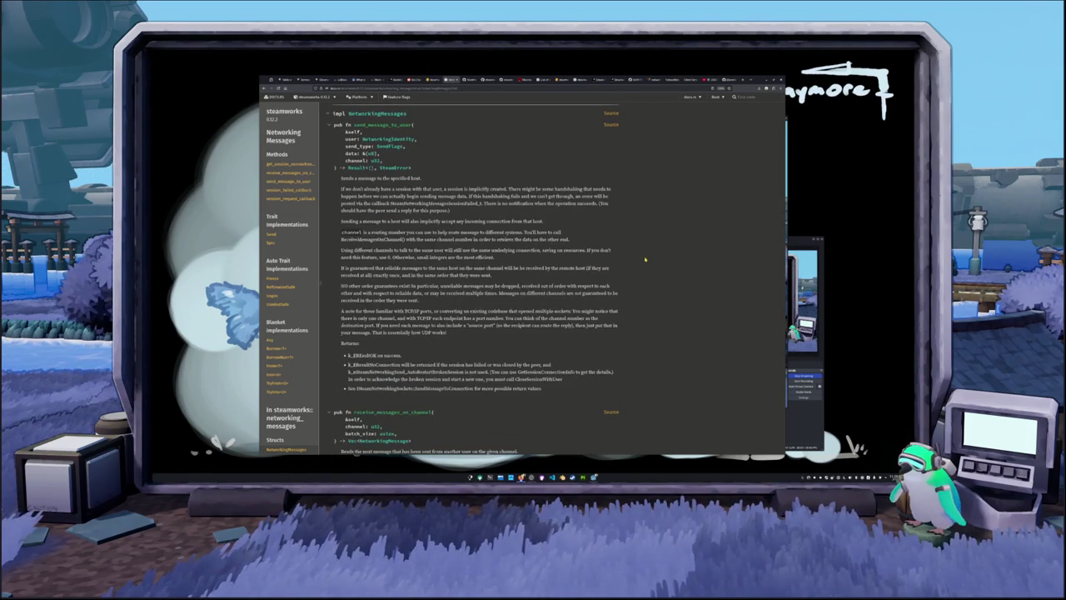